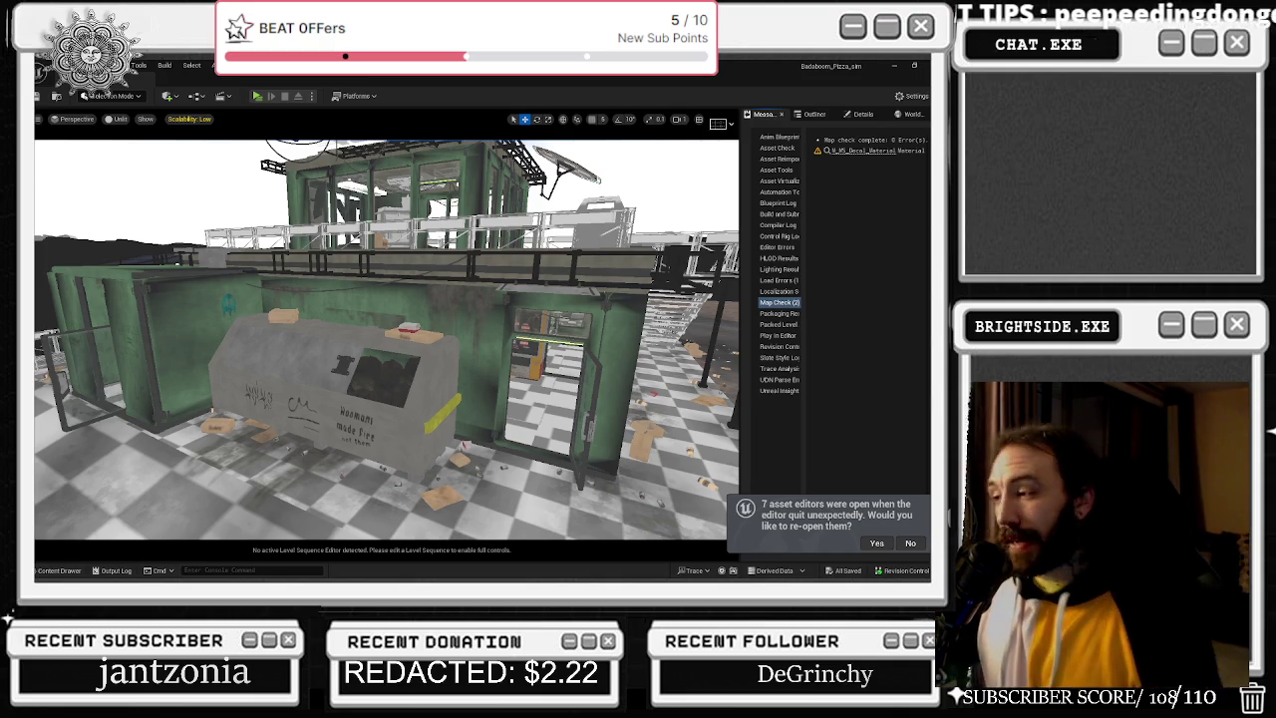
Accept the prompt to reopen the 7 asset editors that were open before the crash.
left_click(871, 544)
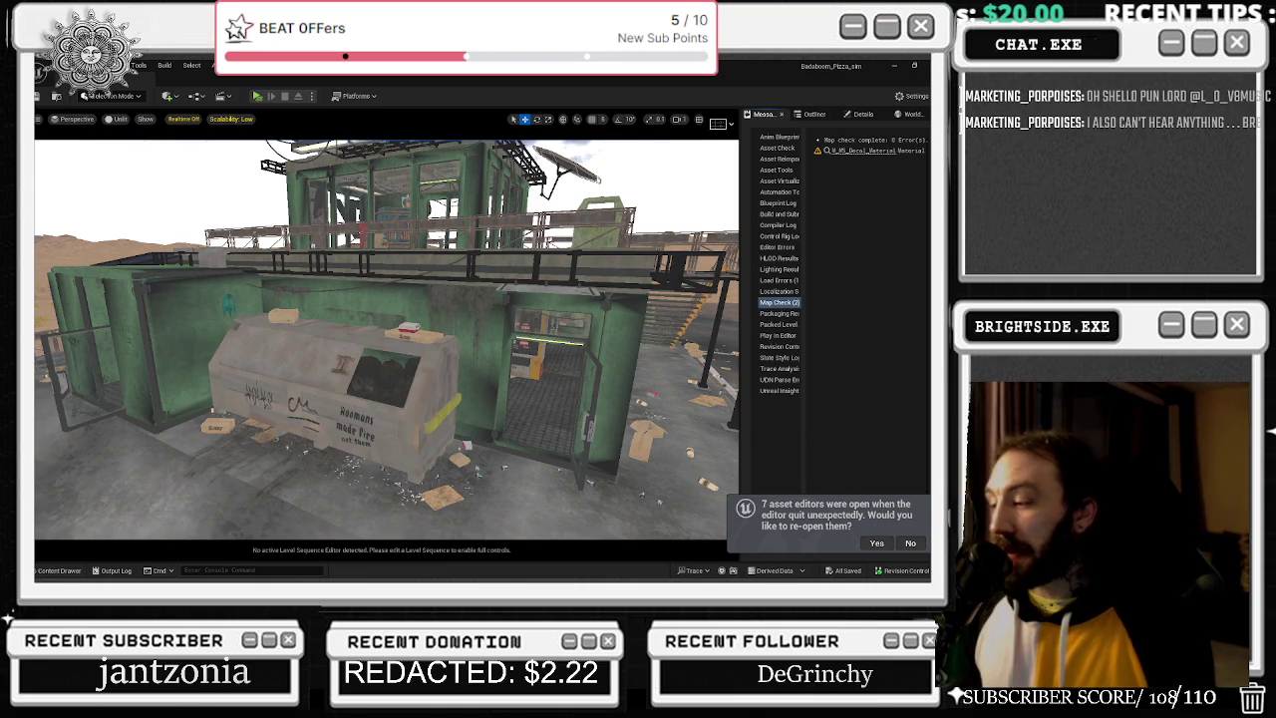
left_click(875, 545)
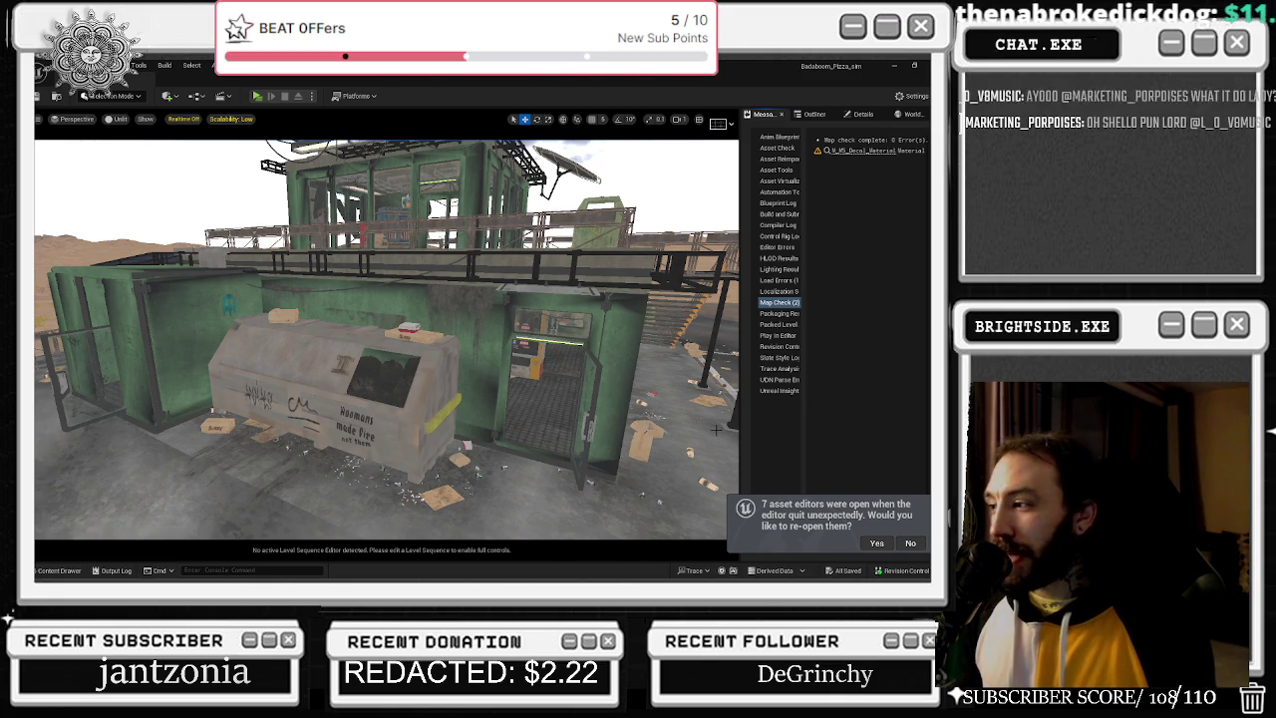
Nudge the Timeline getter node slightly upward in the blueprint graph.
scroll(447, 256, "up", 5)
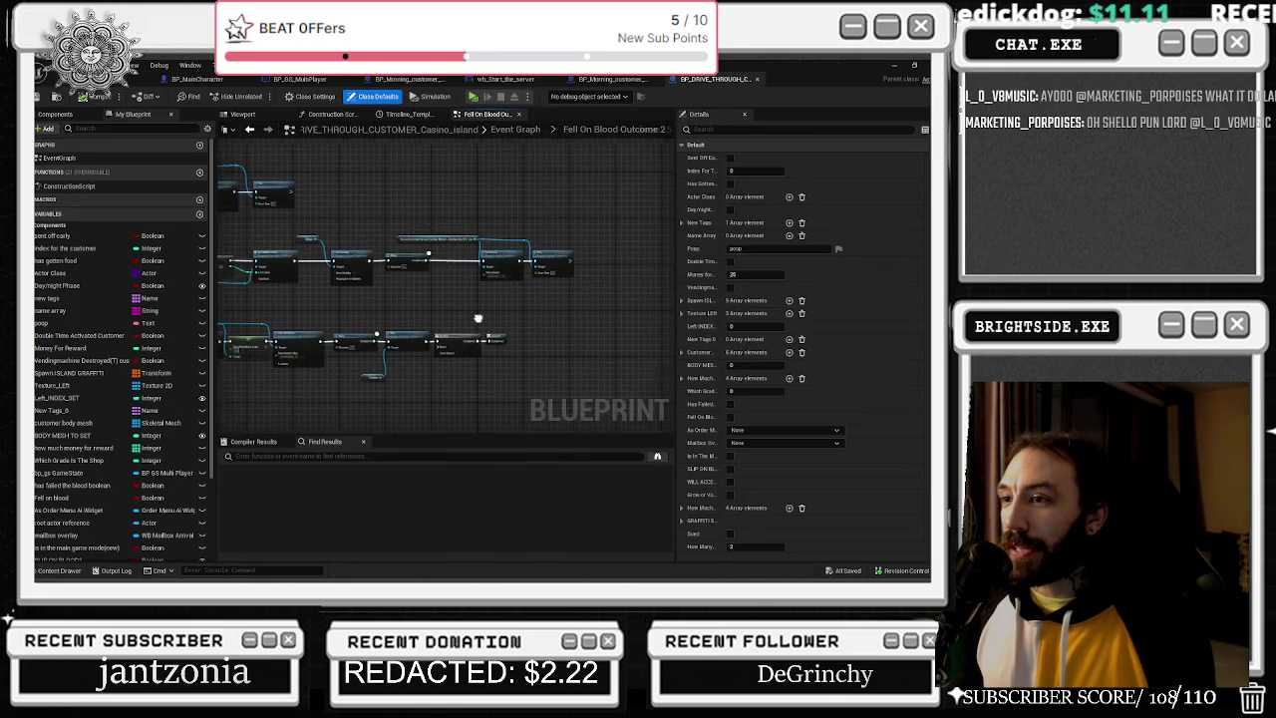
left_click_drag(377, 385, 371, 372)
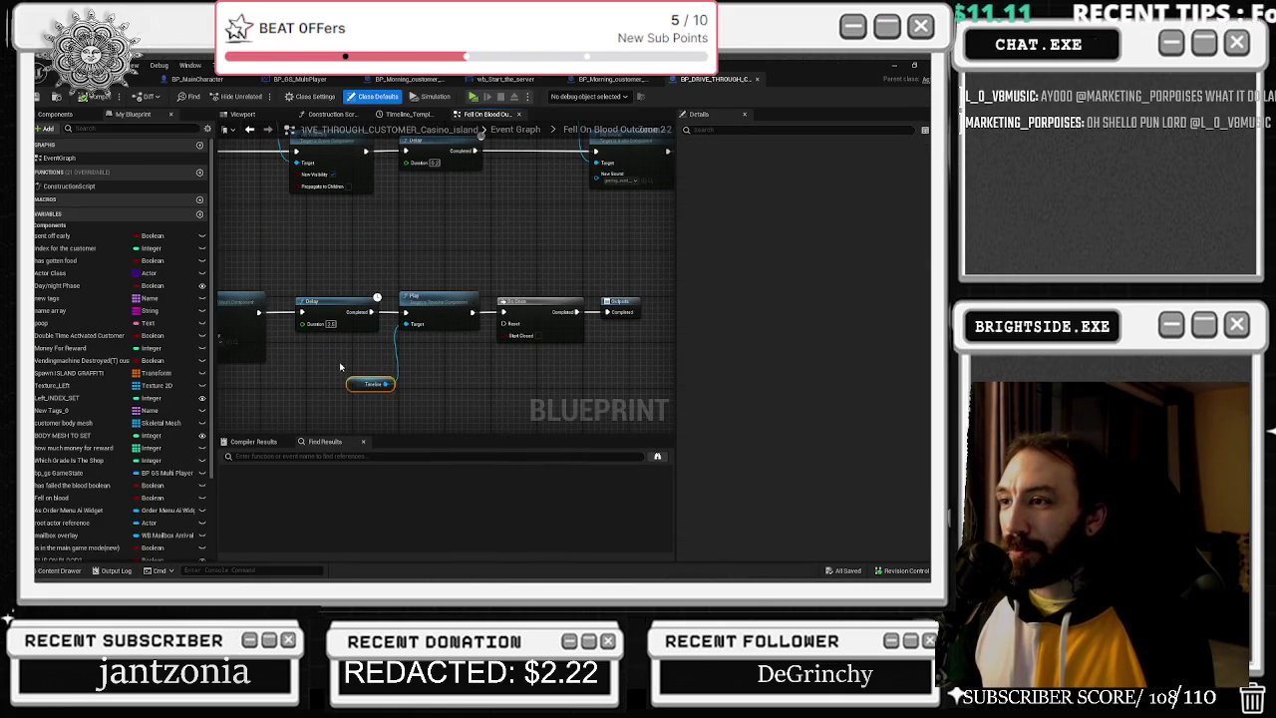
scroll(332, 315, "down", 2)
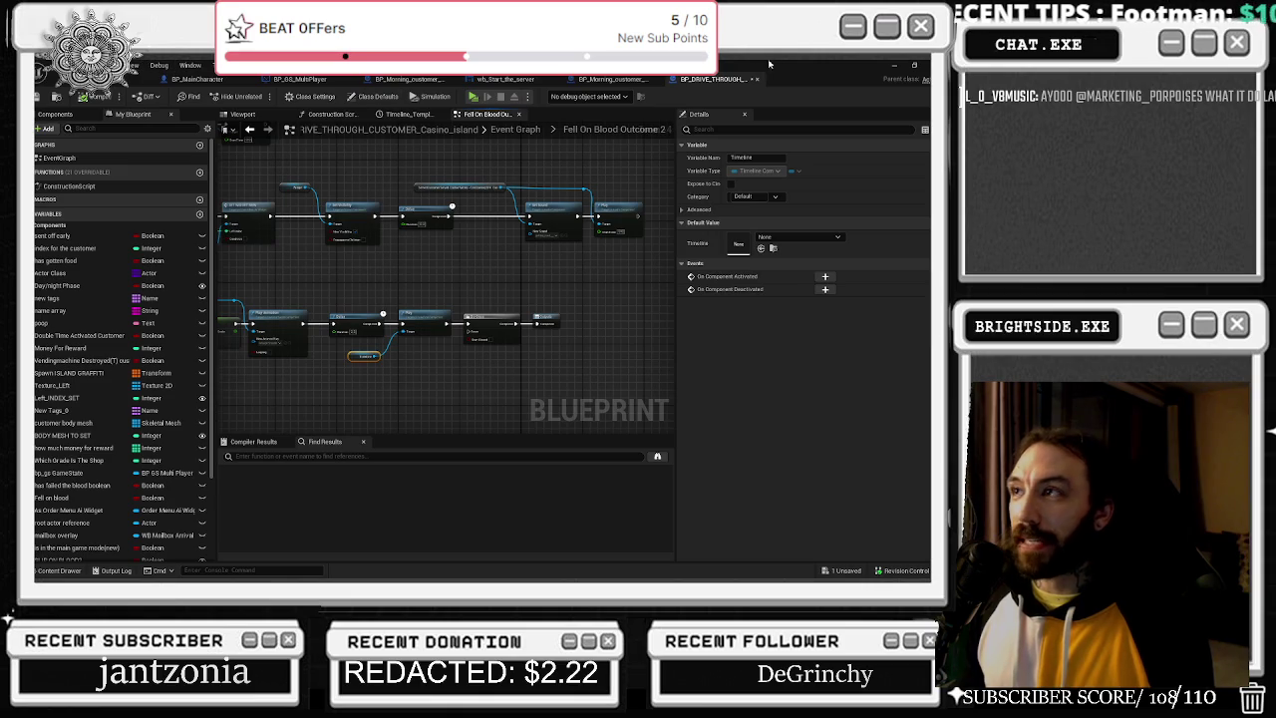
Return to the level editor and fly the camera toward the palm tree and wall.
key("alt+Tab")
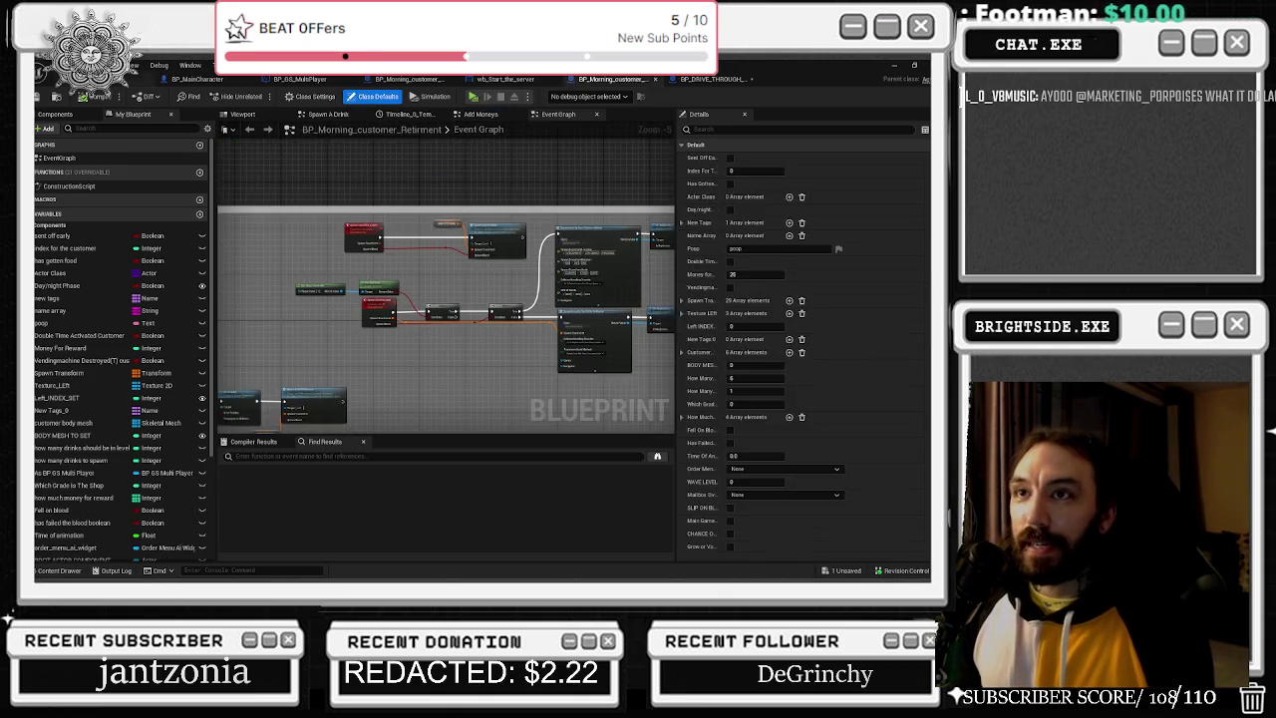
key("alt+Tab")
key("alt+Tab")
key("alt+Tab")
key("alt+shift+Tab")
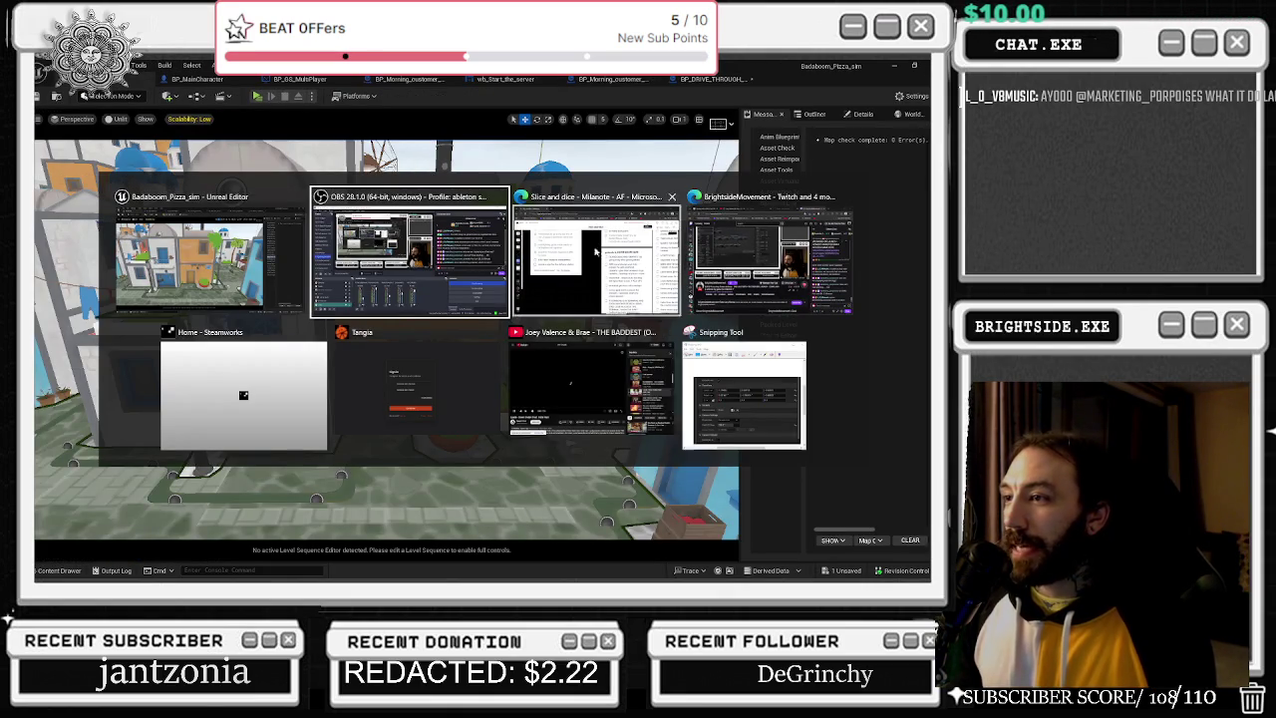
key("Escape")
mouse_move(490, 236)
left_mouse_down()
mouse_move(388, 264)
mouse_move(746, 538)
left_mouse_up()
Save the modified BP_DRIVE_THROUGH_CUSTOMER blueprint with Save Selected.
key("ctrl+shift+s")
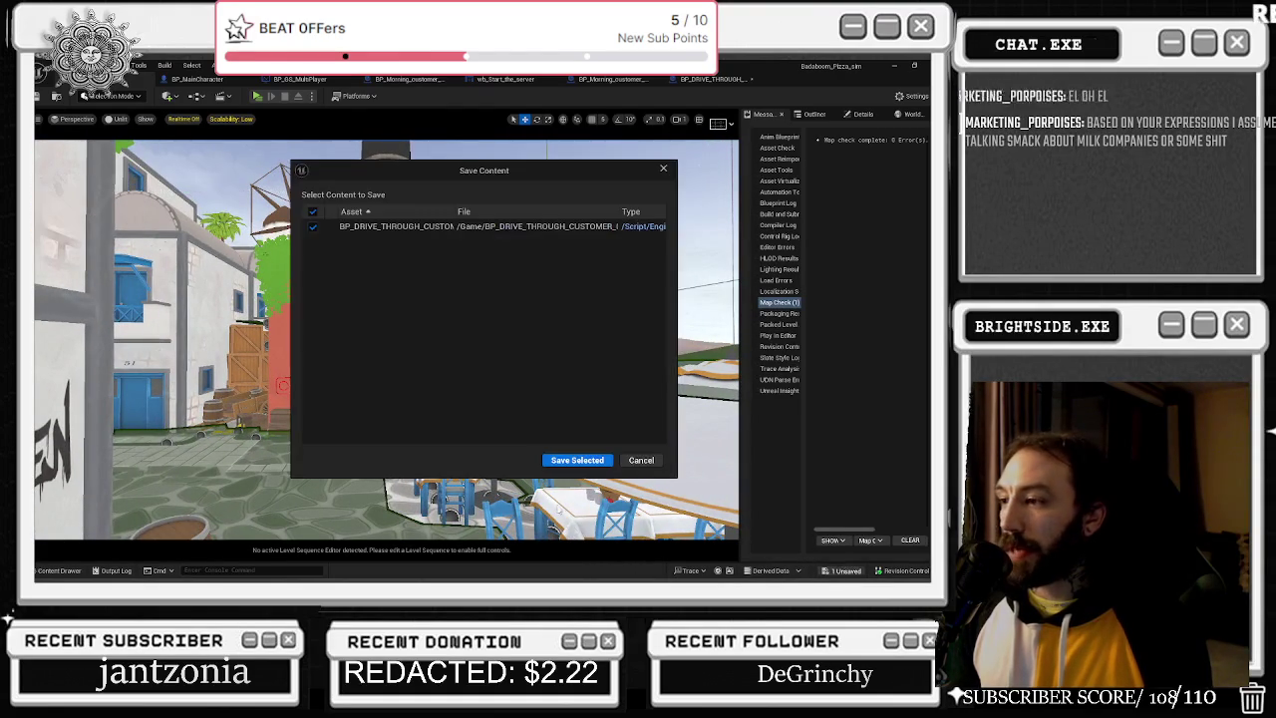
left_click(573, 459)
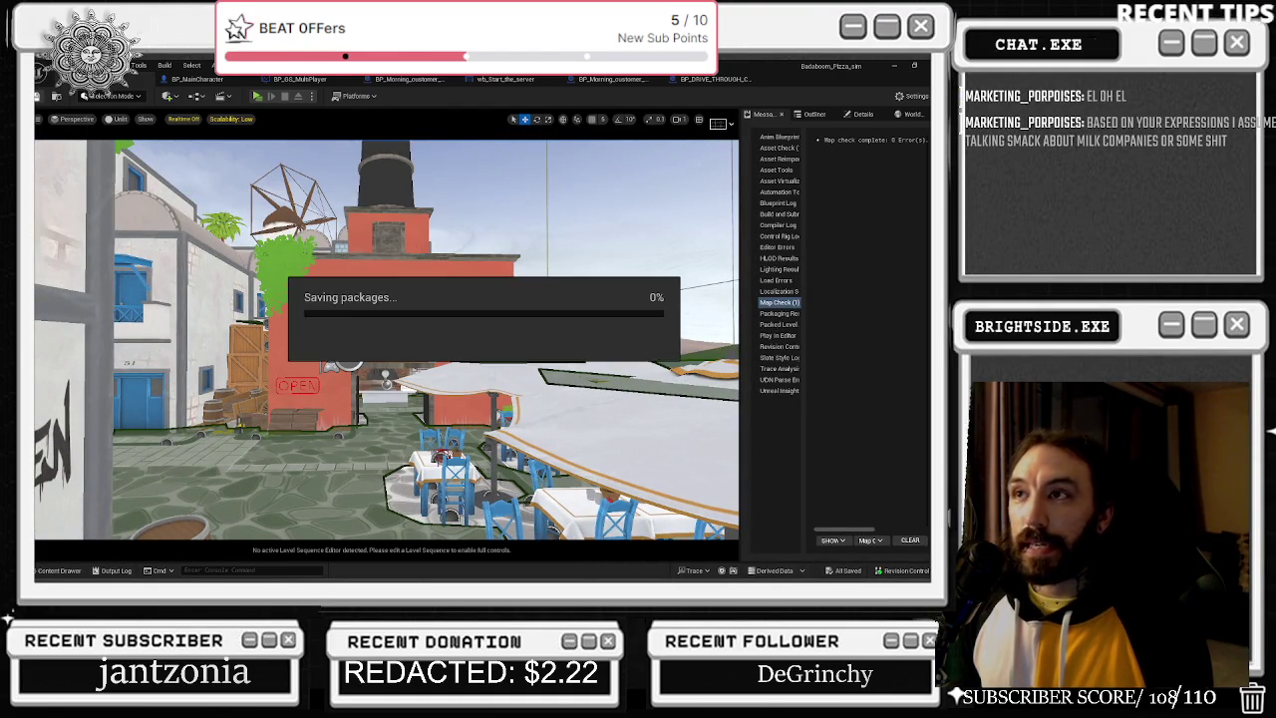
key("p")
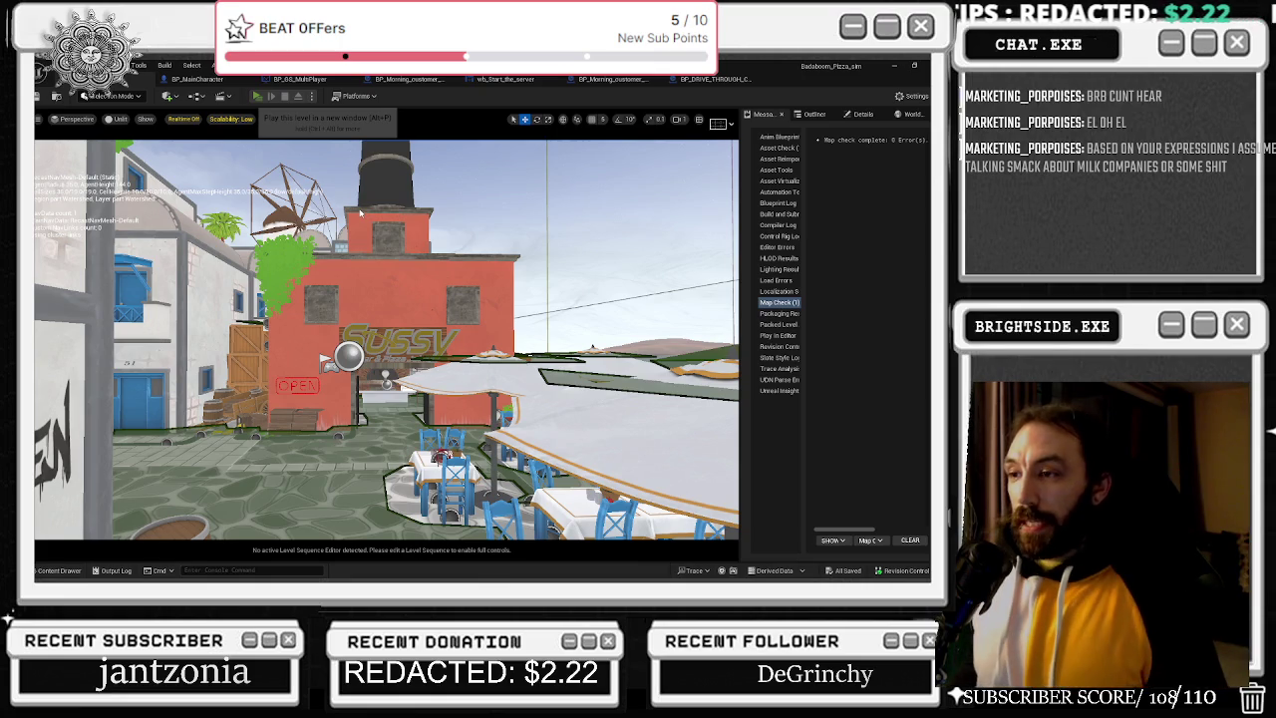
Play the level in a new window, walk to the wall tablet and open its upgrade menu.
key("alt+p")
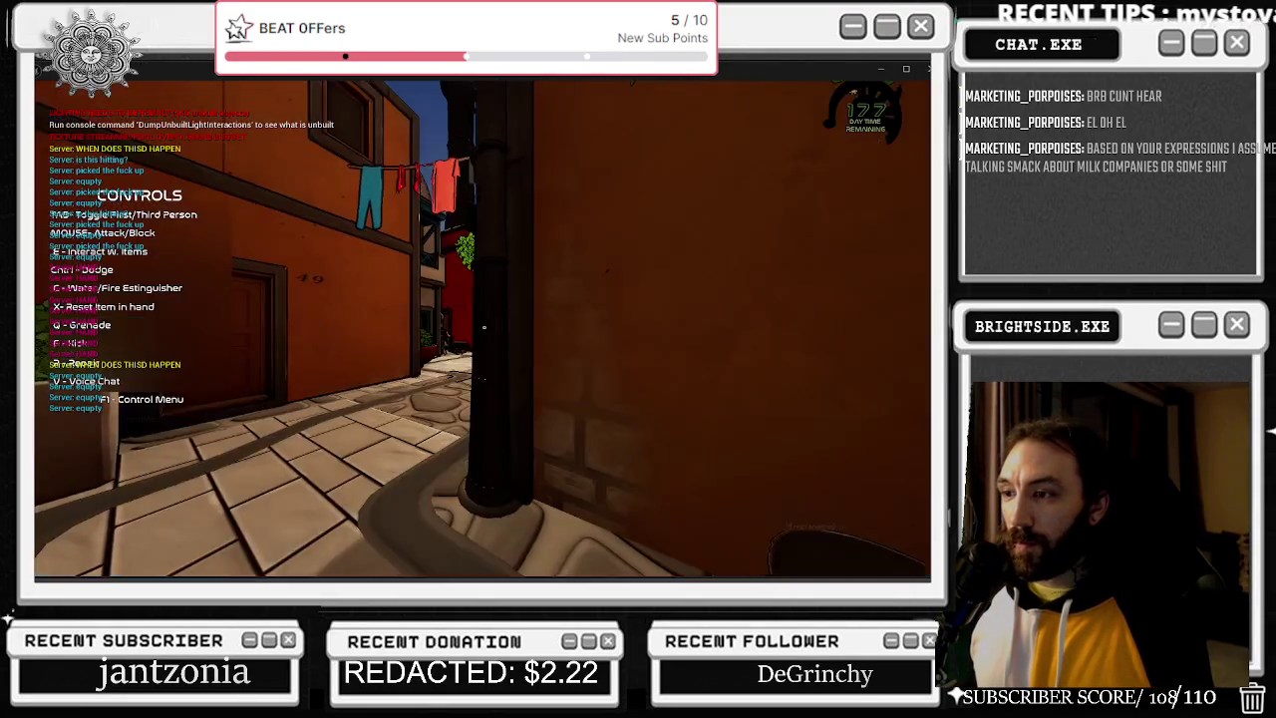
key("w")
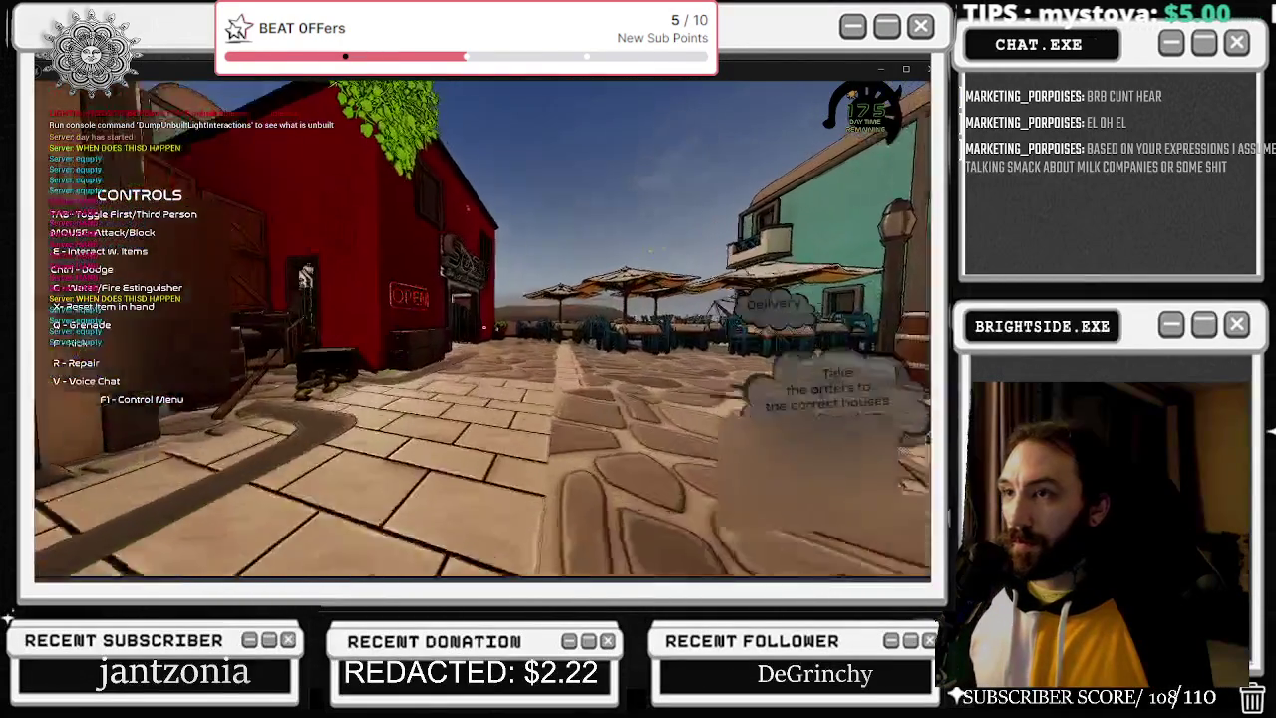
key("w")
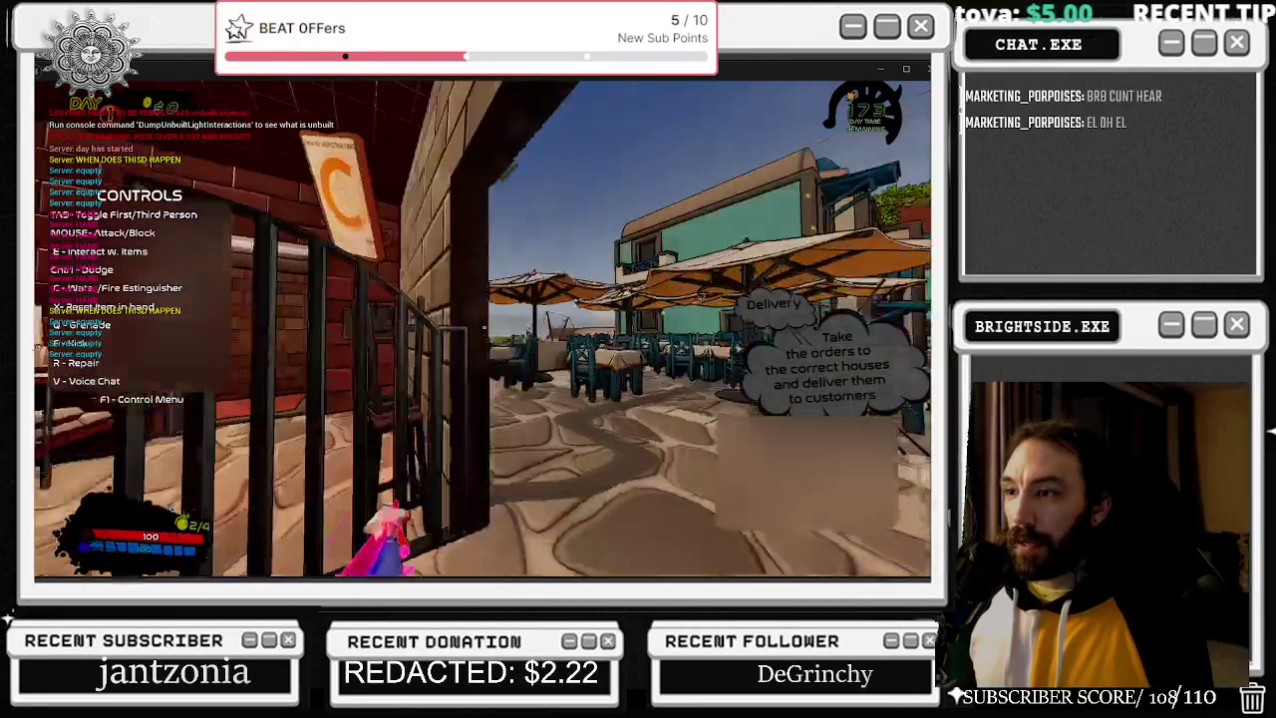
key("e")
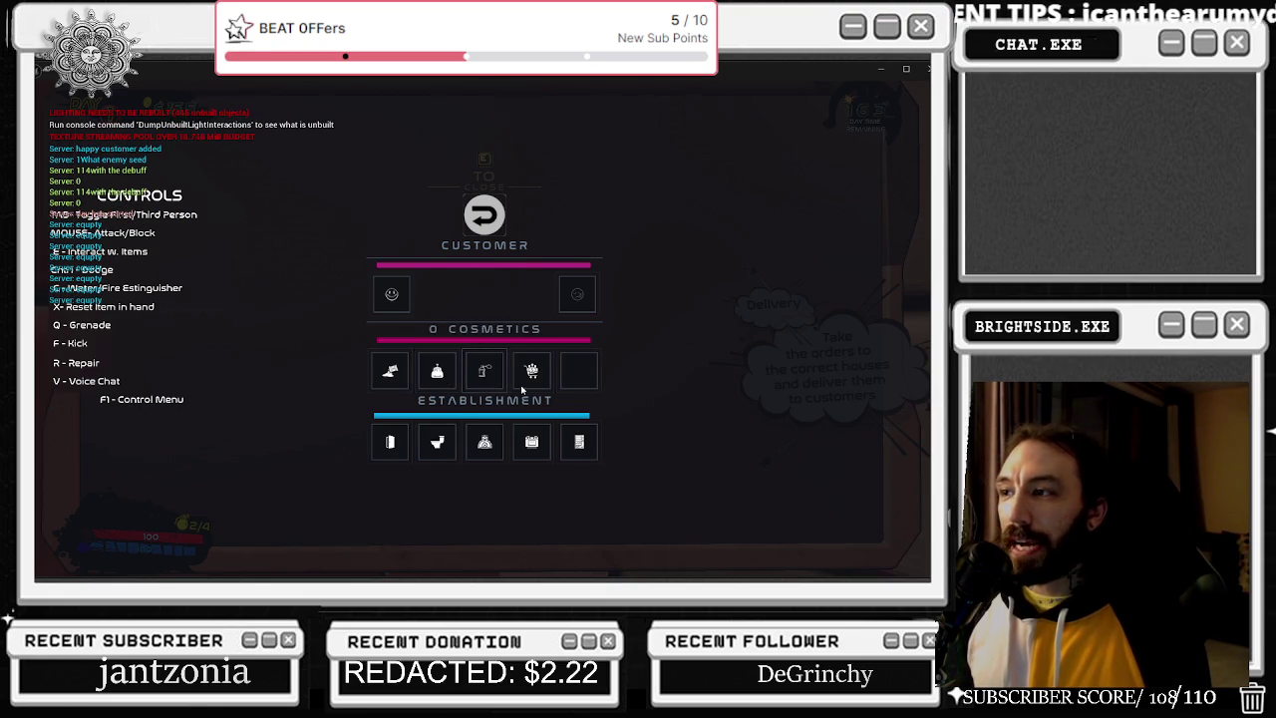
Close the wall tablet's upgrade menu and keep playing the session.
key("e")
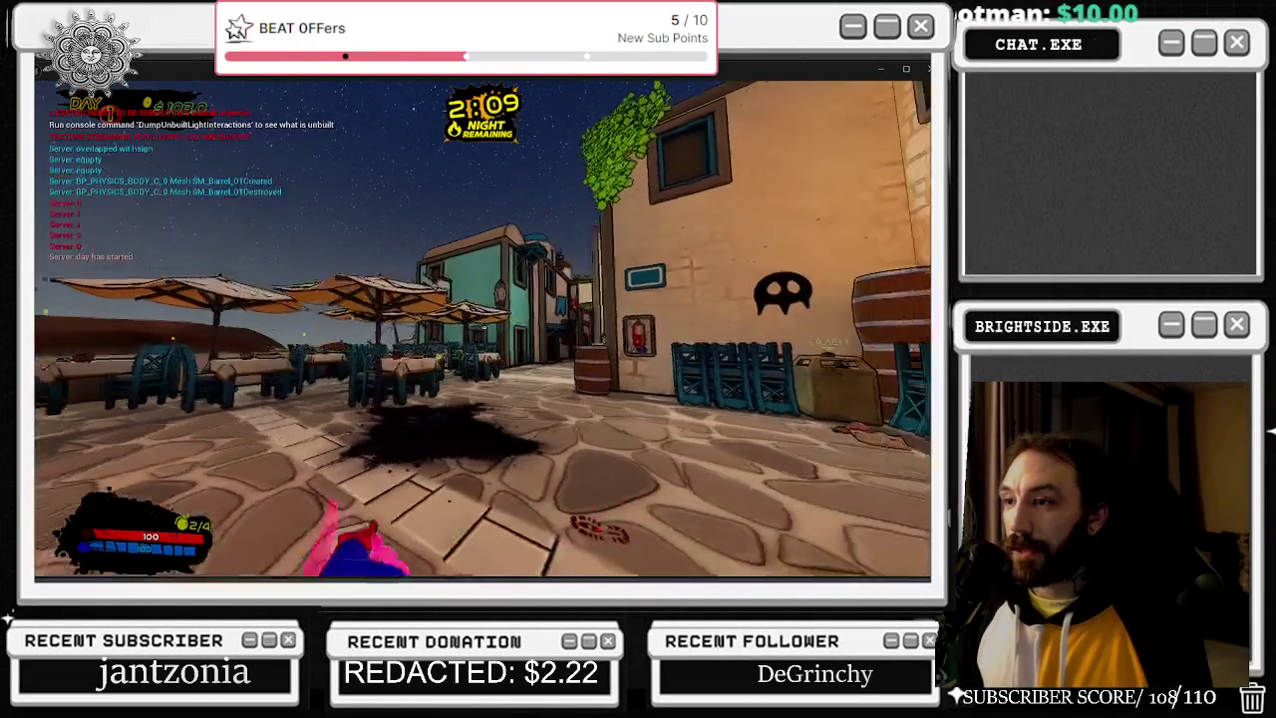
Stop the playtest, fly the camera to the restaurant, and show the Outliner actor list.
key("Escape")
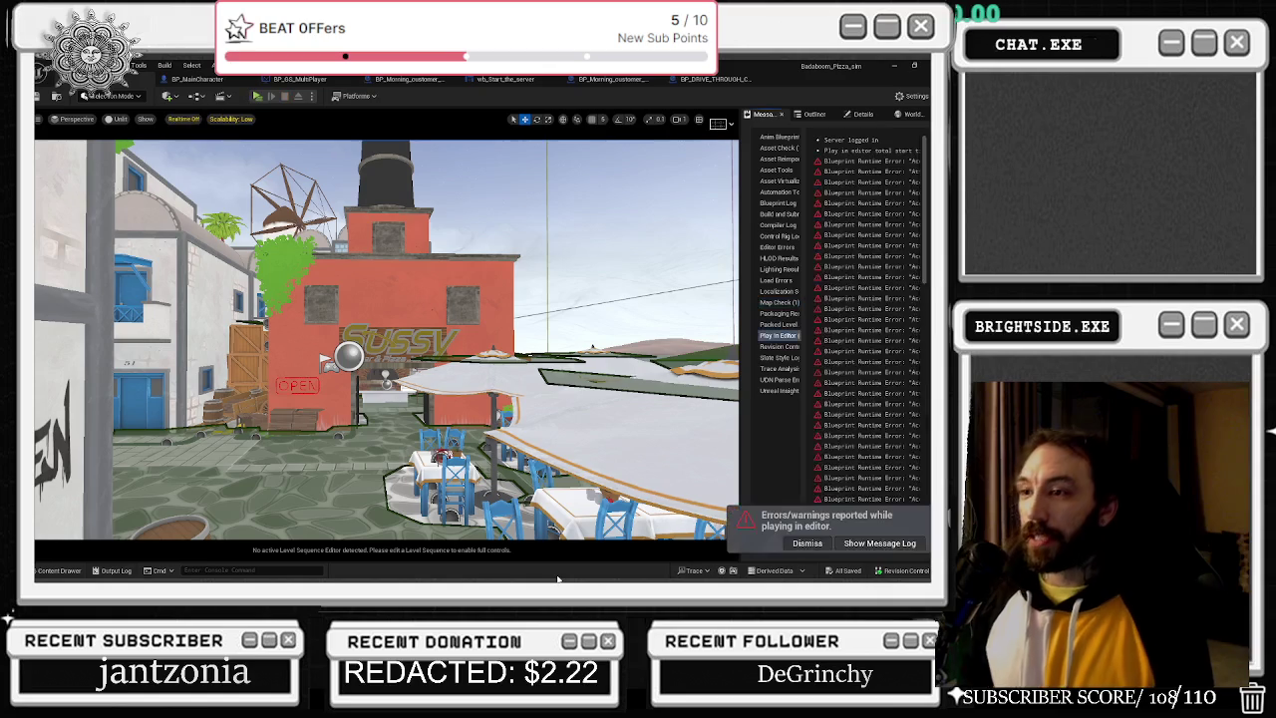
scroll(387, 339, "up", 5)
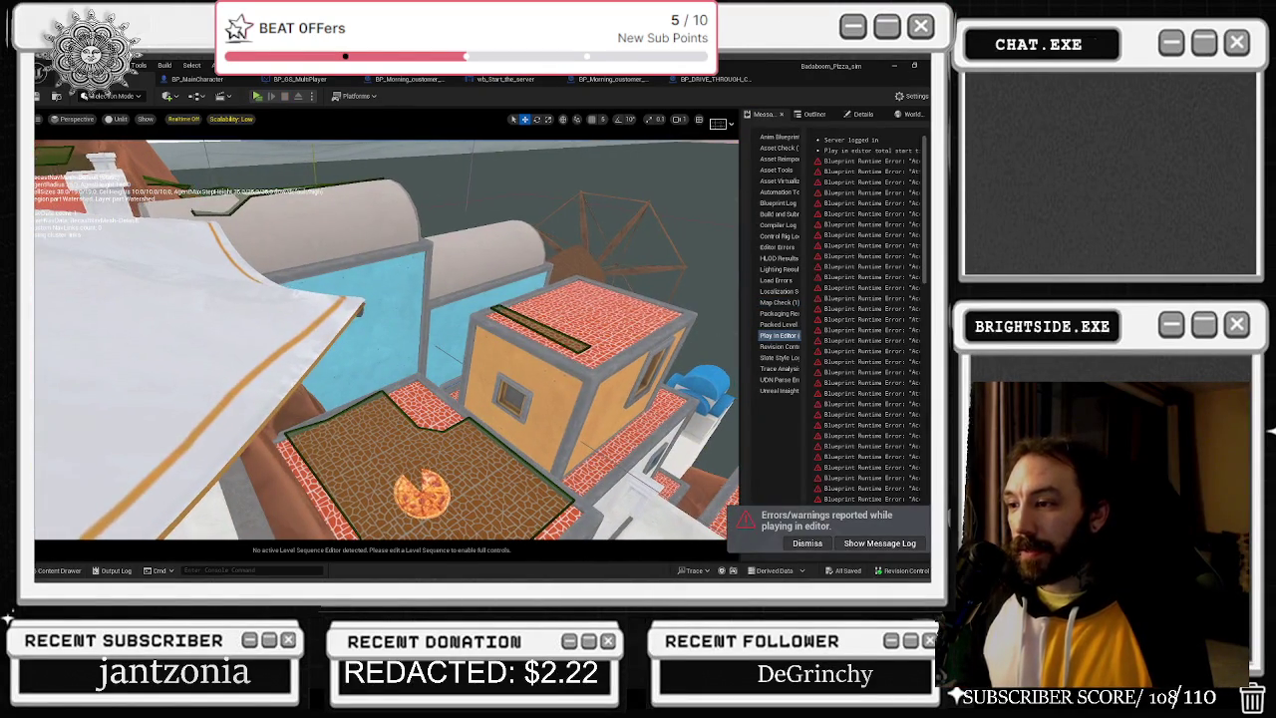
mouse_move(387, 339)
left_mouse_down()
mouse_move(422, 391)
mouse_move(523, 371)
left_mouse_up()
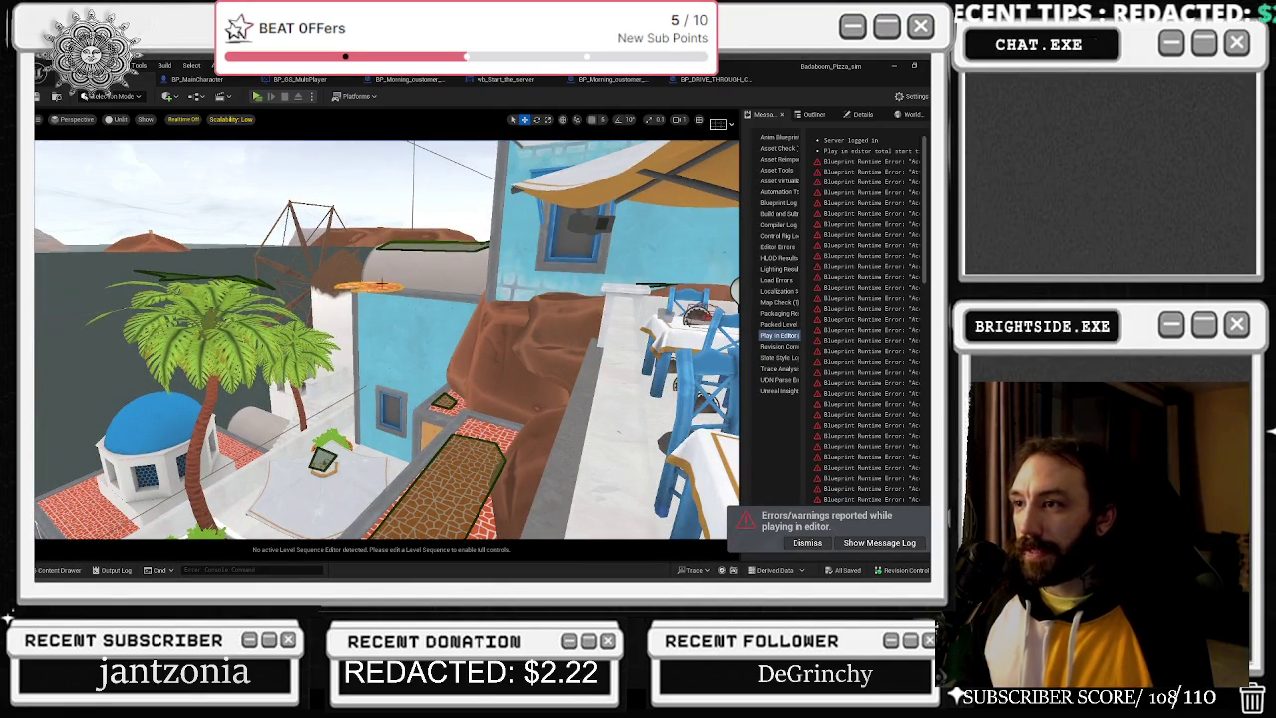
left_click(814, 114)
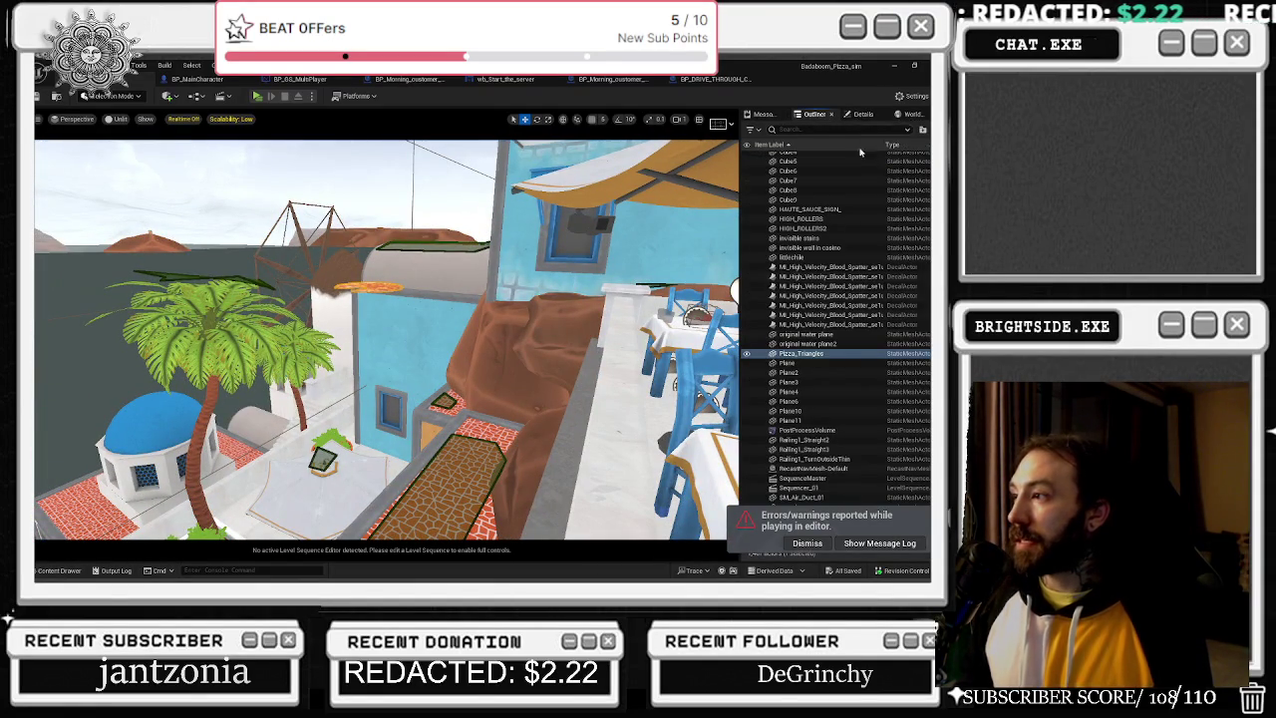
Delete the Pizza_Triangles actor, confirming despite its references.
left_click(823, 351)
left_click(815, 336)
left_click(823, 352)
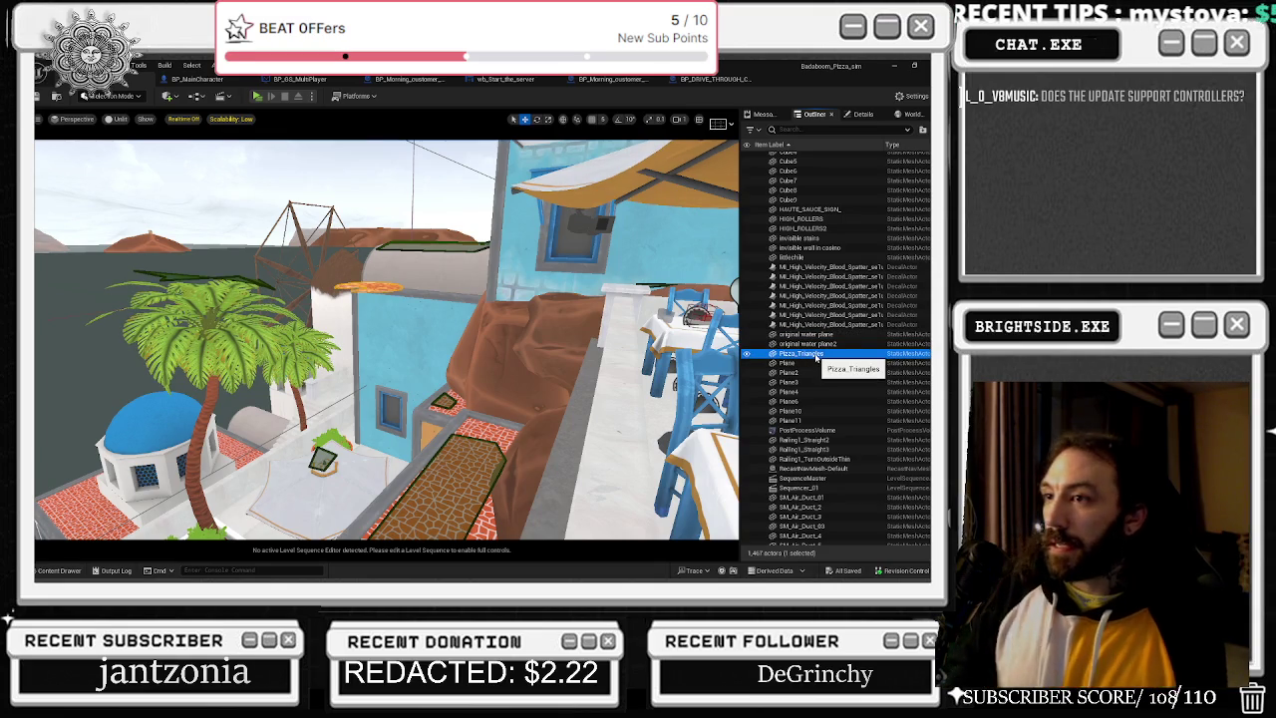
key("Delete")
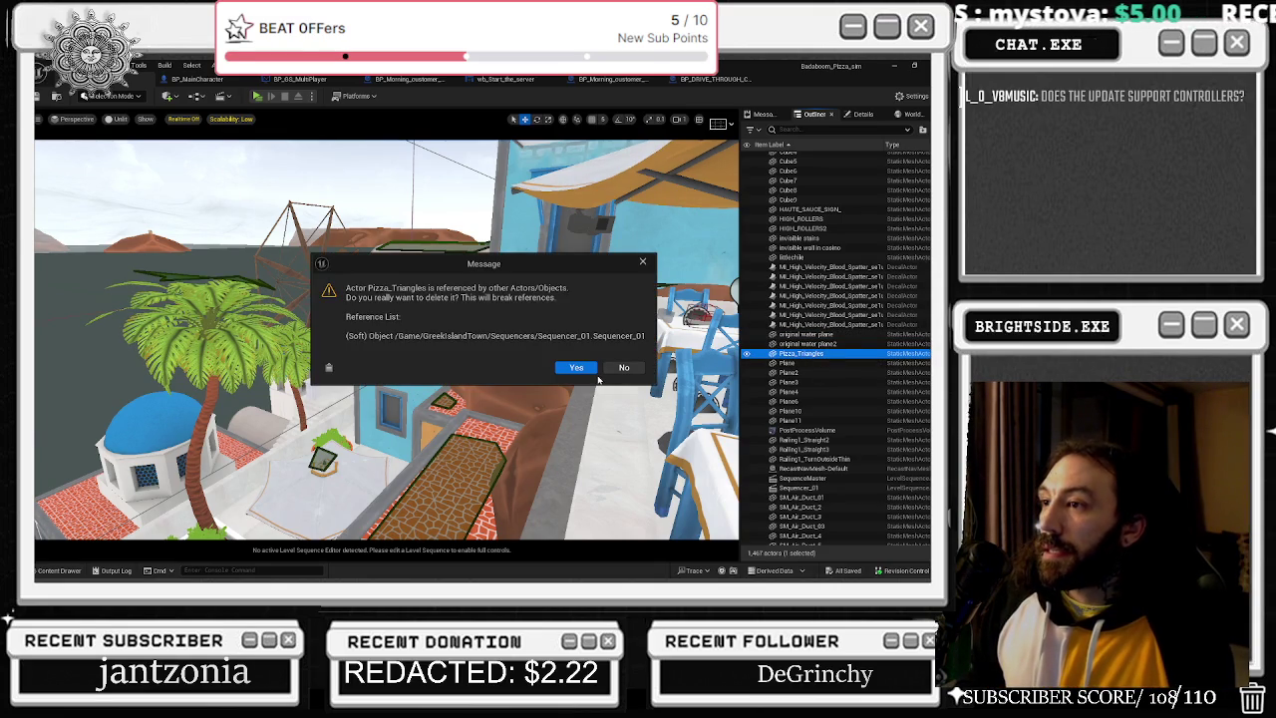
left_click(576, 368)
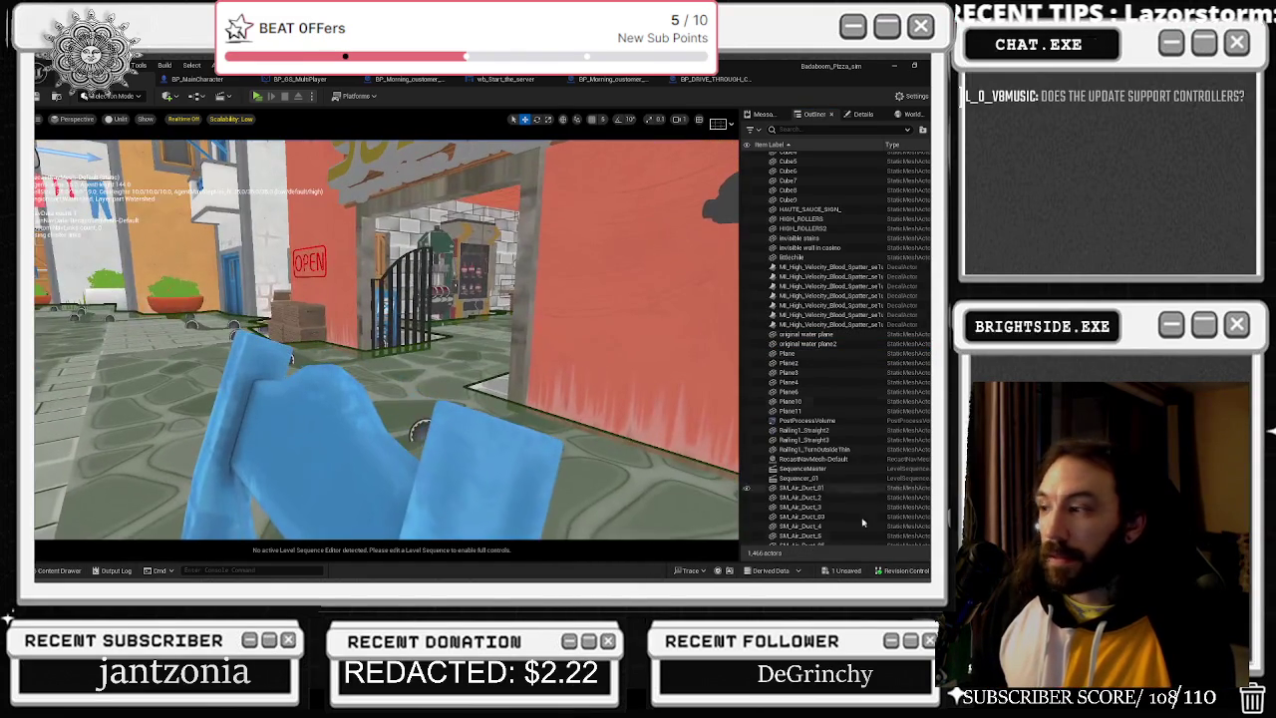
Save the level with Save Selected and bring up the BP_DRIVE_THROUGH_CUSTOMER graph.
left_click(840, 571)
left_click(584, 456)
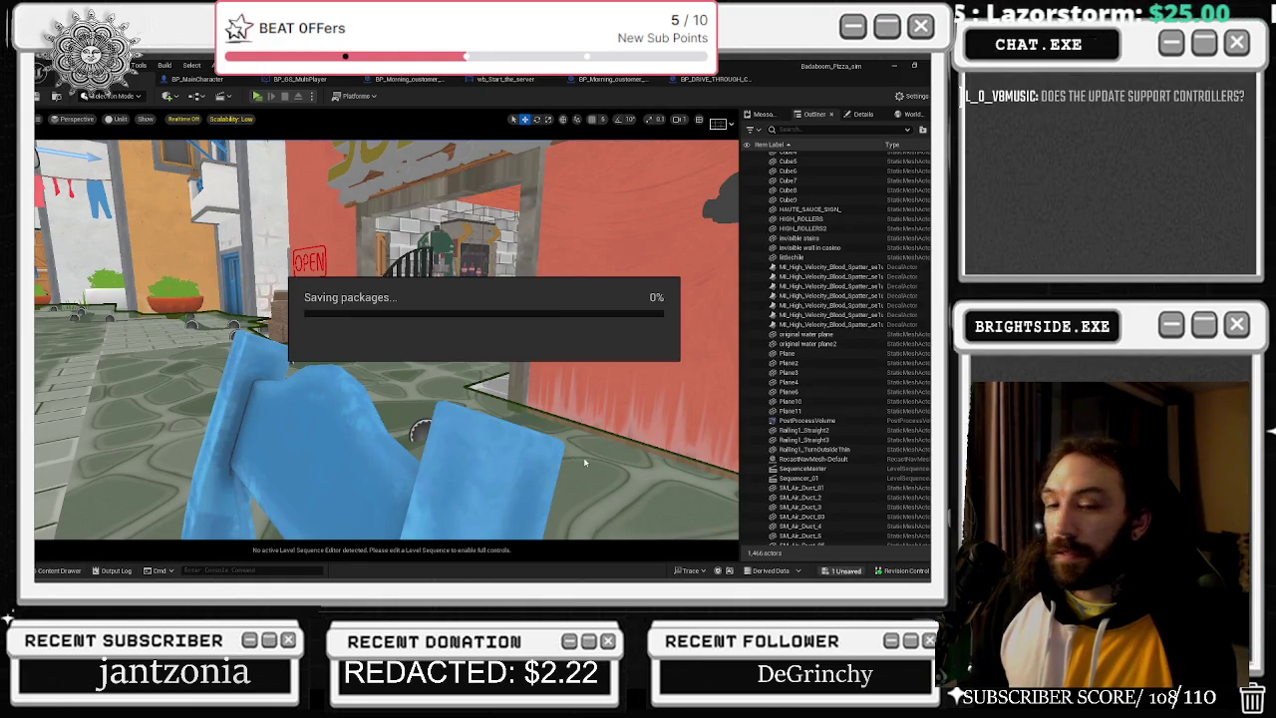
left_click(714, 79)
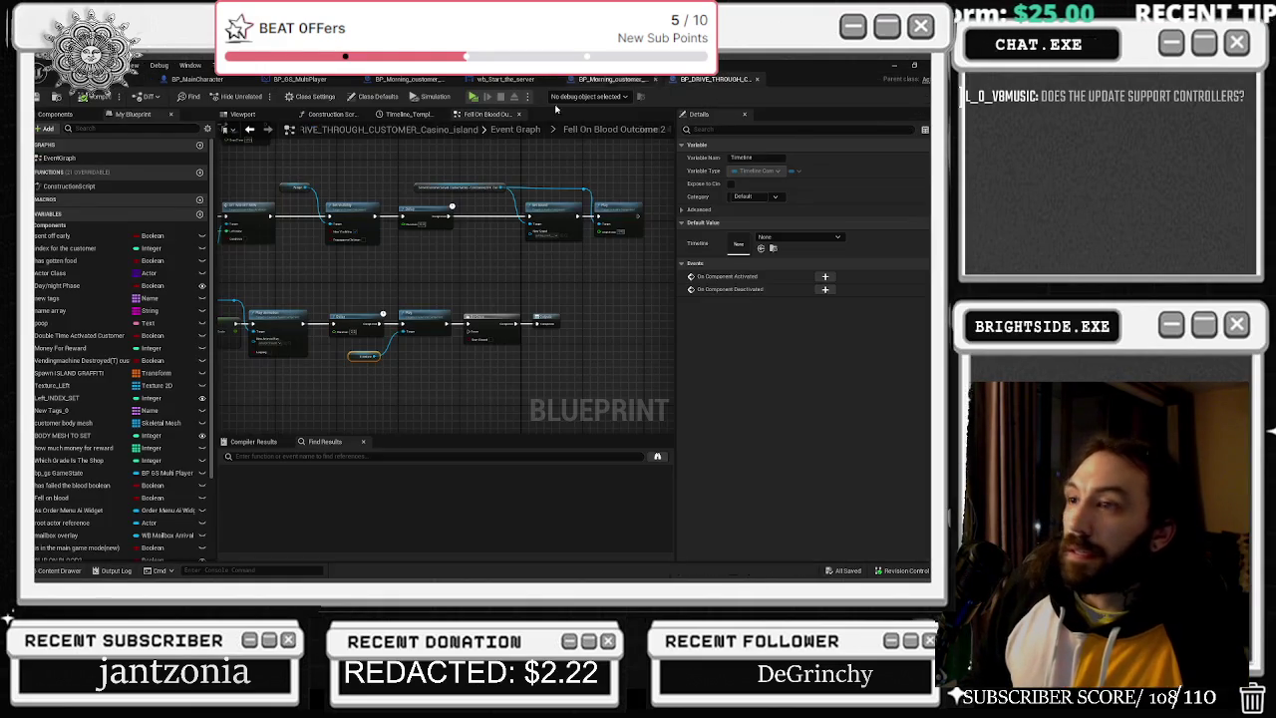
Pass through the BP_Morning_customer and wb_Start_the_server tabs back to the level editor.
scroll(364, 372, "up", 2)
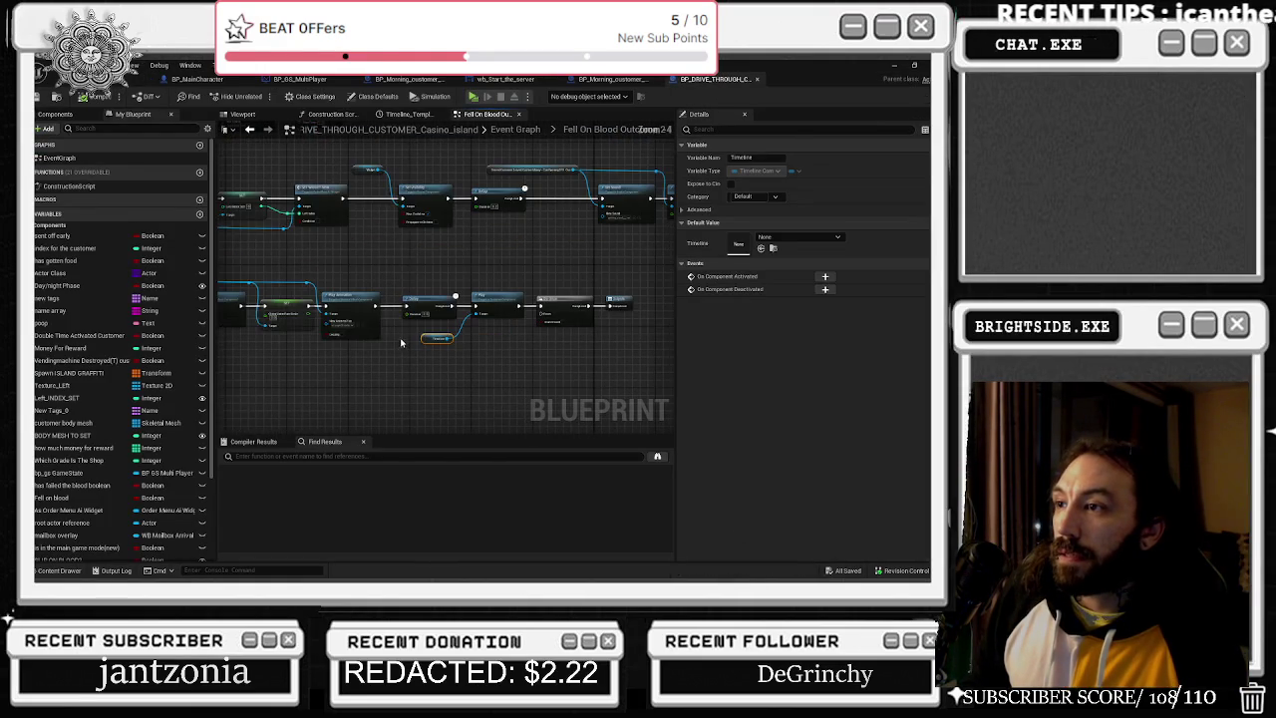
scroll(282, 289, "down", 2)
left_click(588, 79)
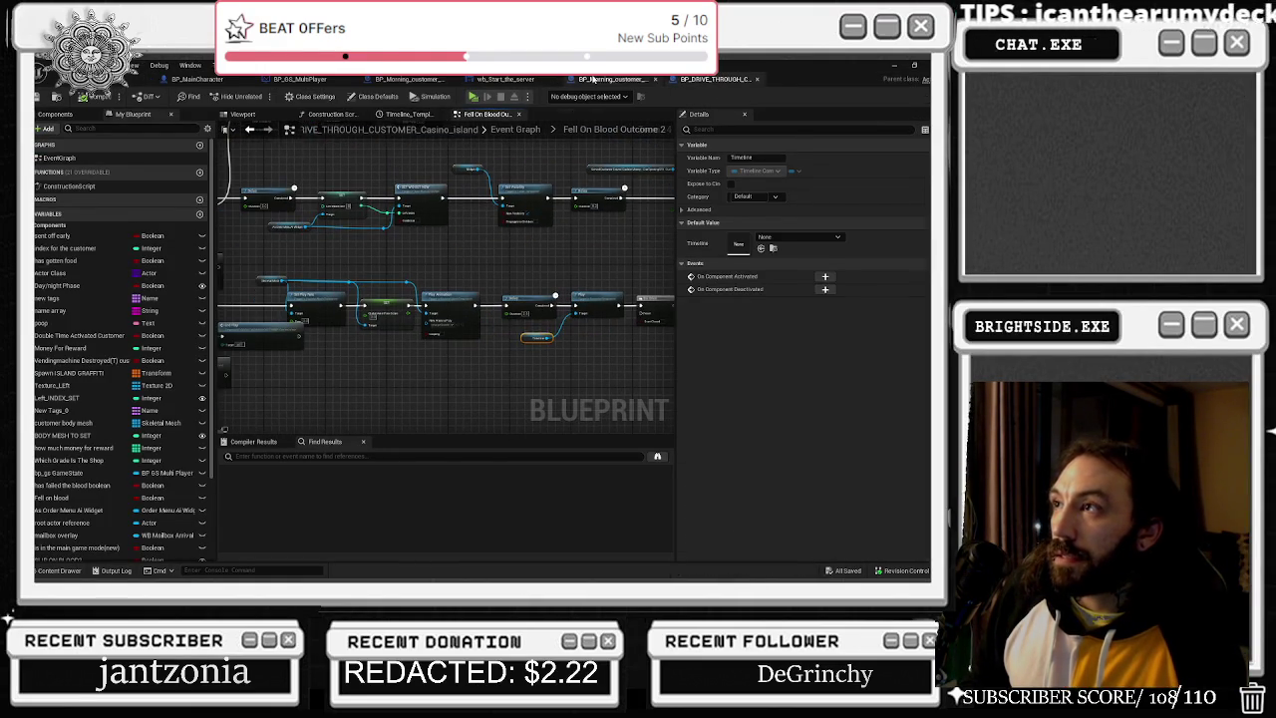
scroll(426, 301, "up", 3)
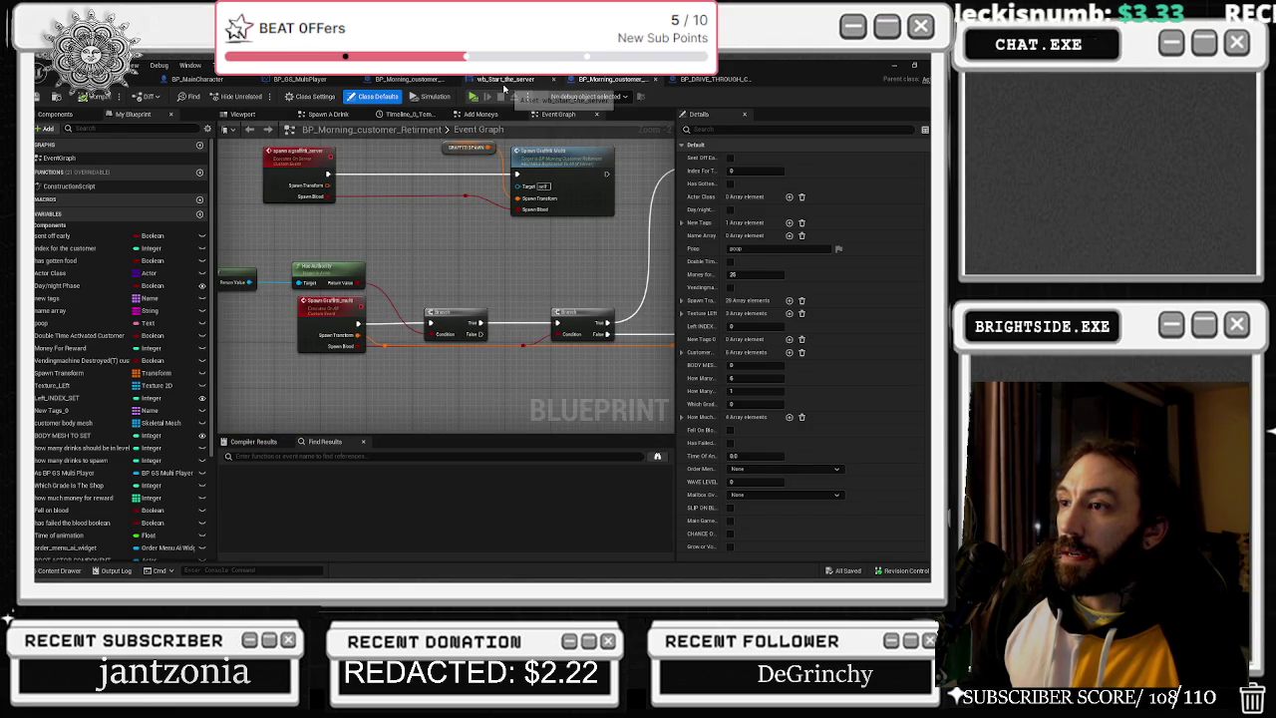
left_click(505, 80)
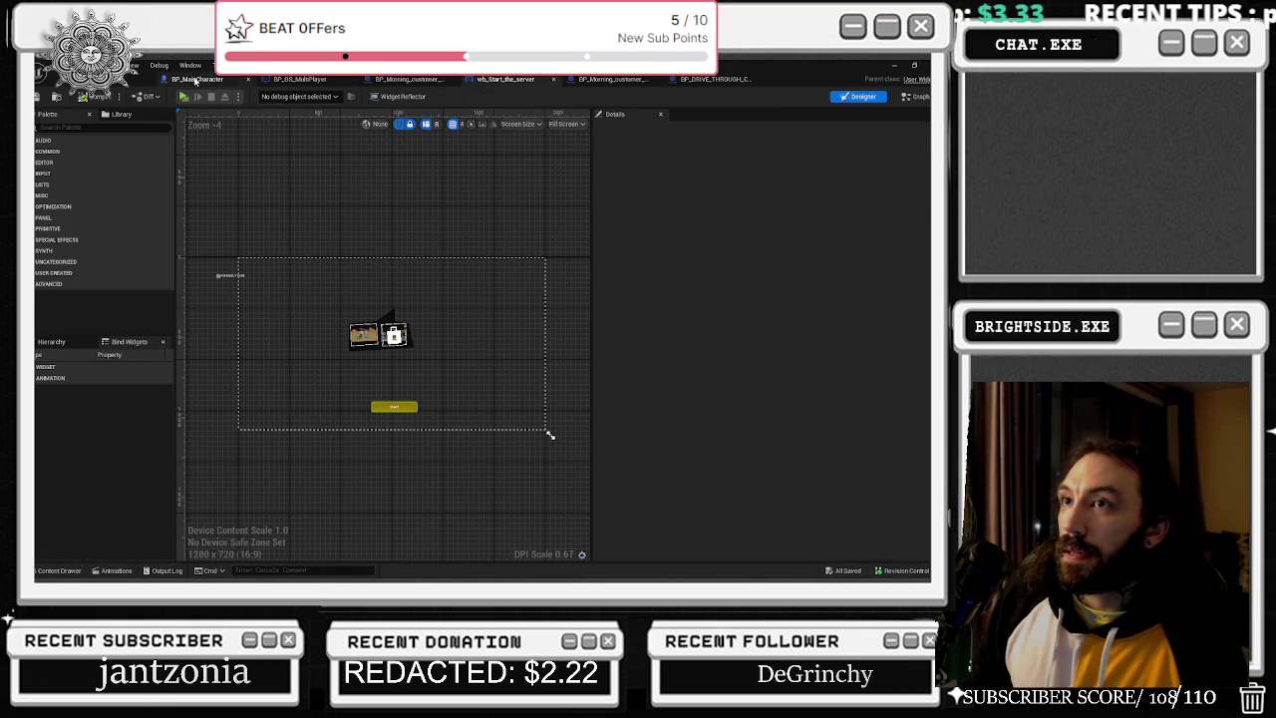
left_click(130, 84)
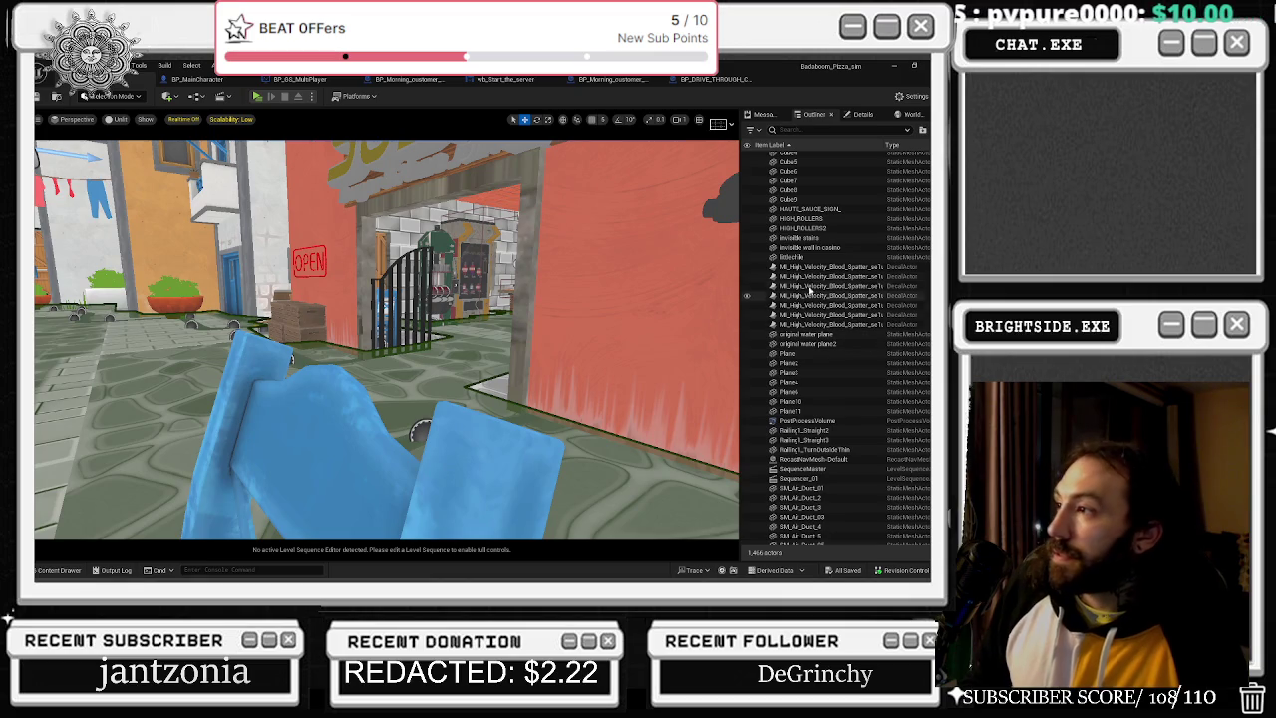
Frame the blood-spatter decals one by one, ending at the one under the table.
left_click(827, 267)
key("f")
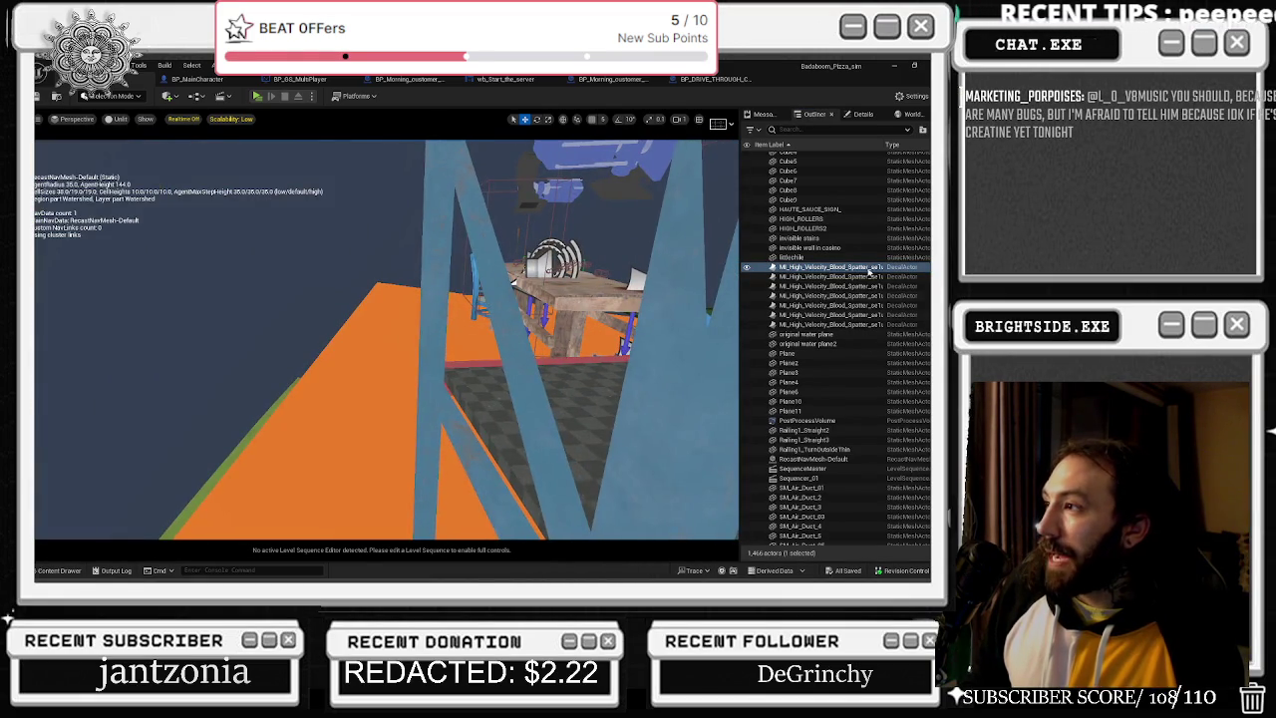
double_click(827, 267)
double_click(828, 267)
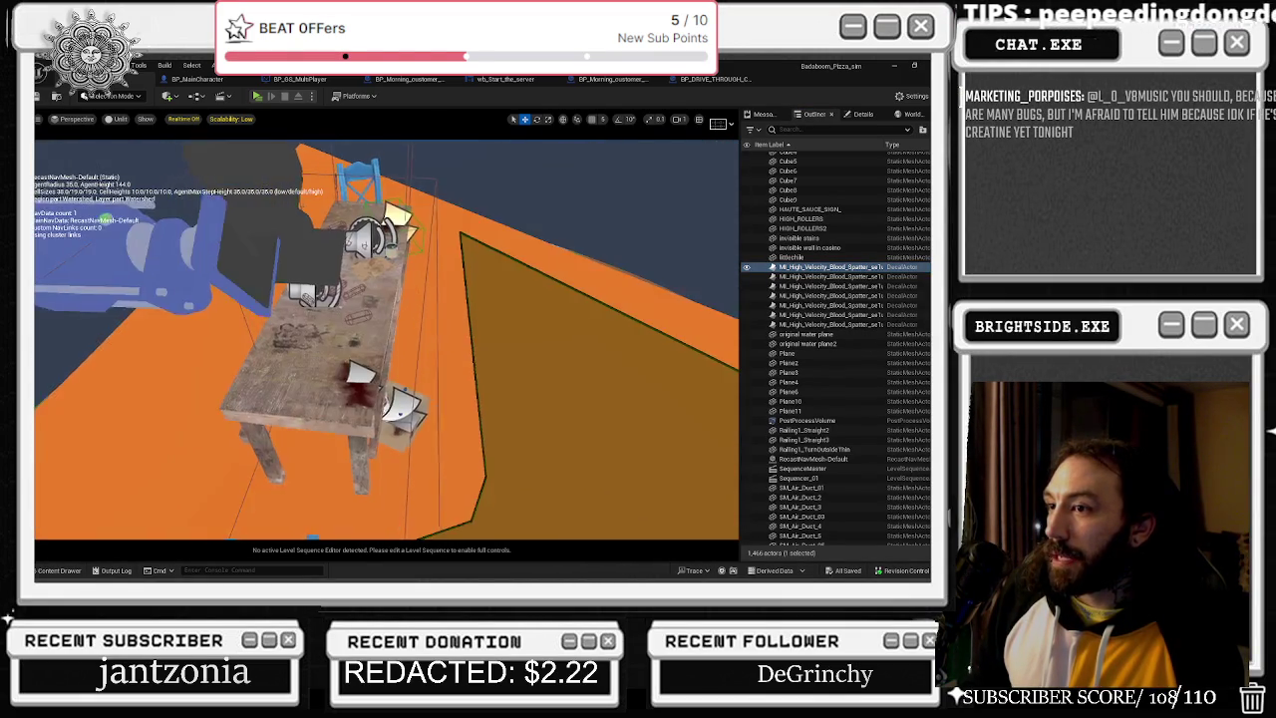
left_click(823, 276)
left_click(819, 286)
left_click(815, 295)
left_click(812, 305)
left_click(805, 314)
left_click(800, 324)
double_click(800, 324)
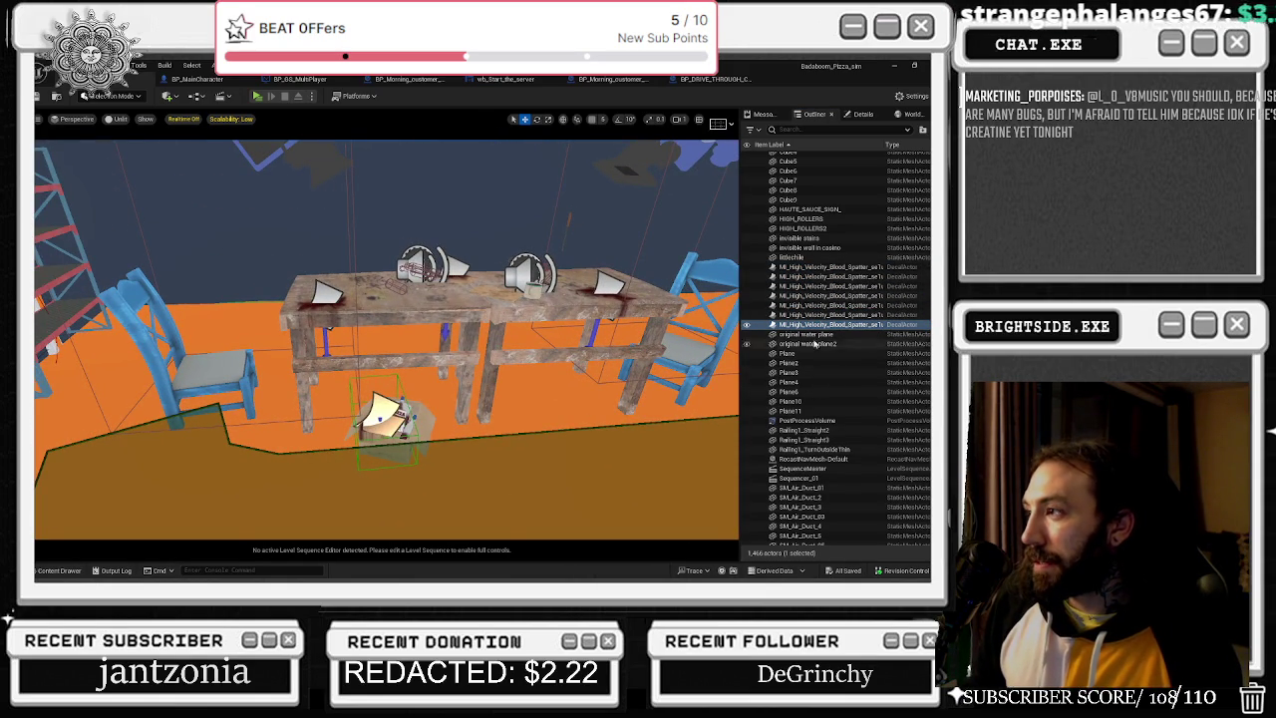
Filter the Outliner by 'bloo' and select BLOODBAG7.
scroll(866, 322, "up", 3)
left_click(818, 130)
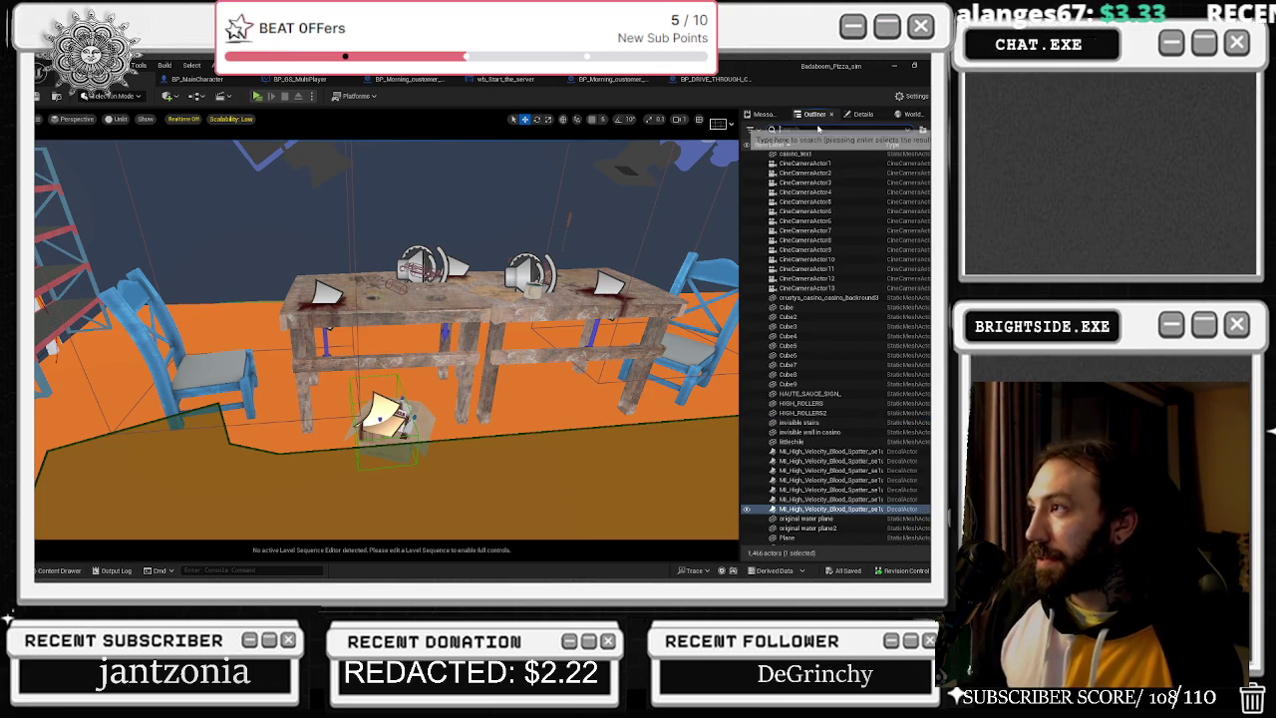
type("bloo")
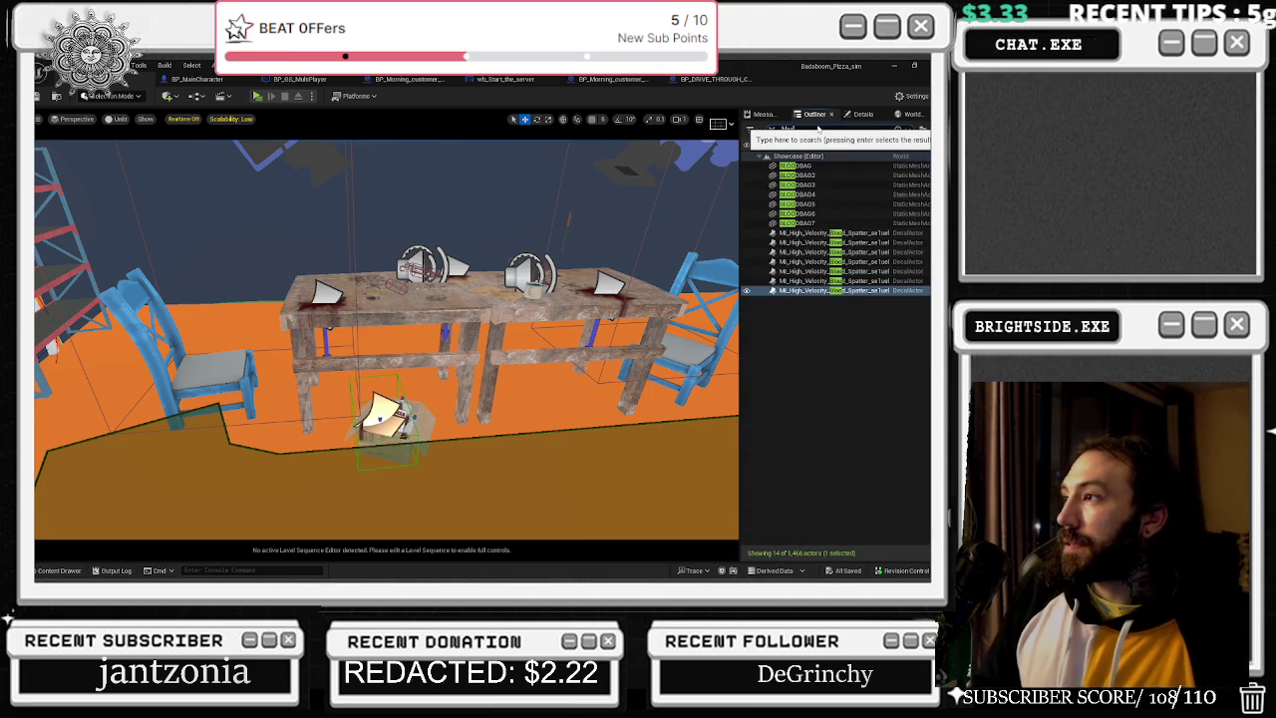
left_click(802, 223)
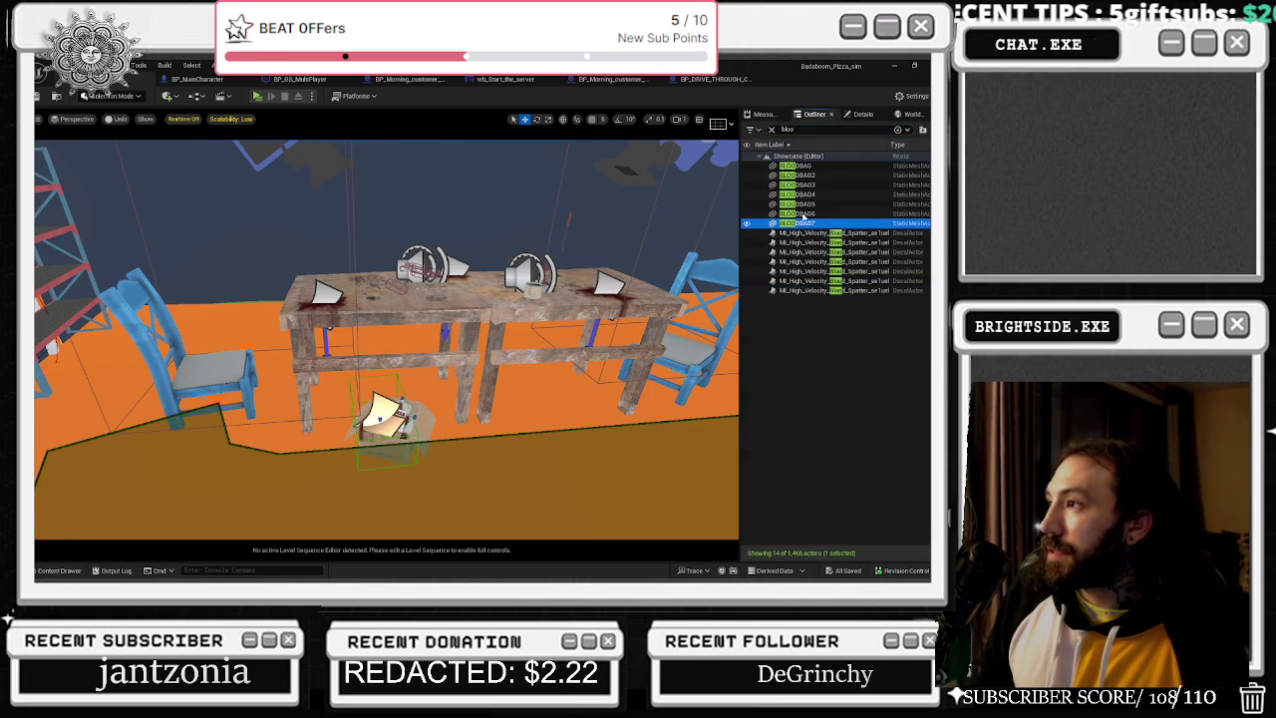
Replace the Outliner search with 'graff' and select the first DIRT graffiti decal.
double_click(787, 129)
type("graff")
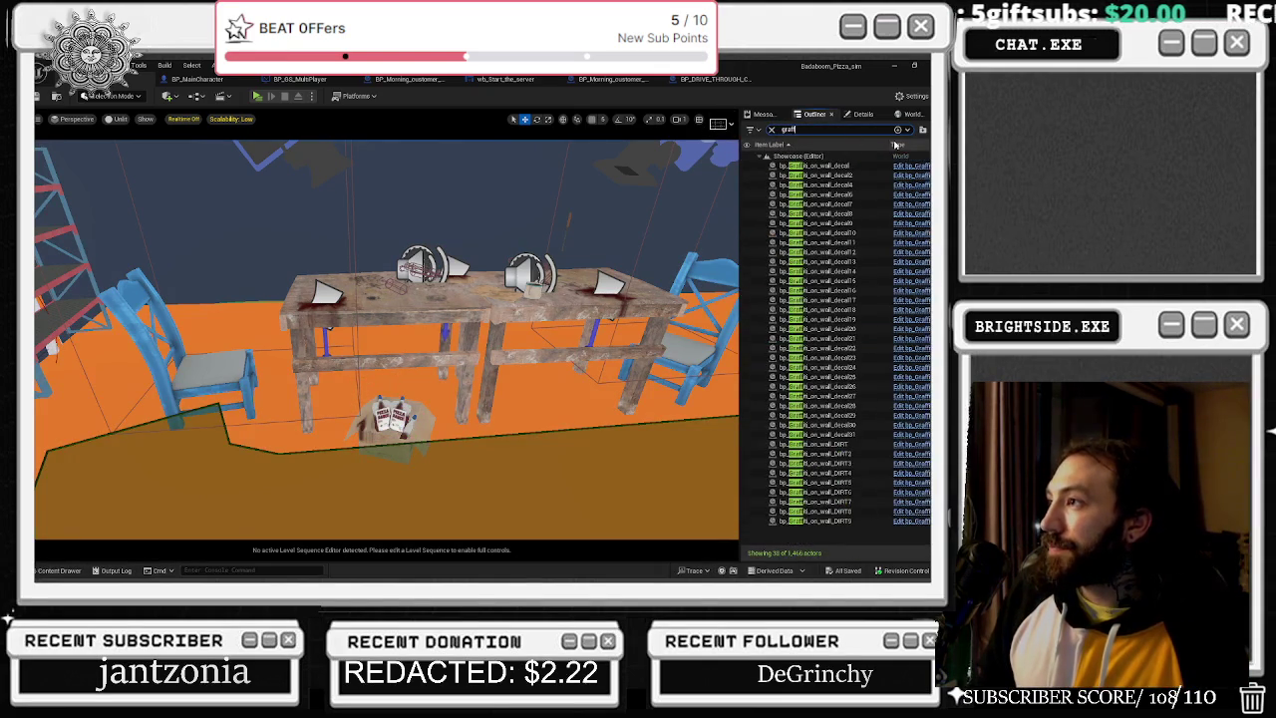
left_click(848, 166)
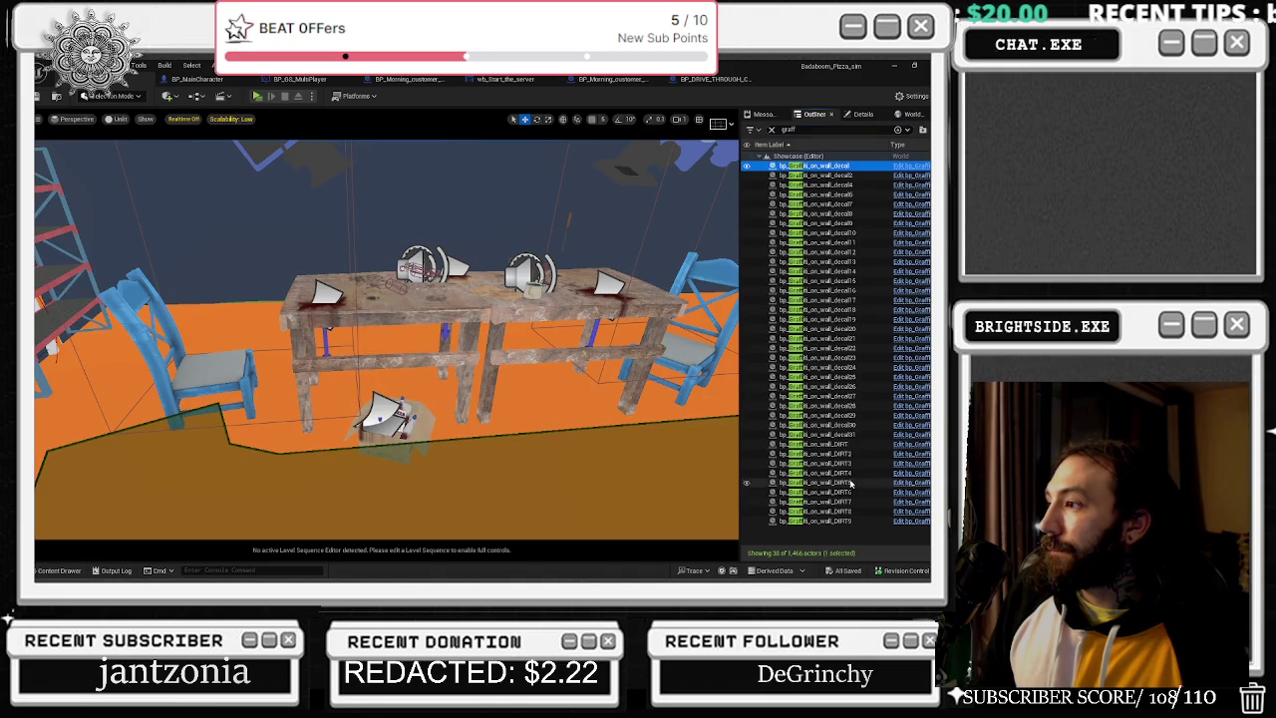
left_click(842, 444)
Fly the viewport to each DIRT graffiti decal in turn, DIRT2, DIRT3, DIRT5 and onward.
double_click(834, 454)
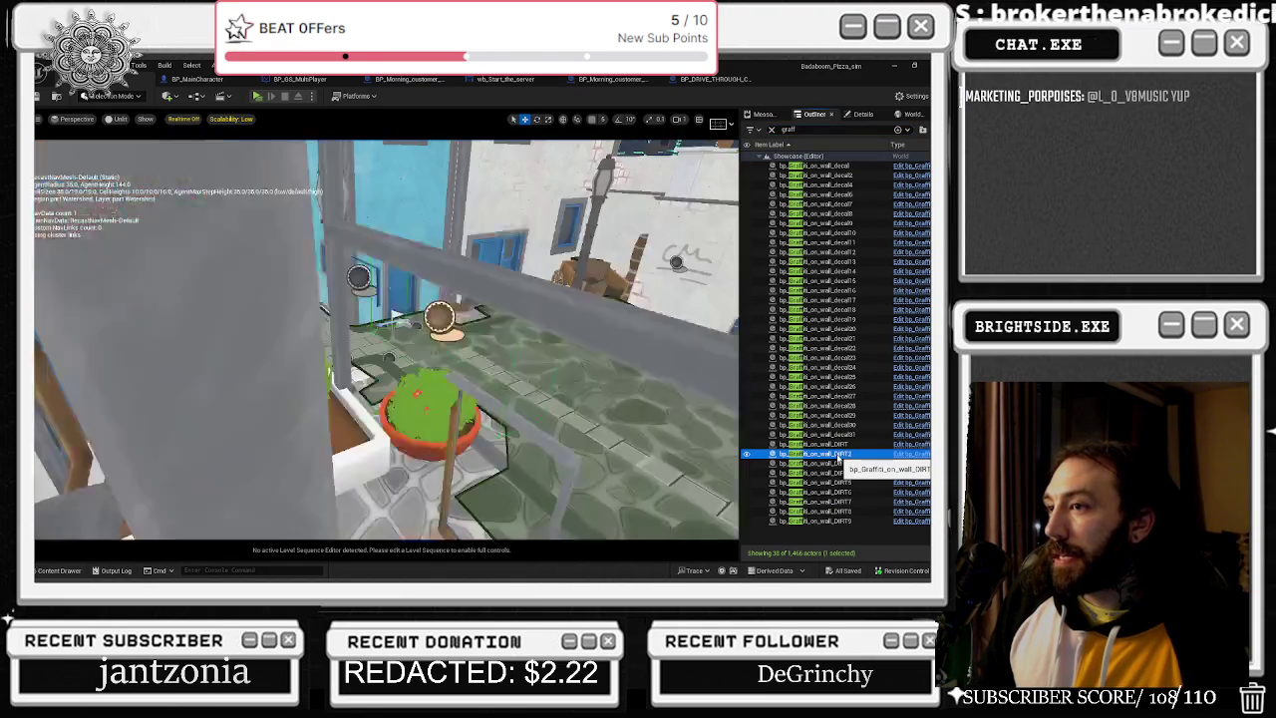
double_click(833, 456)
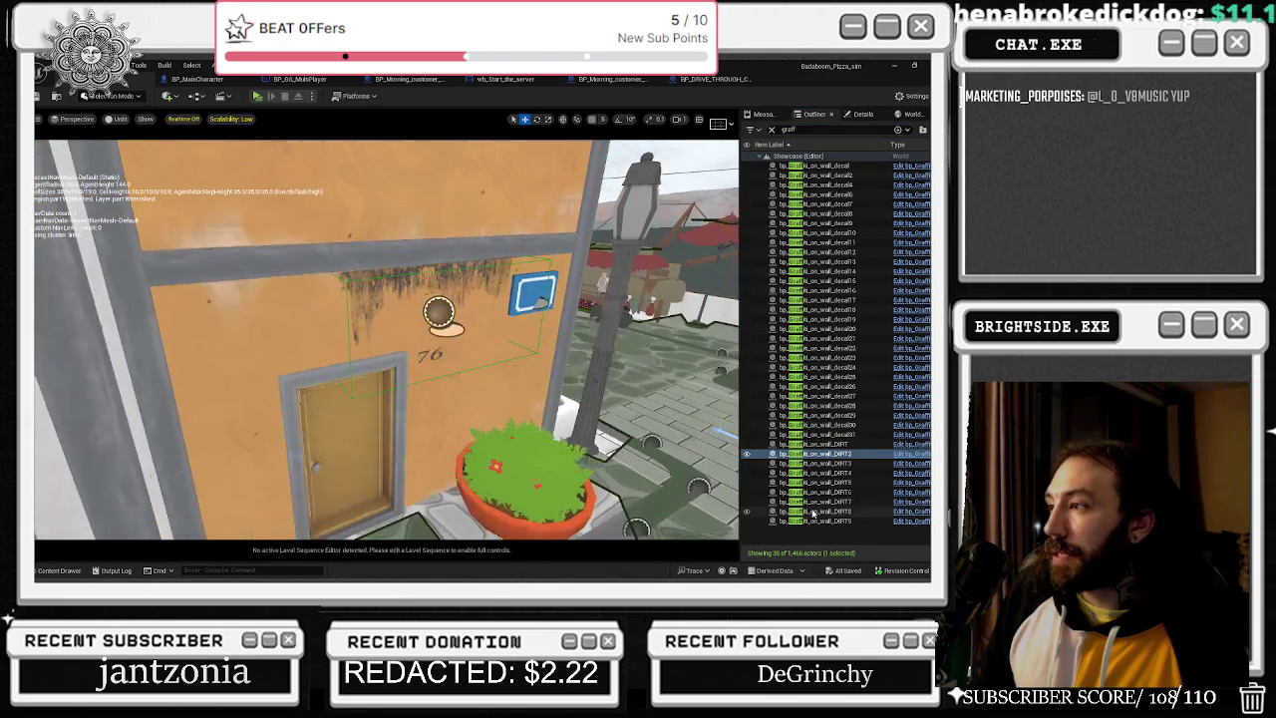
double_click(825, 465)
double_click(802, 484)
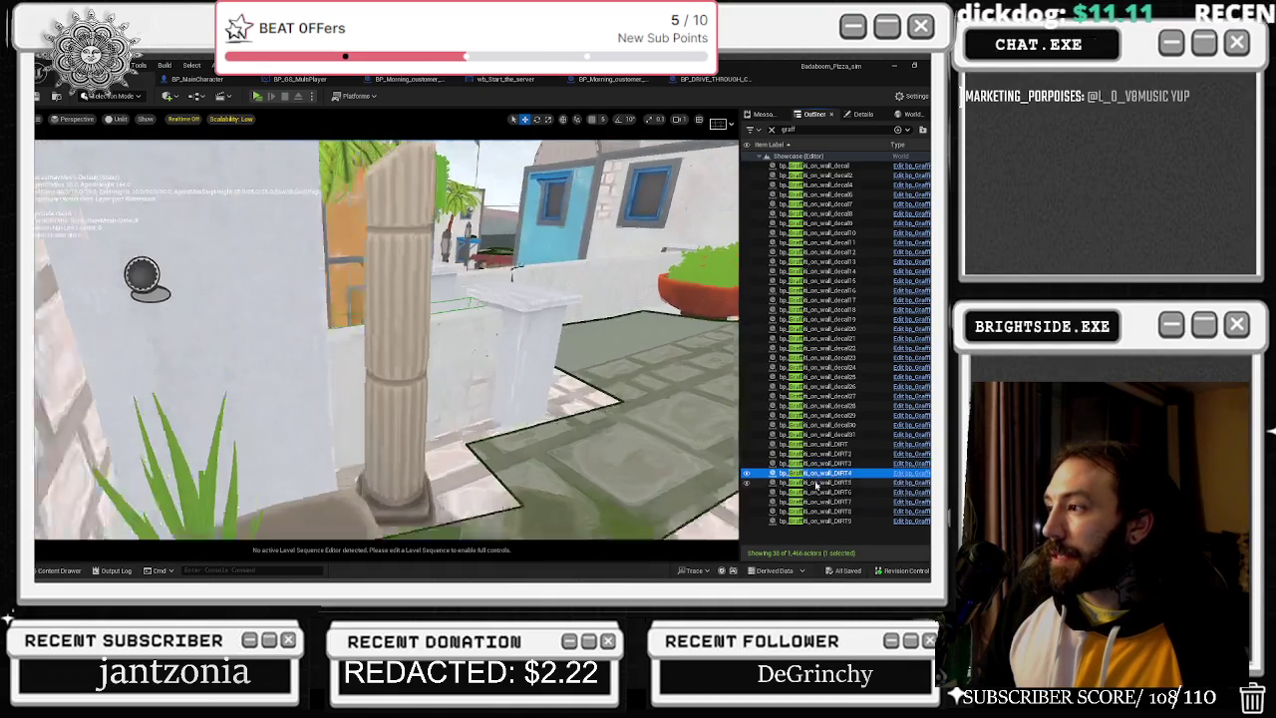
double_click(846, 486)
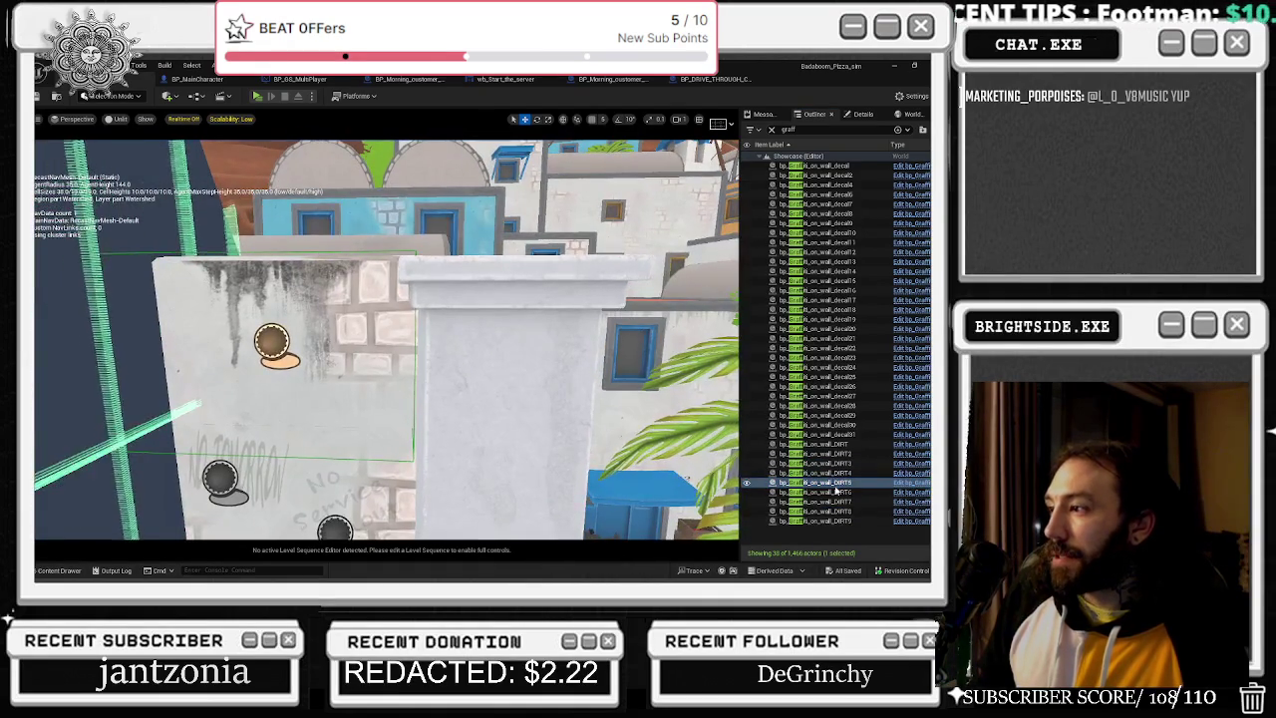
double_click(843, 493)
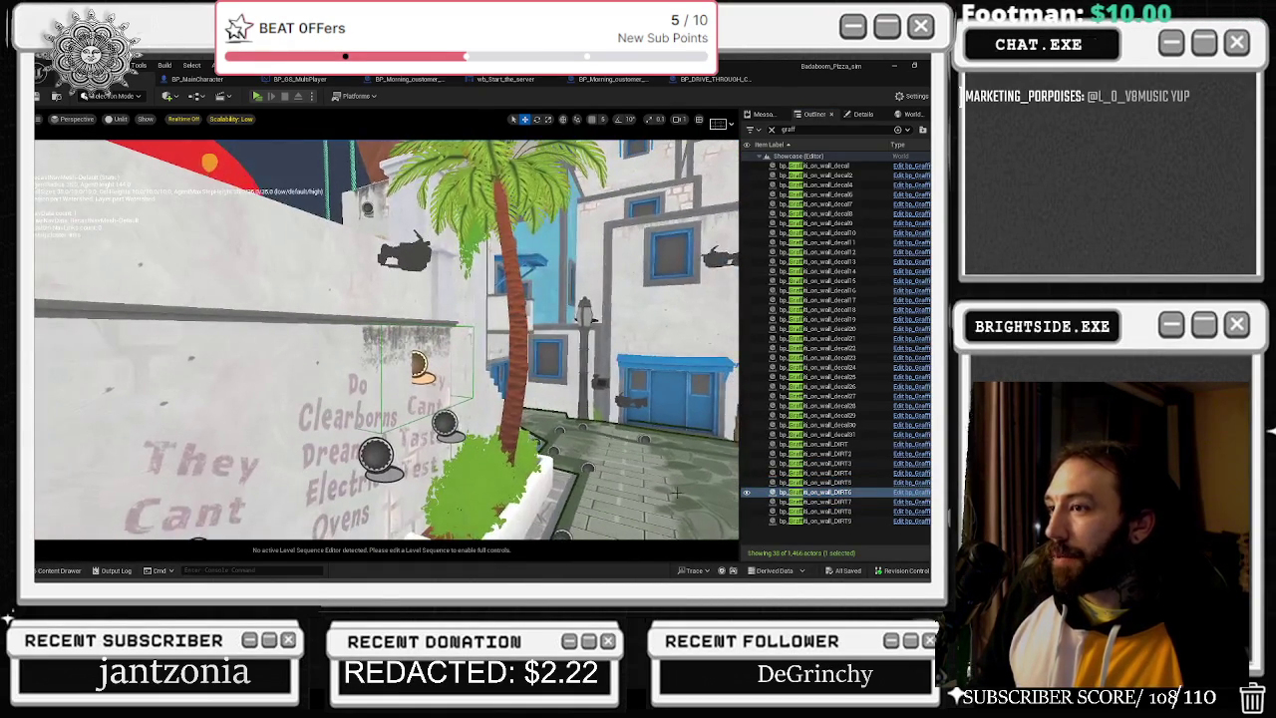
double_click(846, 501)
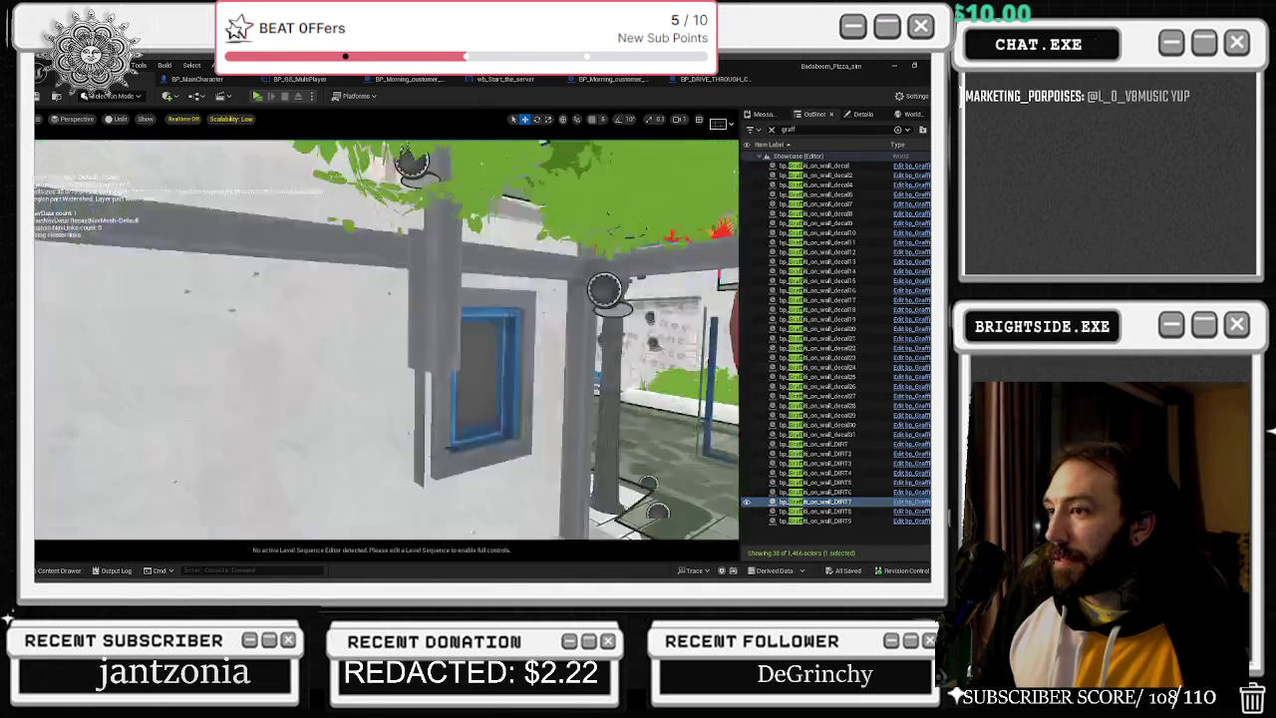
double_click(845, 512)
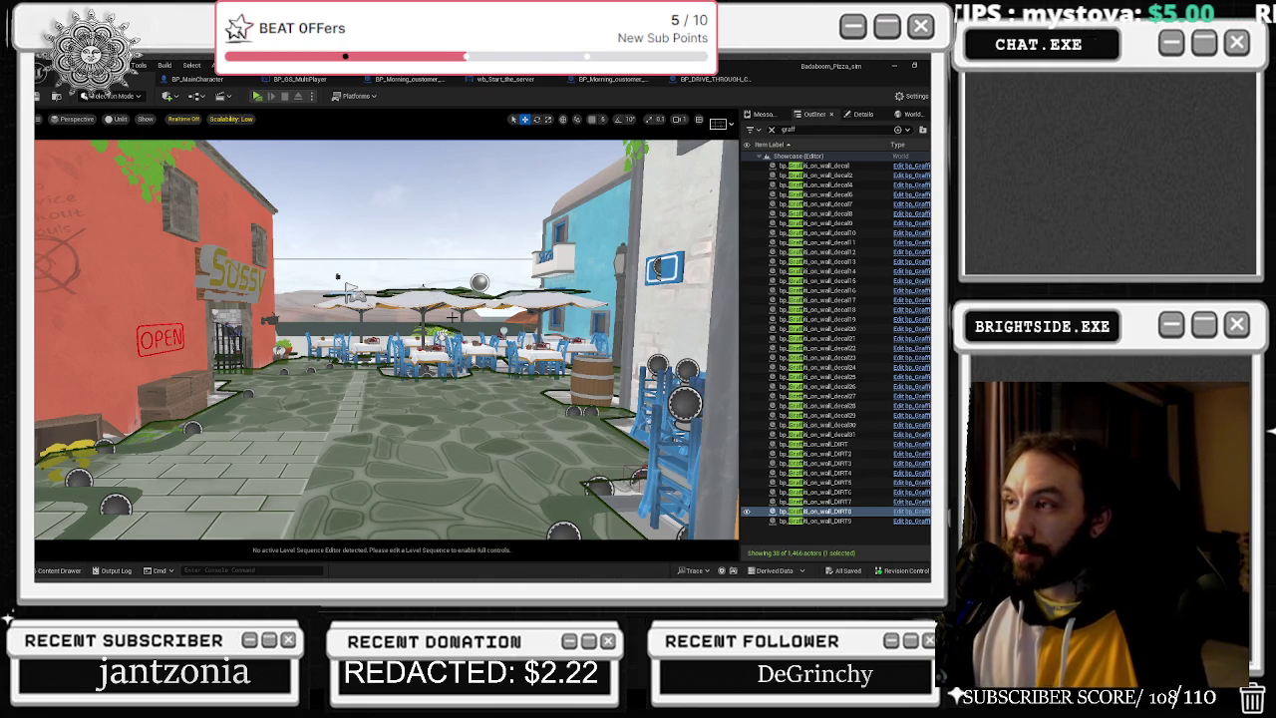
Select DIRT9, survey the café plaza, then return to the BP_DRIVE_THROUGH_CUSTOMER_Casino_island graph.
left_click(853, 520)
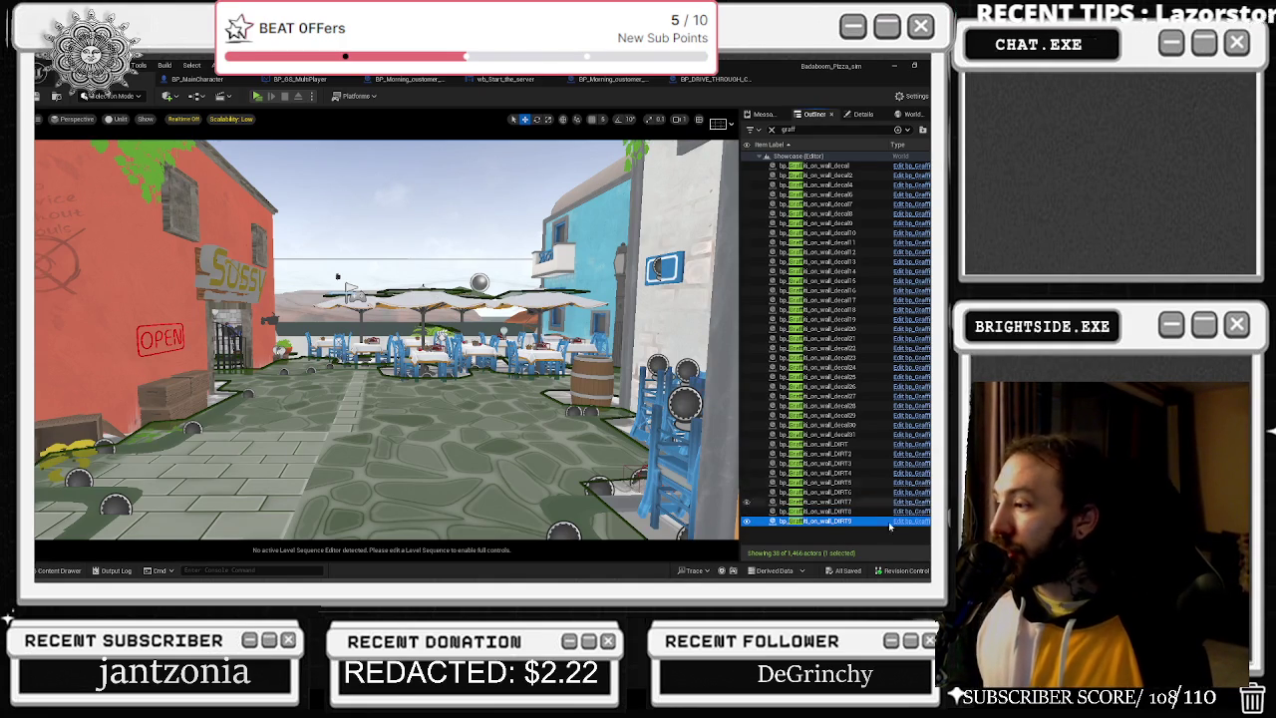
left_click_drag(77, 160, 105, 163)
left_click_drag(414, 375, 413, 374)
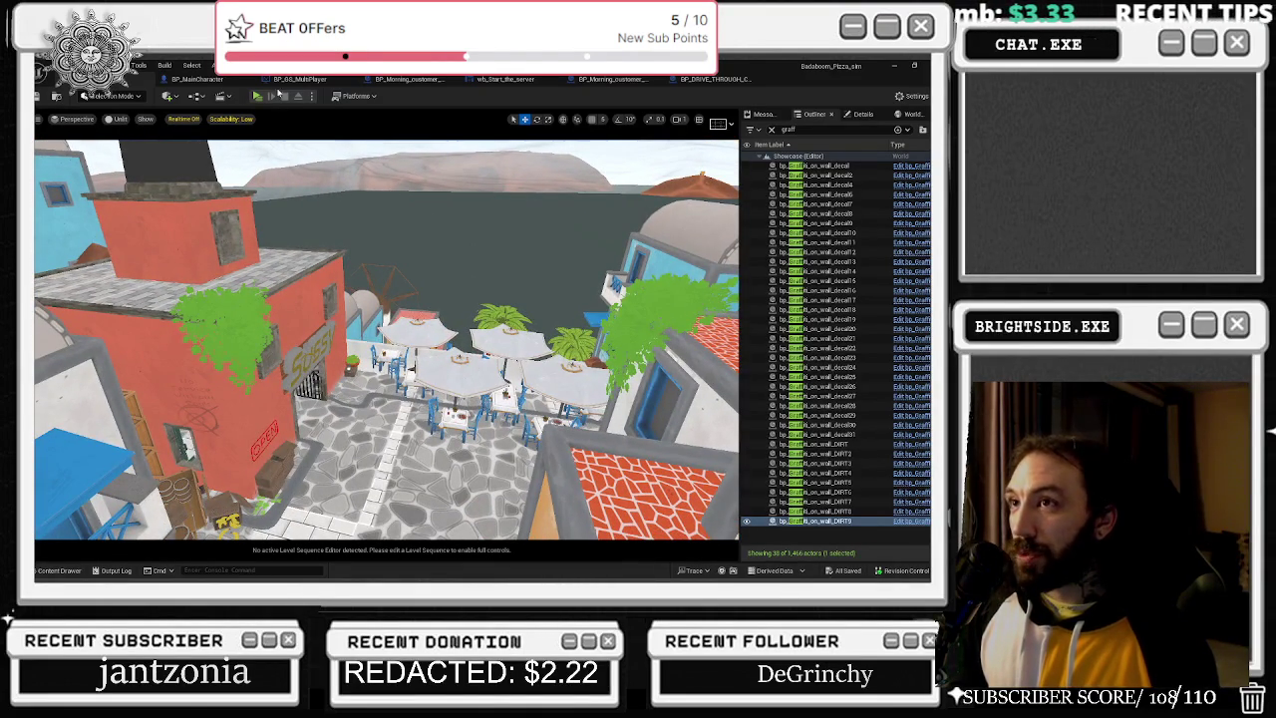
left_click(672, 83)
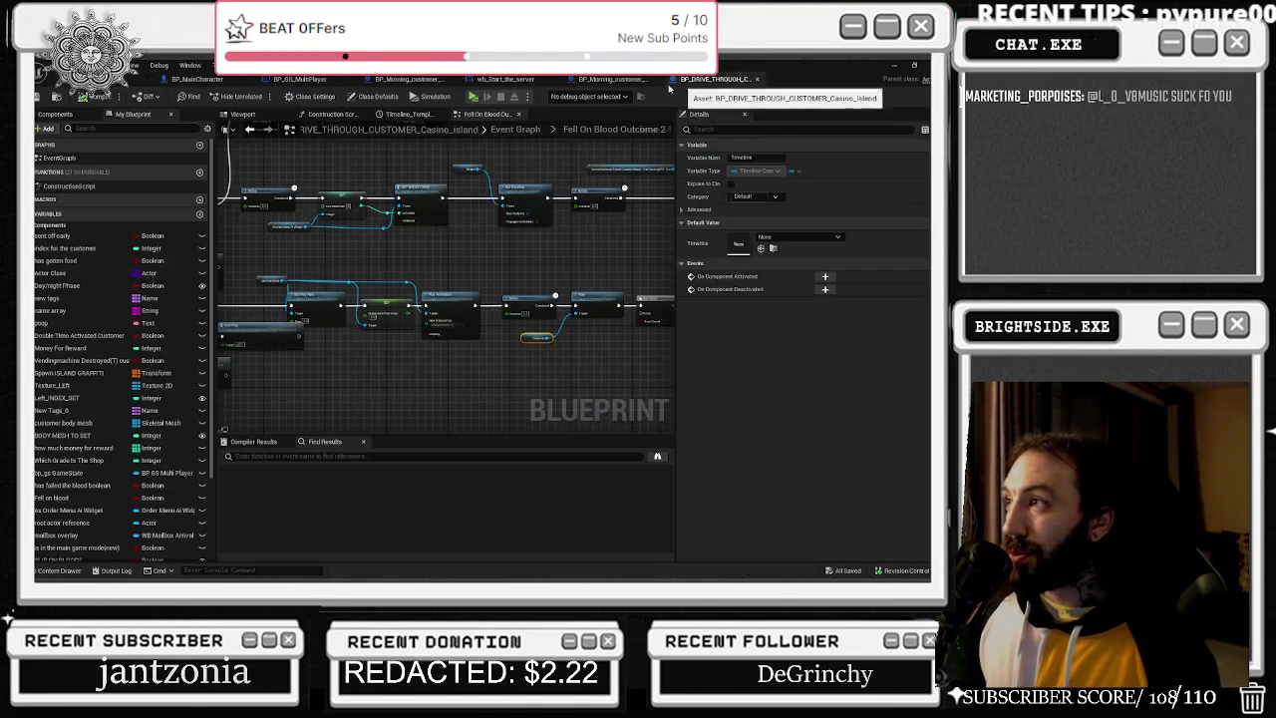
Shift the Delay node in the Fell On Blood Outcome 2 graph slightly right, then return to the level.
left_click_drag(610, 405, 672, 420)
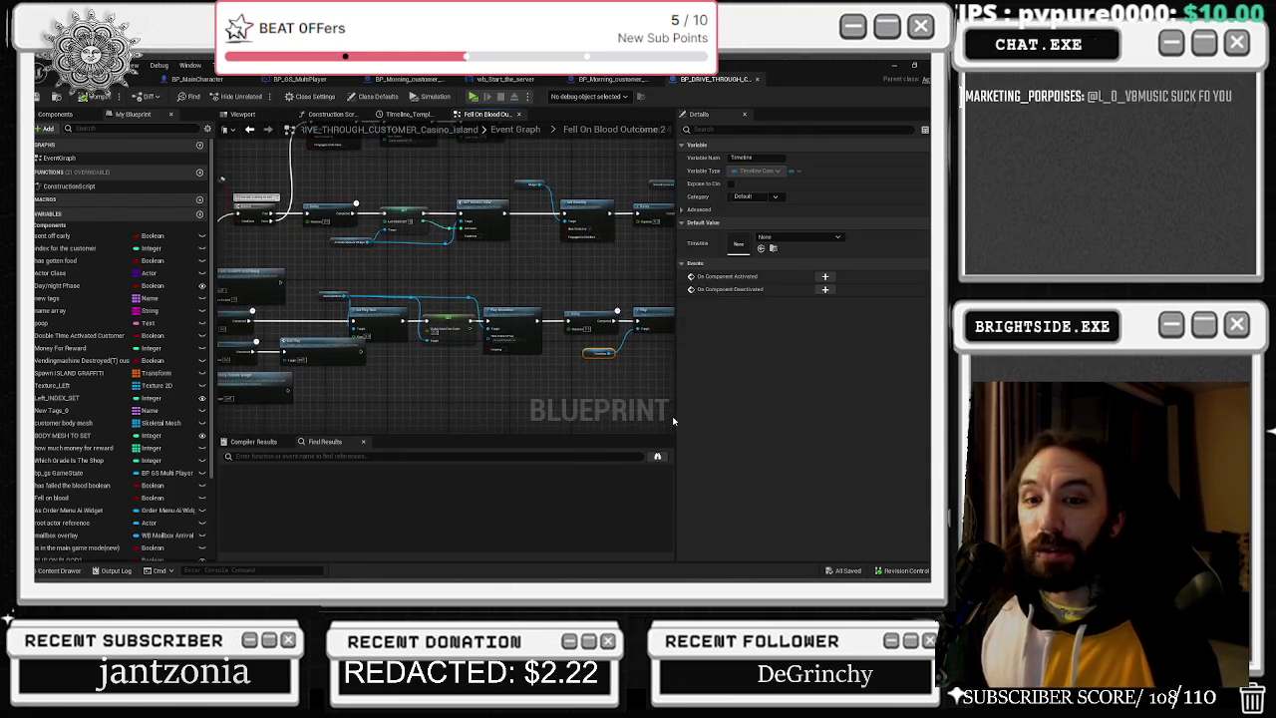
mouse_move(494, 393)
left_mouse_down()
mouse_move(390, 311)
mouse_move(396, 331)
left_mouse_up()
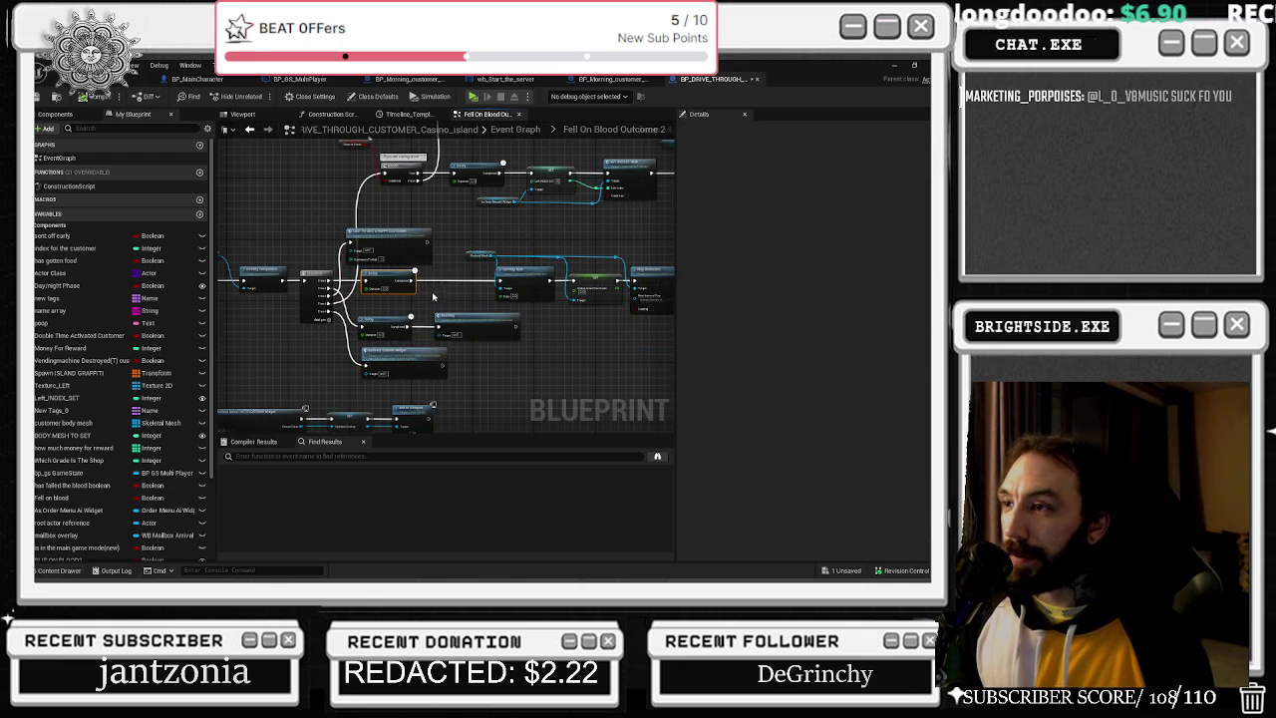
scroll(433, 296, "up", 2)
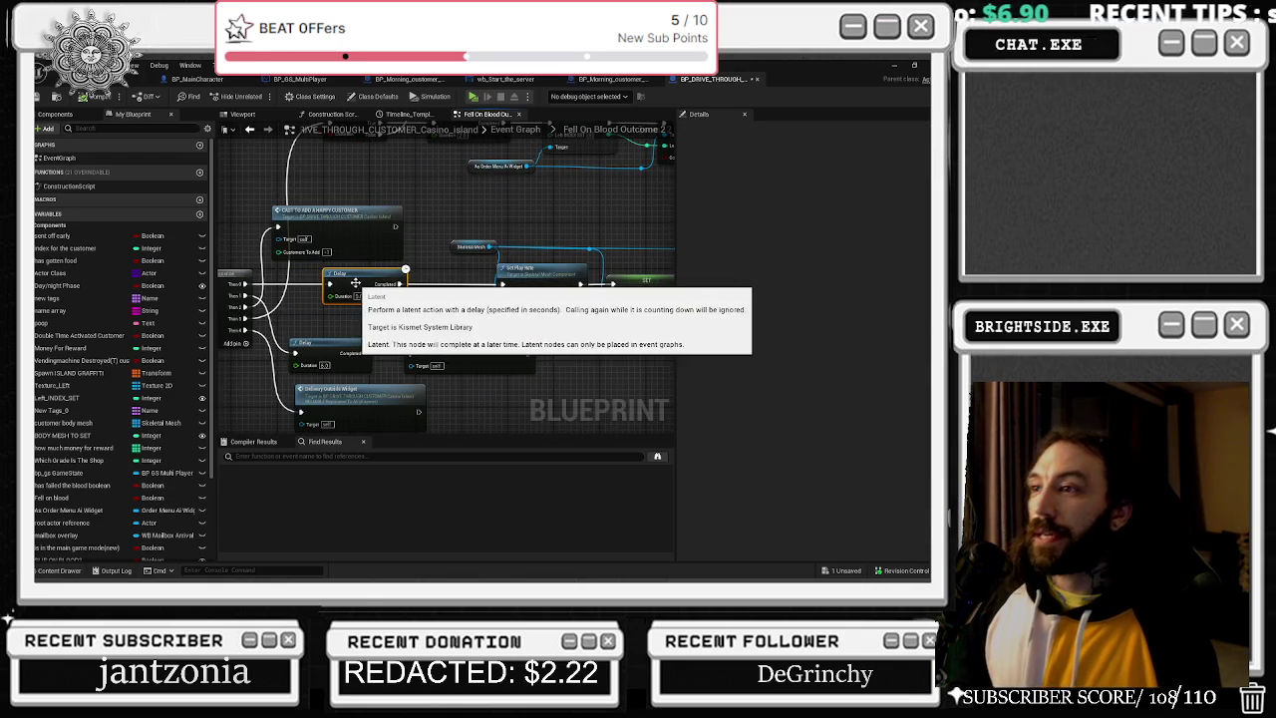
left_click_drag(379, 285, 396, 285)
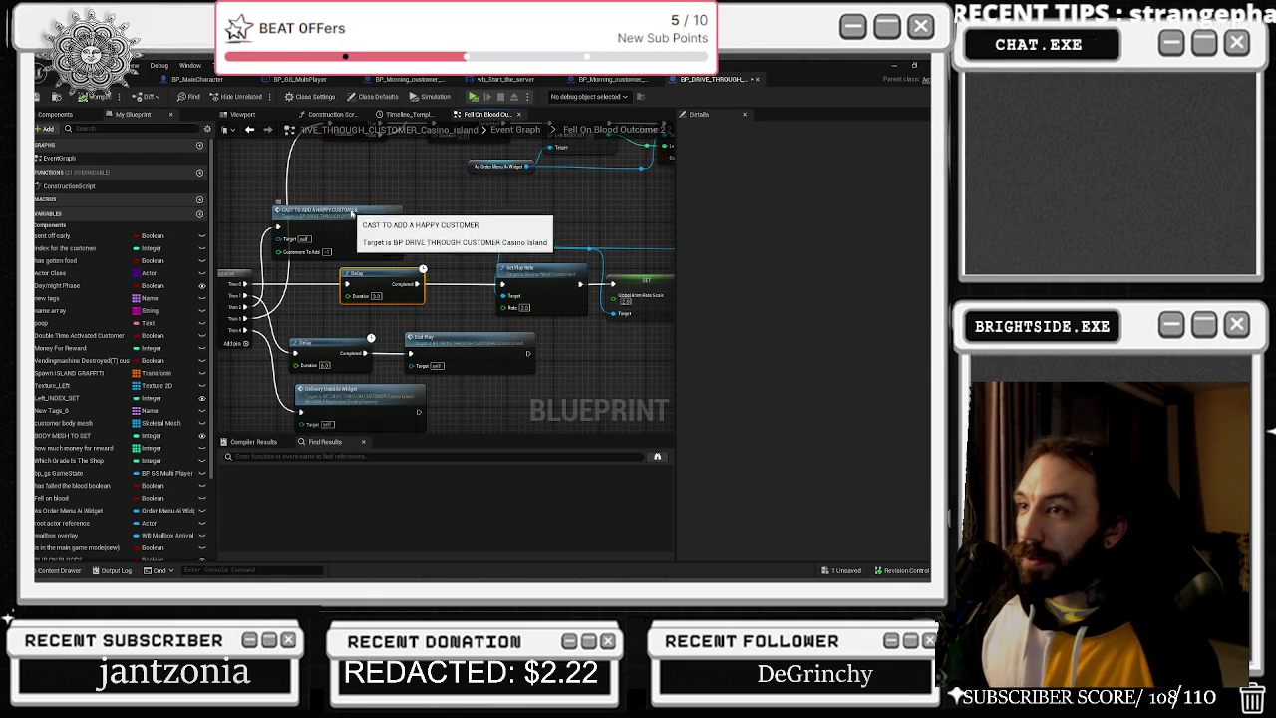
left_click(142, 80)
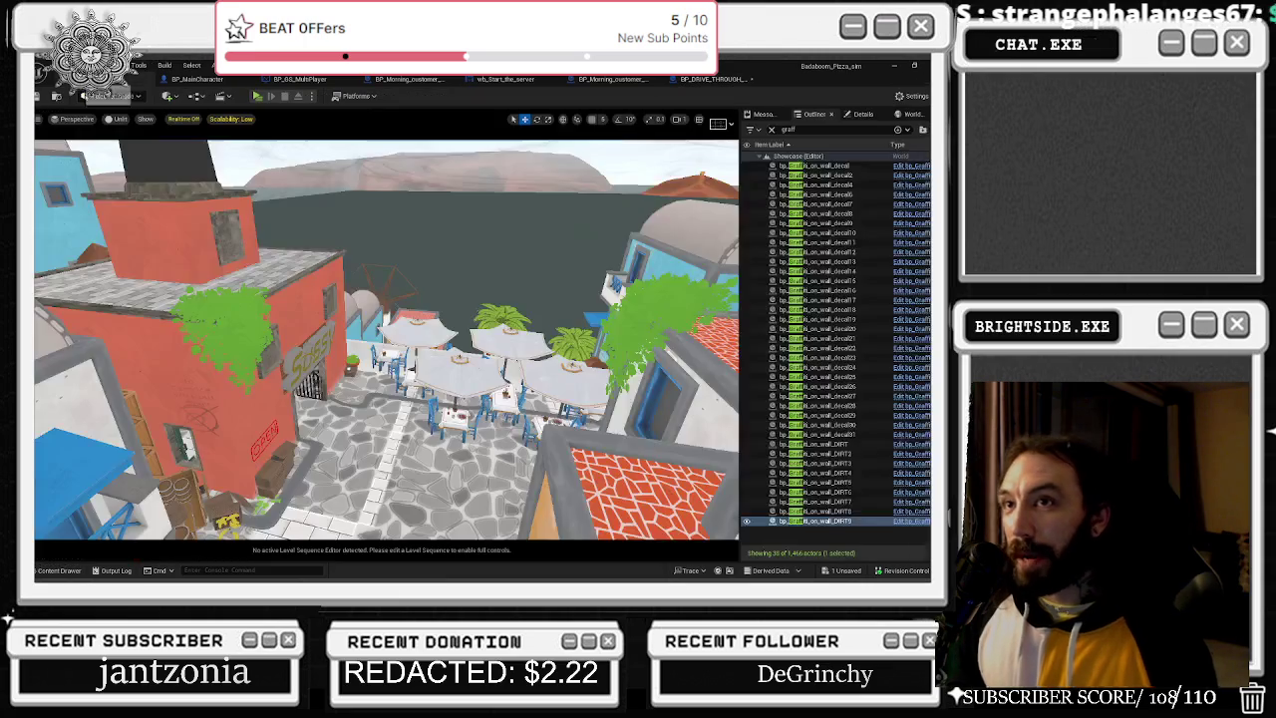
Frame the selected decal and save the one pending blueprint change with Save Selected.
key("f")
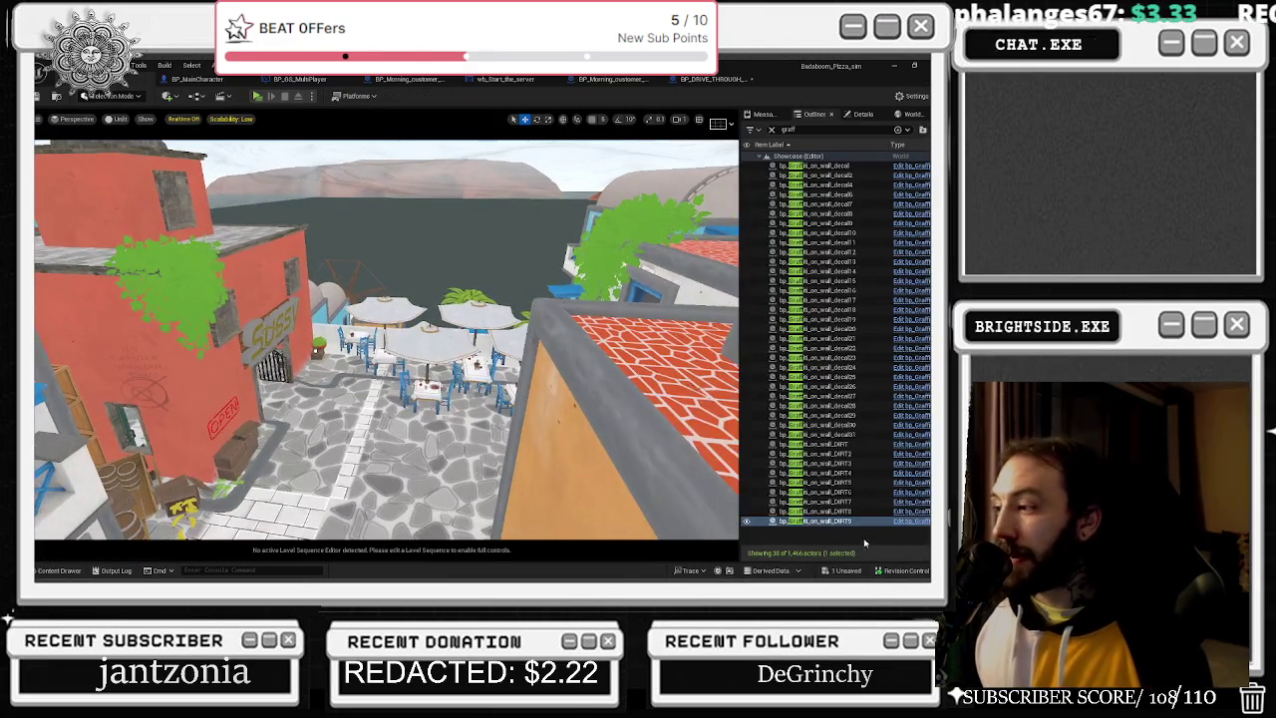
left_click(850, 572)
left_click(576, 458)
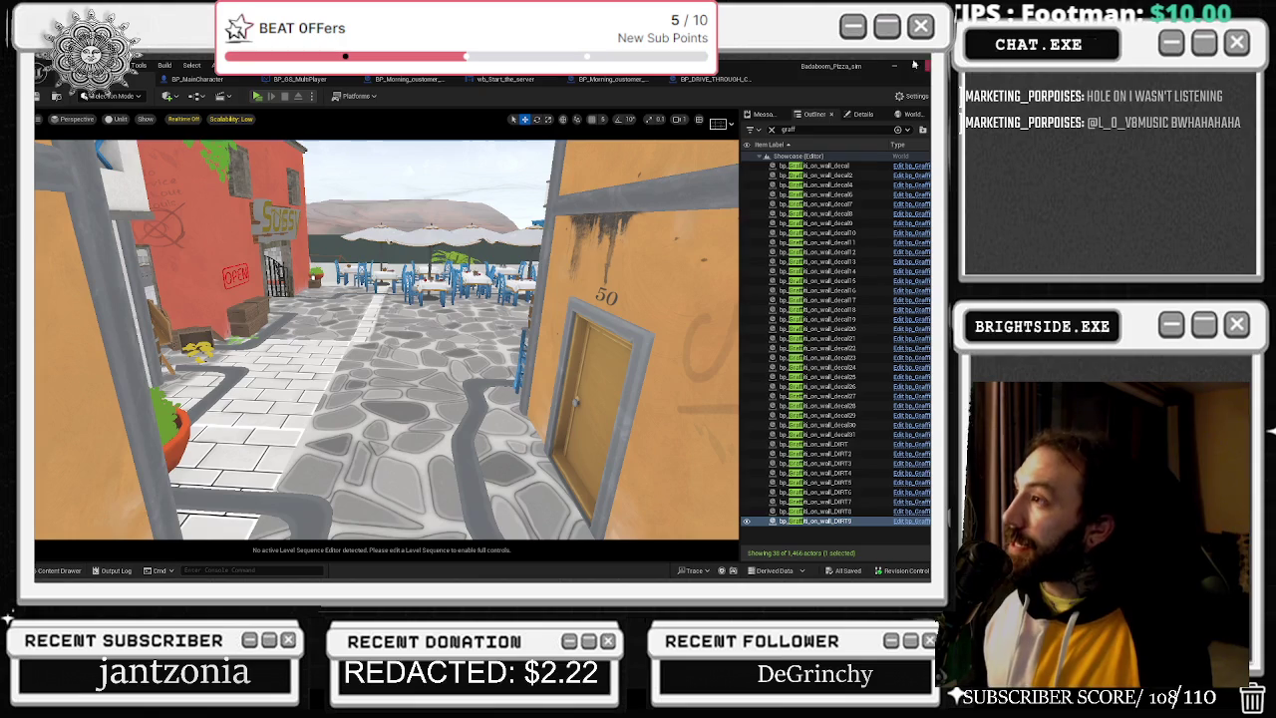
Locate graffiti decal27 on the orange wall, save the map, and return to BP_DRIVE_THROUGH_CUSTOMER.
left_click(837, 425)
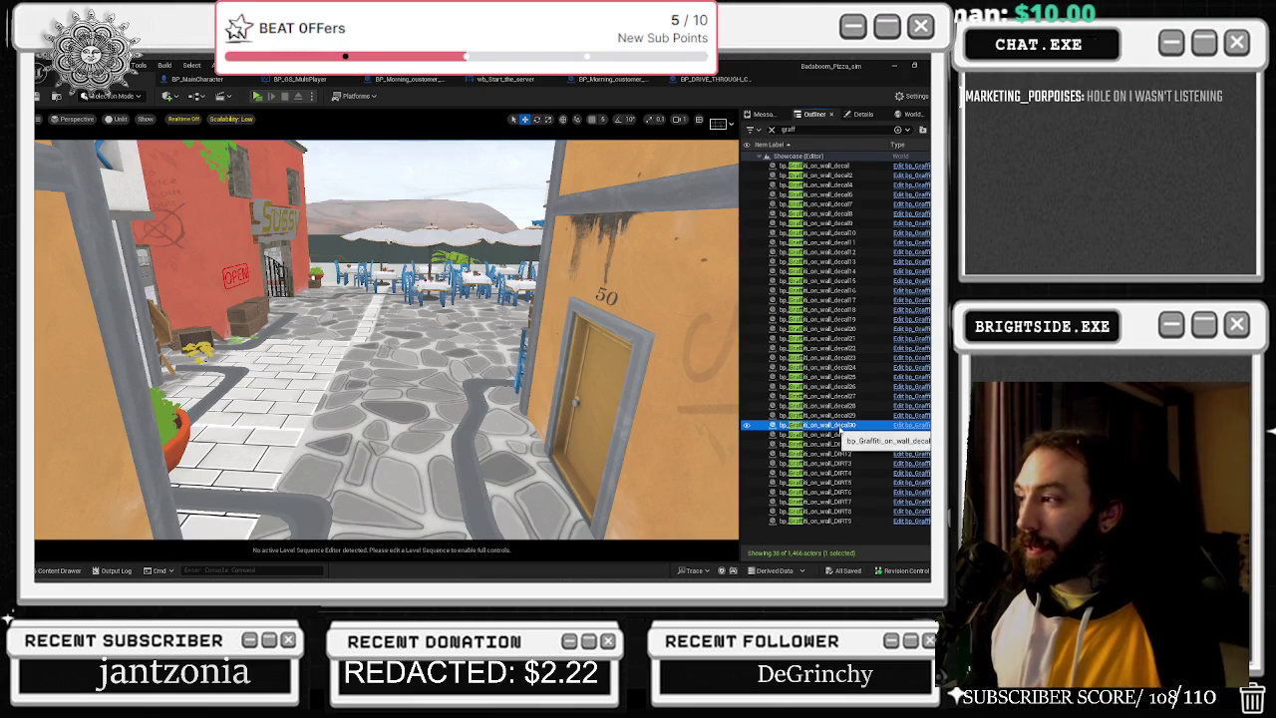
key("f")
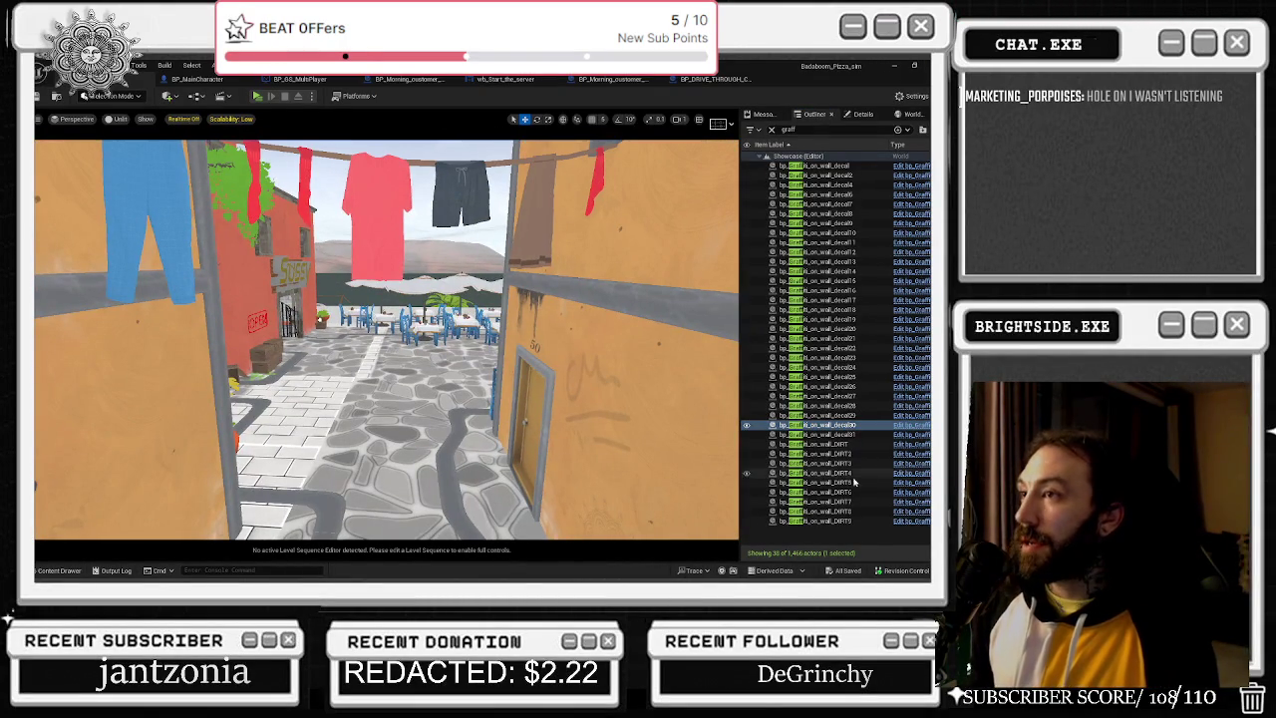
left_click(844, 395)
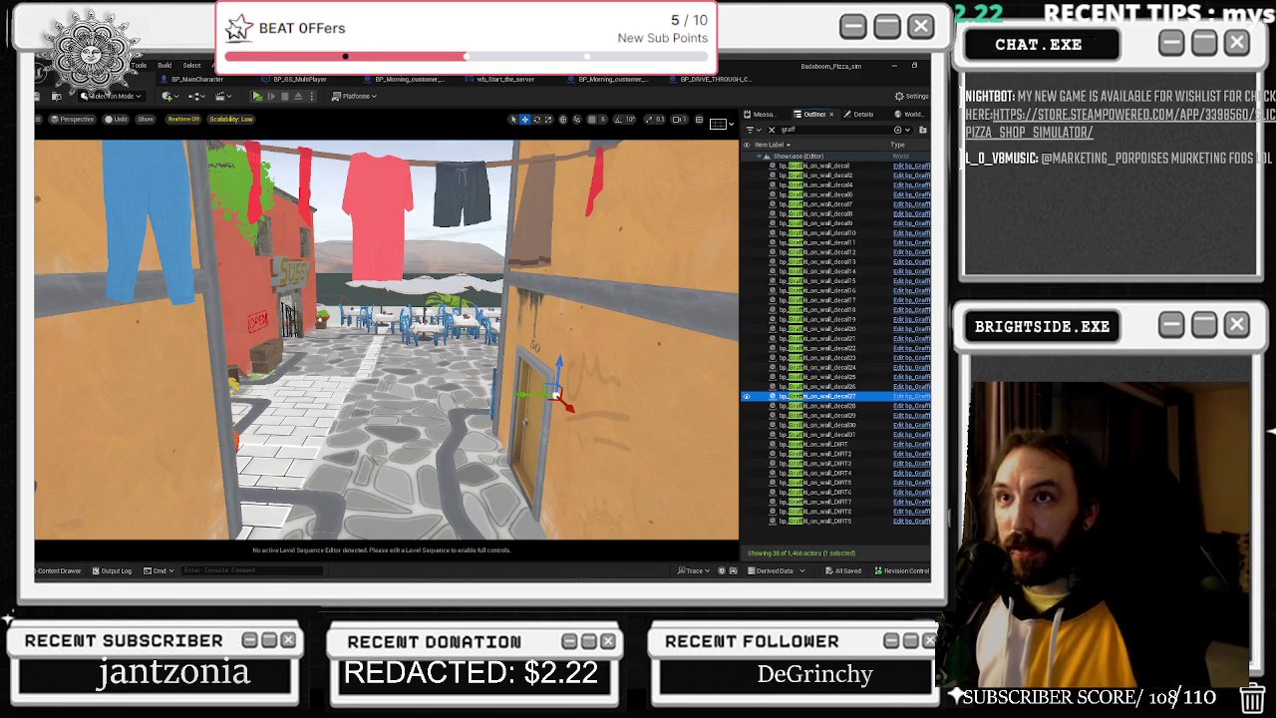
left_click(40, 96)
left_click(714, 79)
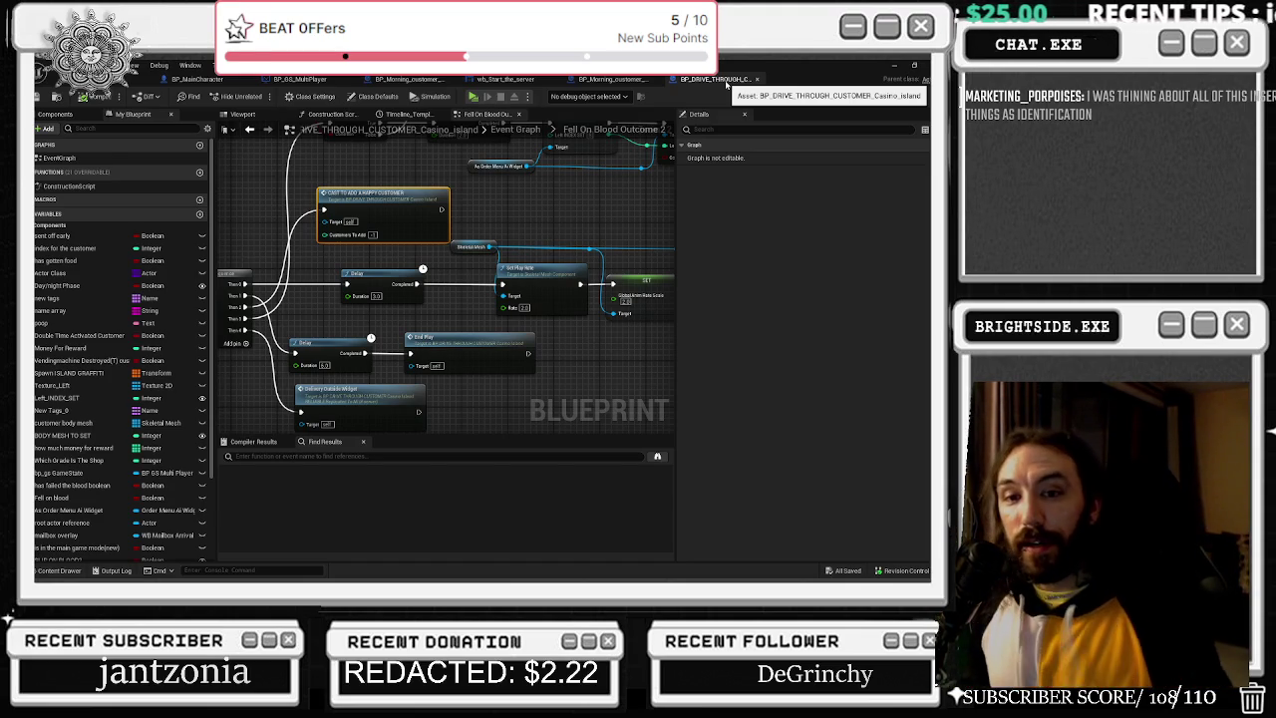
left_click(140, 79)
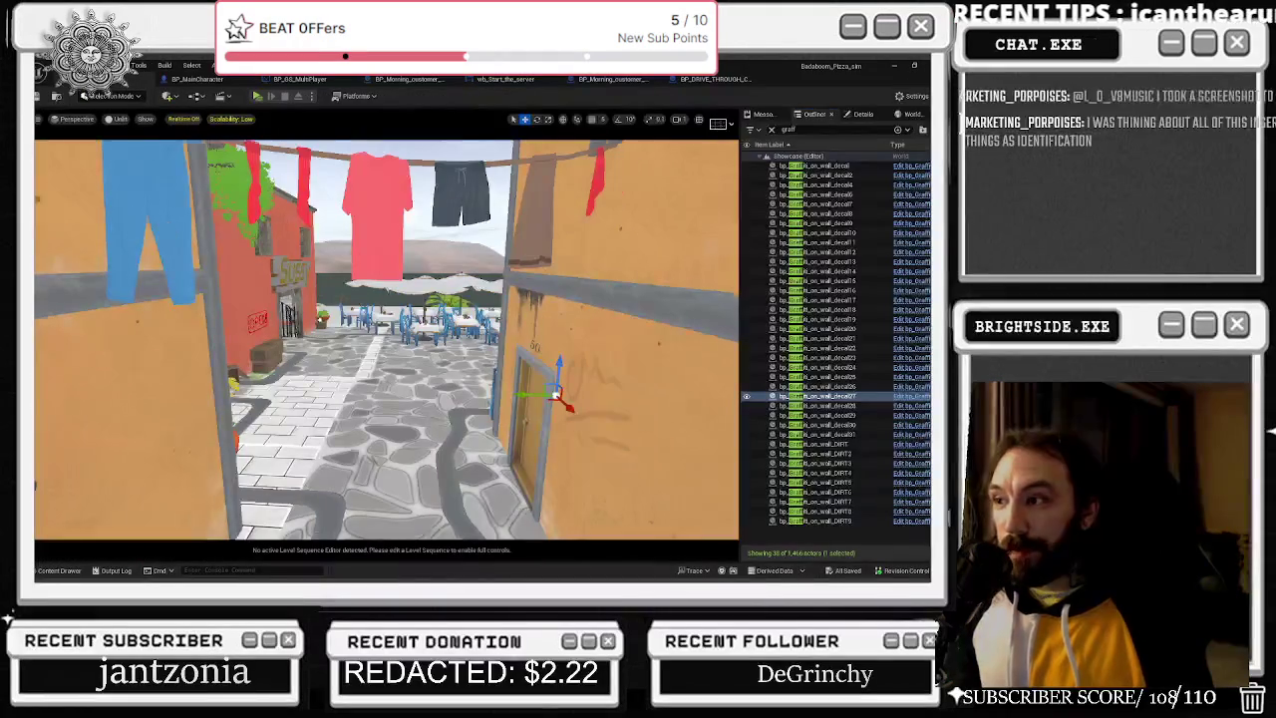
key("Down")
mouse_move(362, 397)
left_mouse_down()
mouse_move(379, 329)
mouse_move(299, 329)
mouse_move(379, 408)
mouse_move(436, 395)
mouse_move(426, 314)
mouse_move(409, 329)
left_mouse_up()
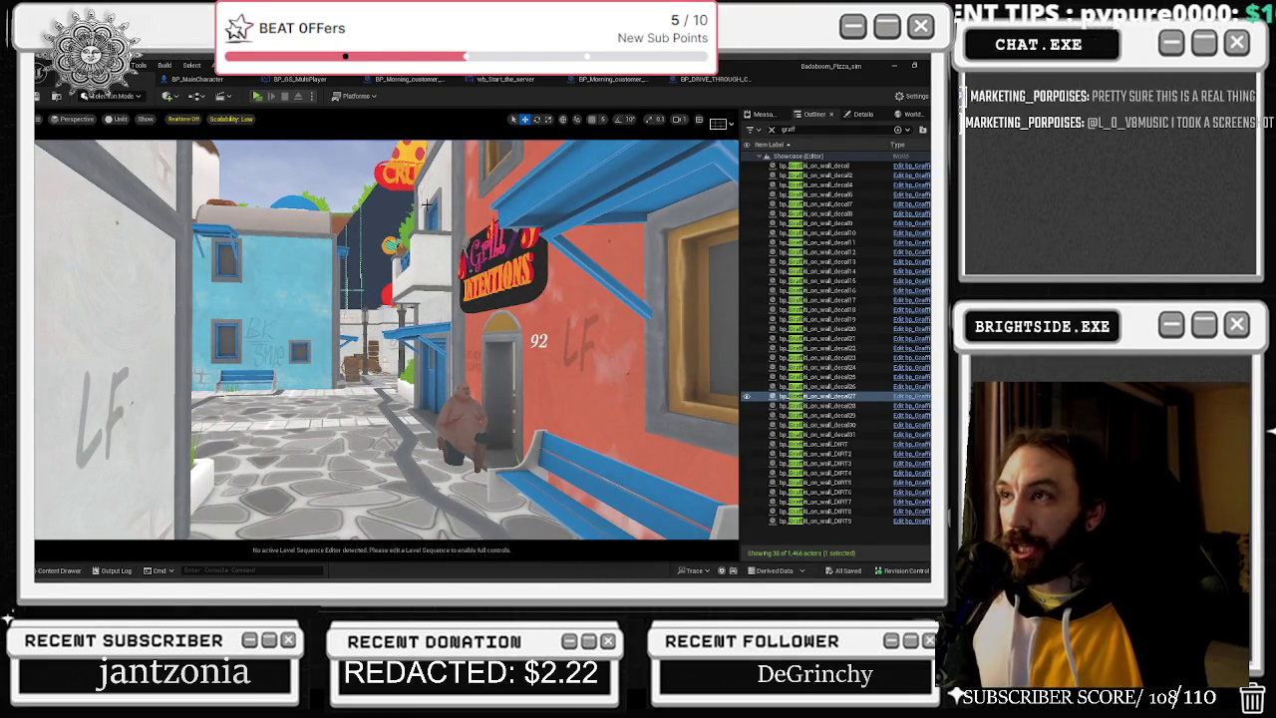
left_click(710, 79)
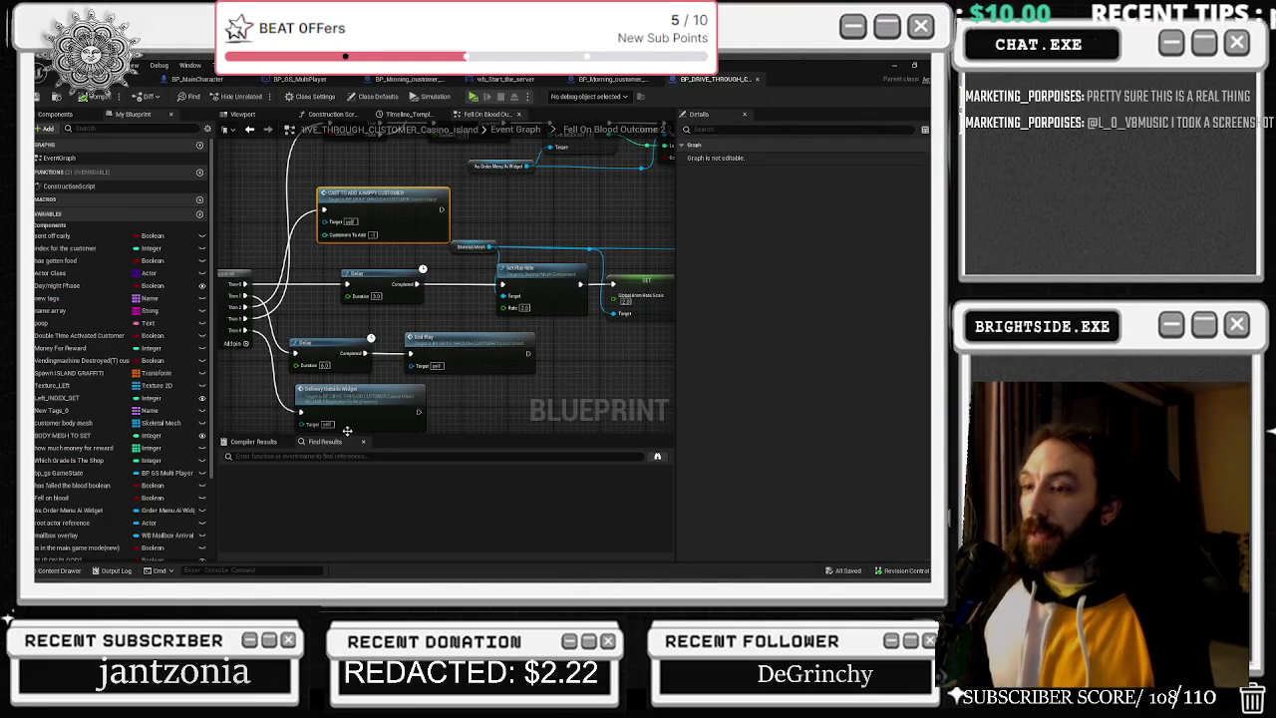
mouse_move(544, 204)
left_mouse_down()
mouse_move(344, 238)
mouse_move(434, 225)
left_mouse_up()
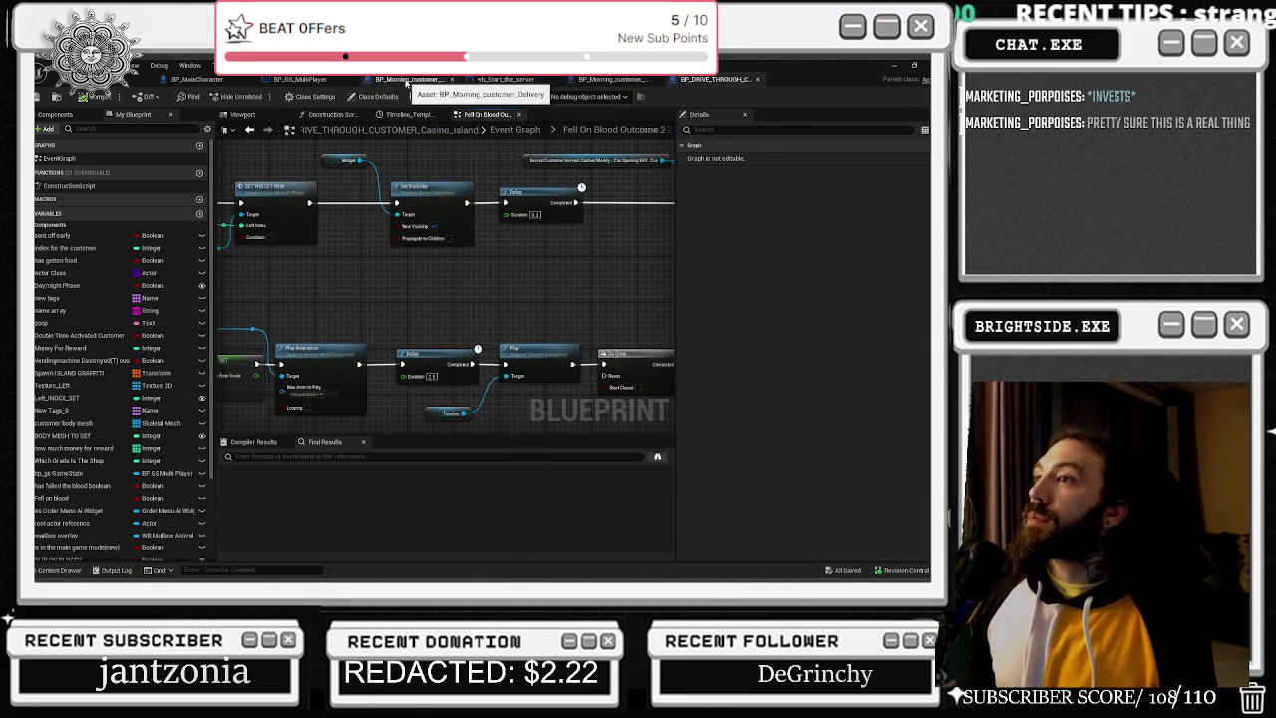
Open the Morning customer Retirement Blueprint and inspect the GRAFFITI SPAWN variable found by searching 'gr'.
left_click(606, 79)
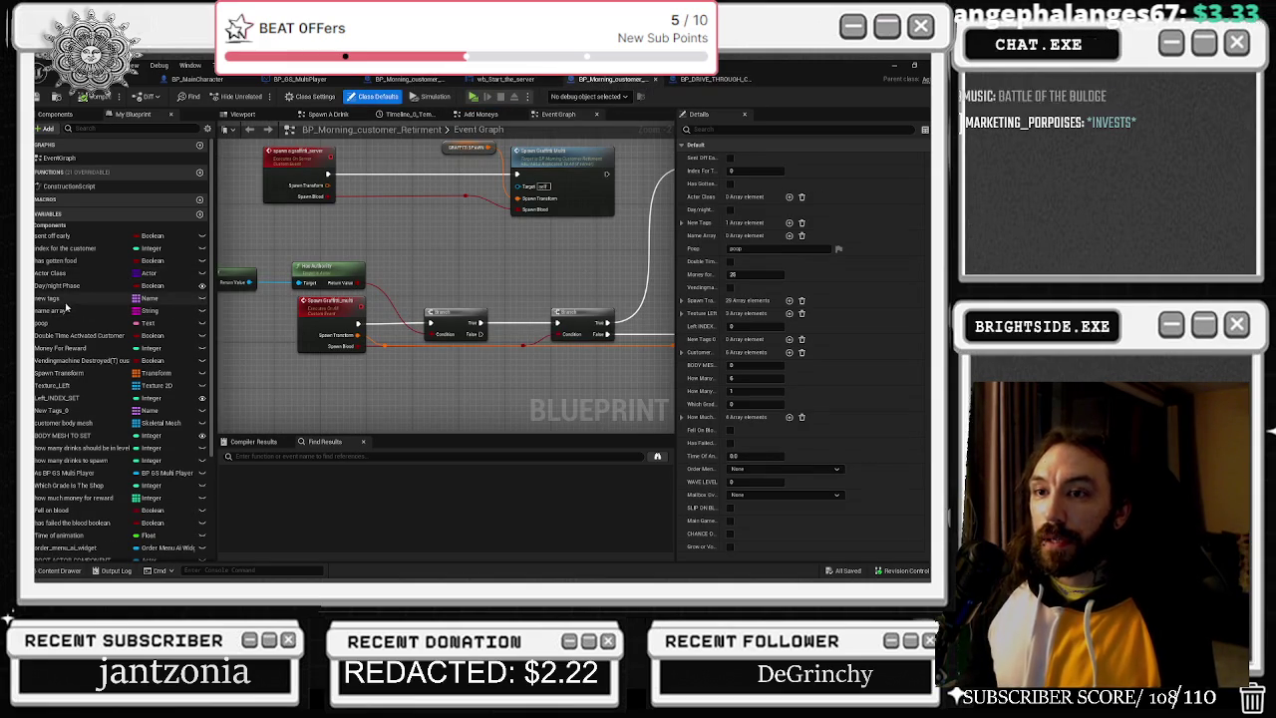
left_click(60, 157)
type("graf")
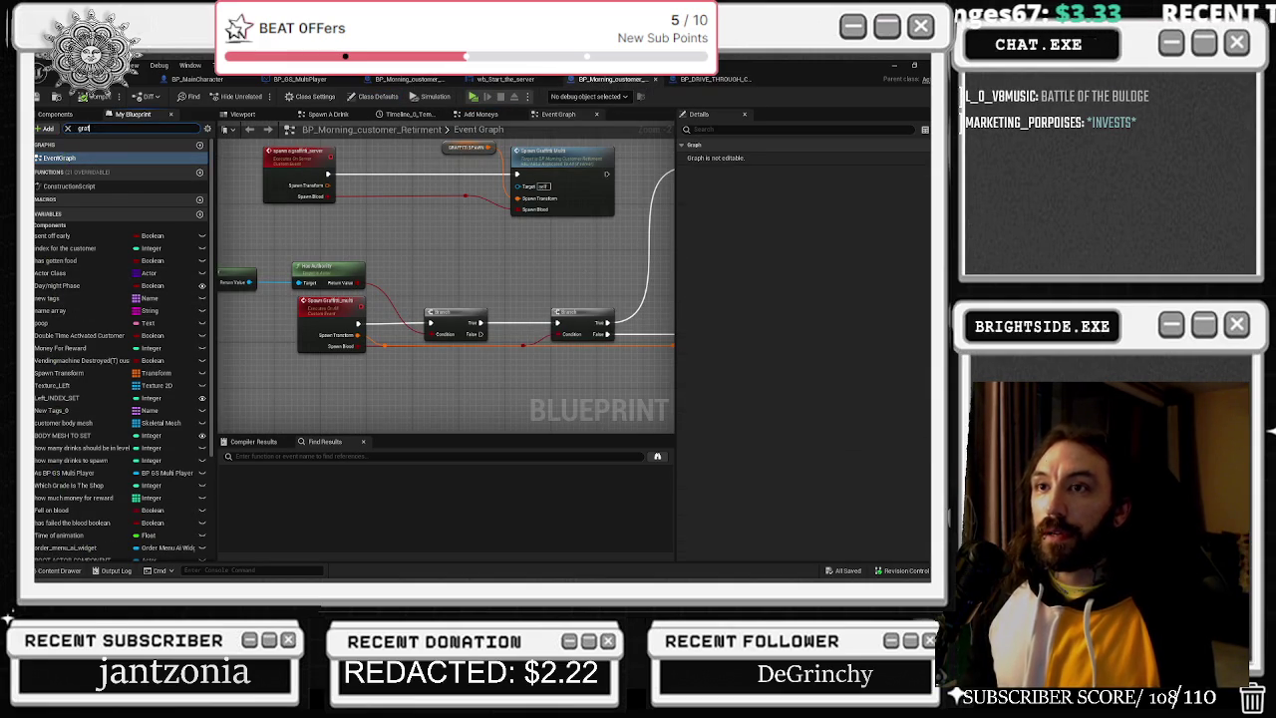
left_click(89, 235)
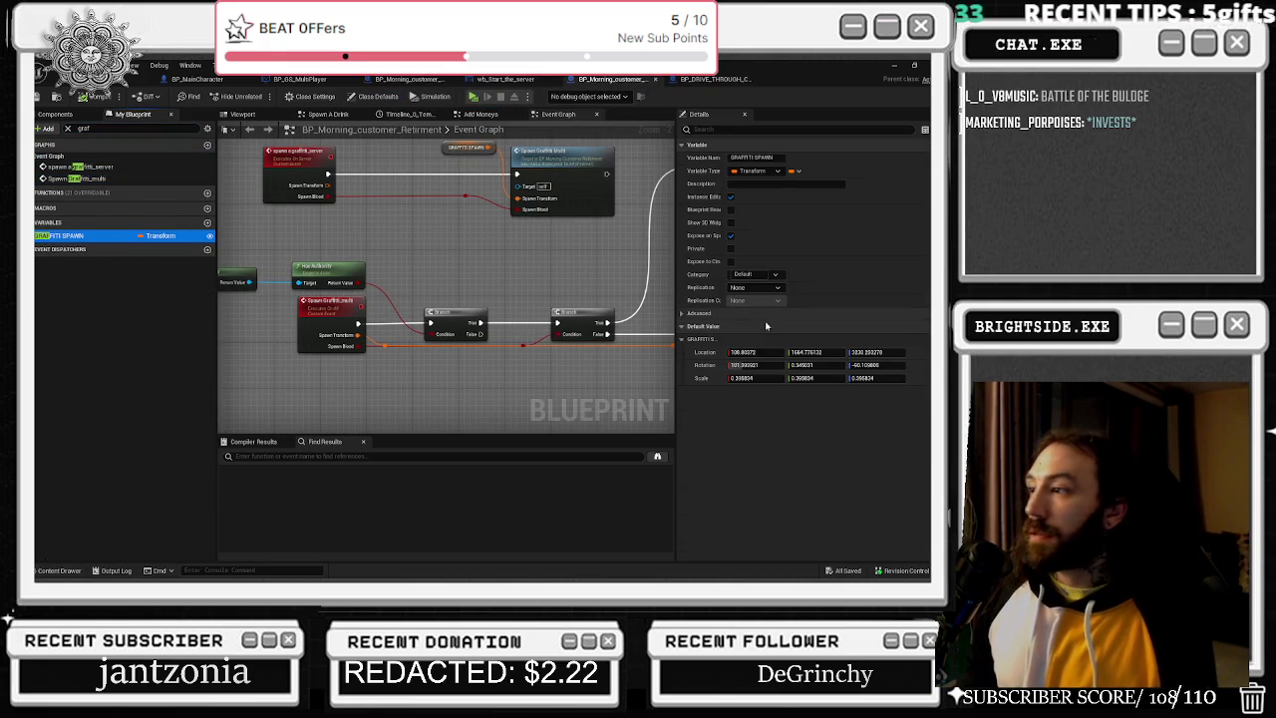
Search members for 'spawn' and expand the Spawn Transform array's default entries.
left_click(99, 129)
key("ctrl+a")
type("spawn")
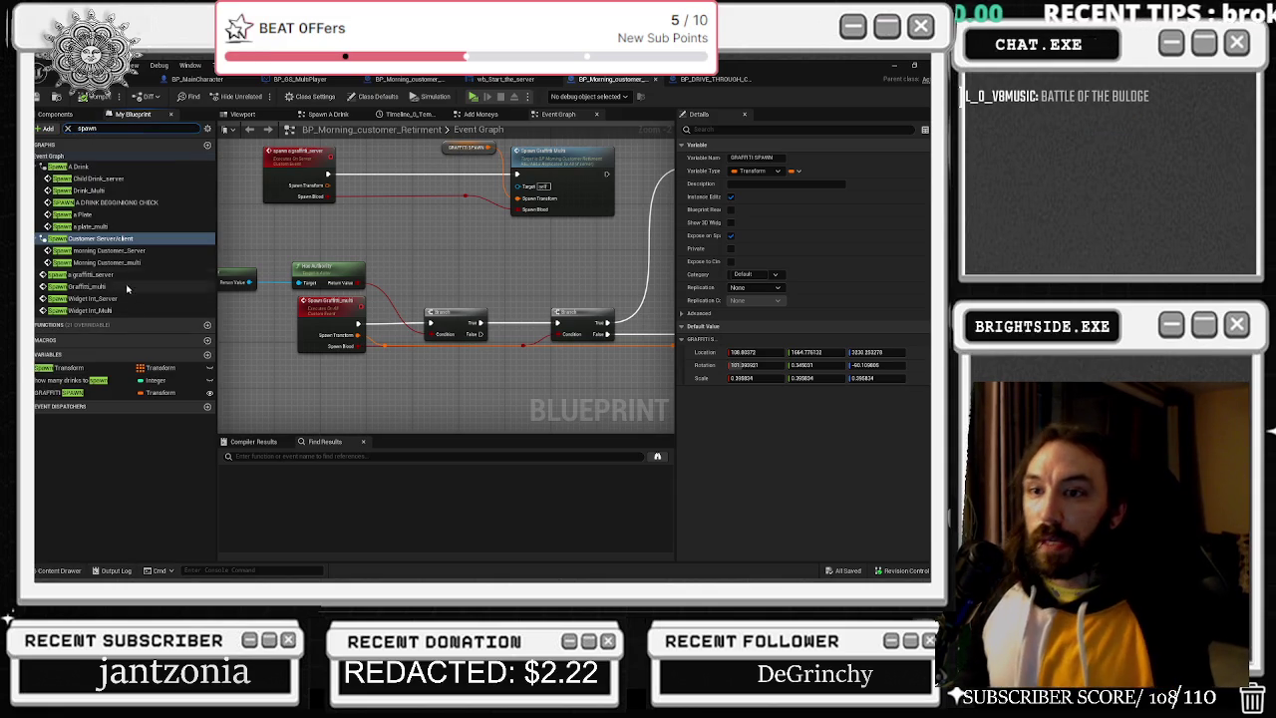
left_click(100, 367)
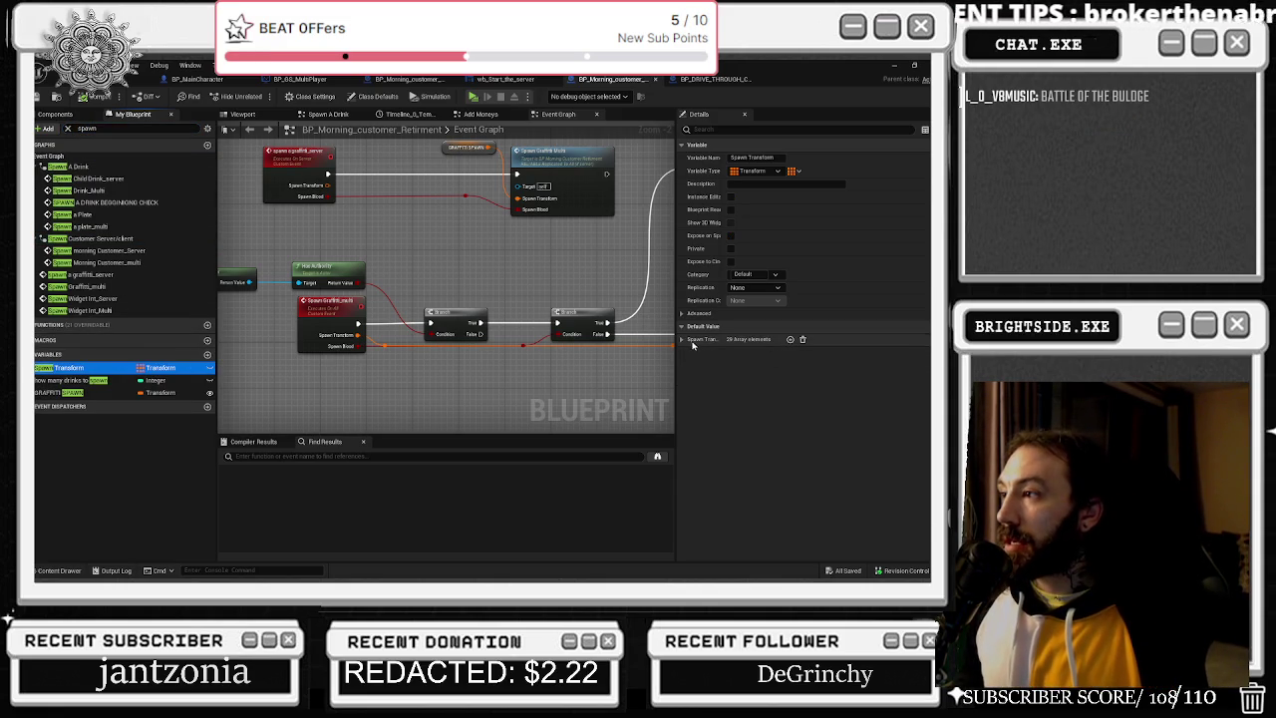
left_click(681, 339)
left_click(682, 338)
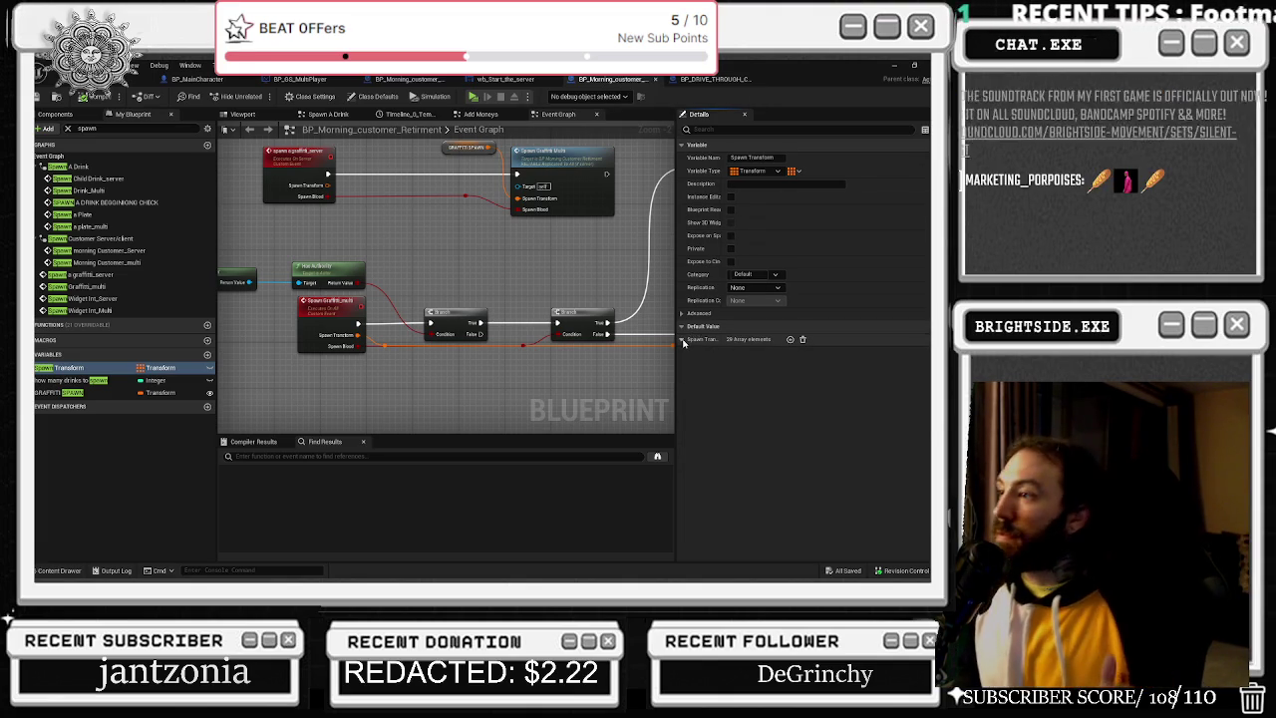
left_click(683, 339)
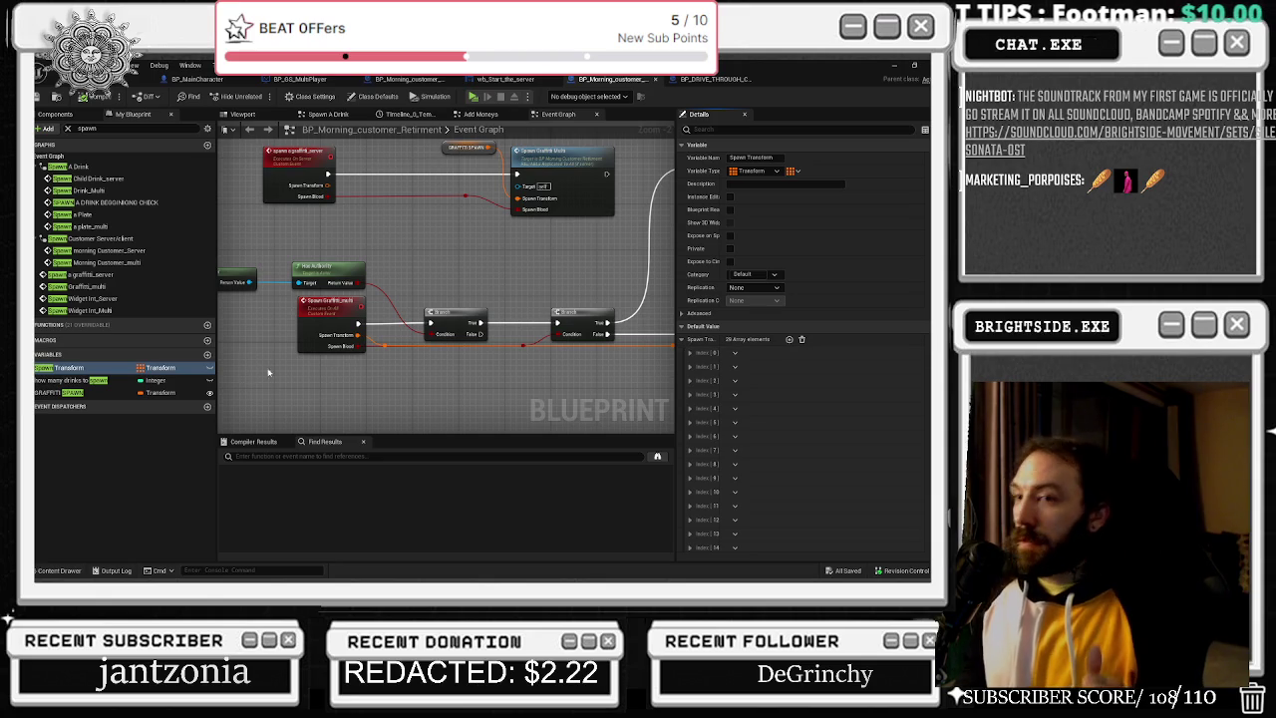
right_click(72, 368)
Find Spawn Transform references by name and visit the graffiti-on-wall decal spawn and Spawn A Graffiti Server uses.
mouse_move(130, 406)
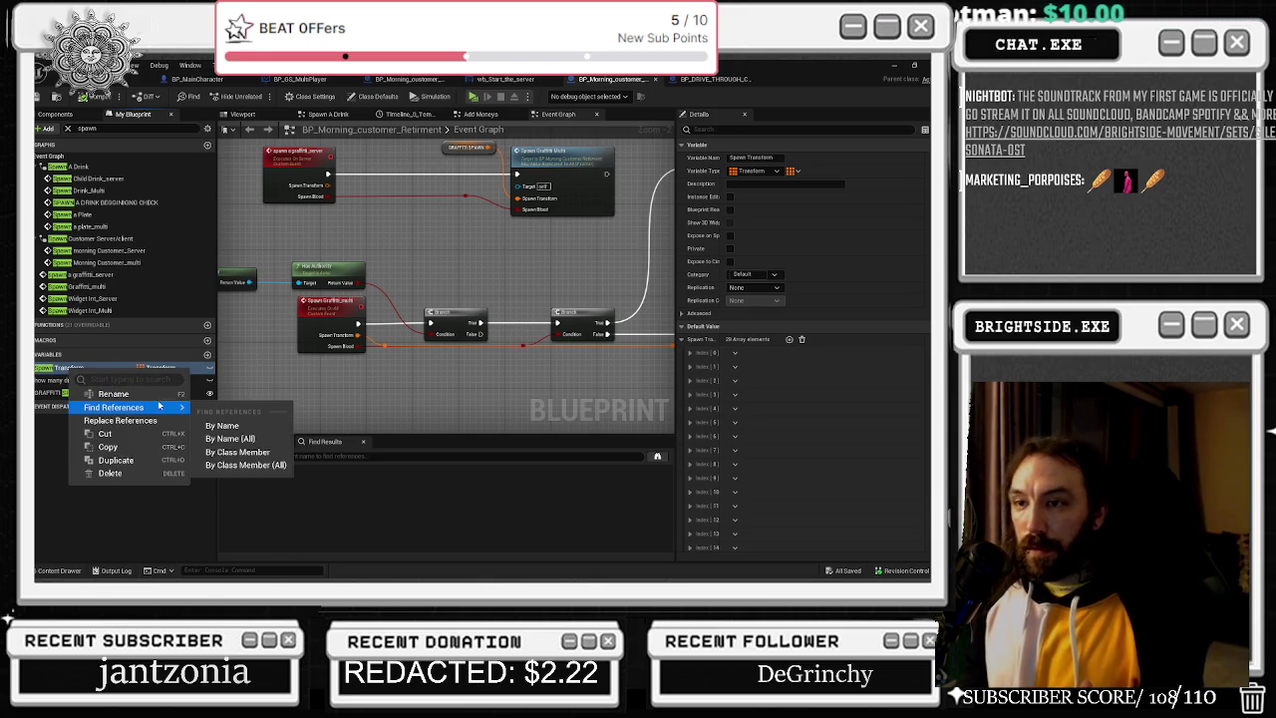
left_click(240, 407)
left_click(299, 490)
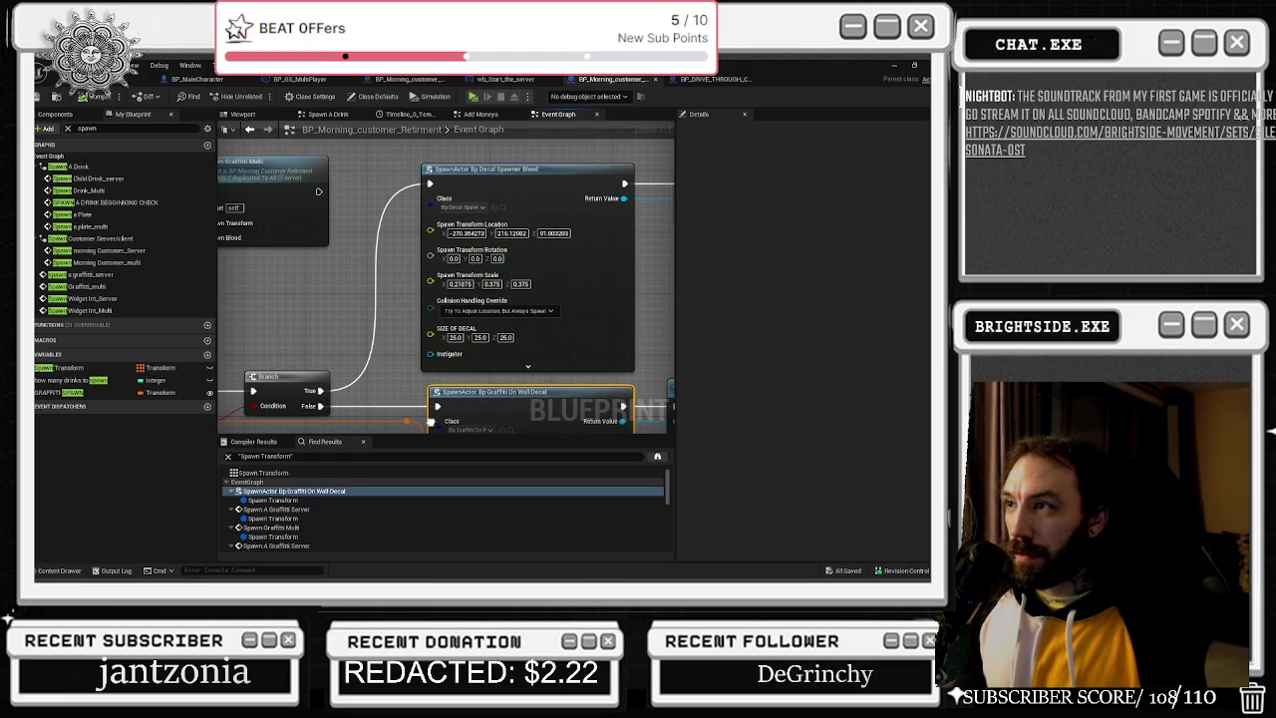
left_click(315, 510)
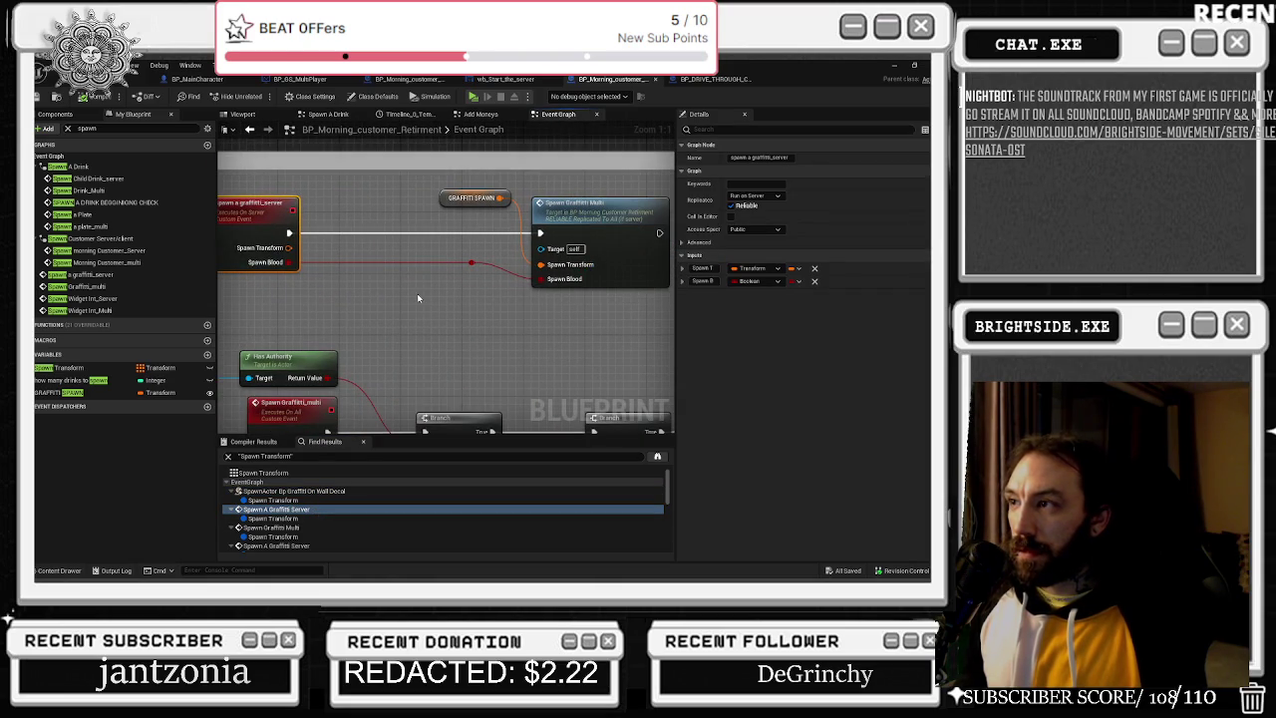
left_click(472, 198)
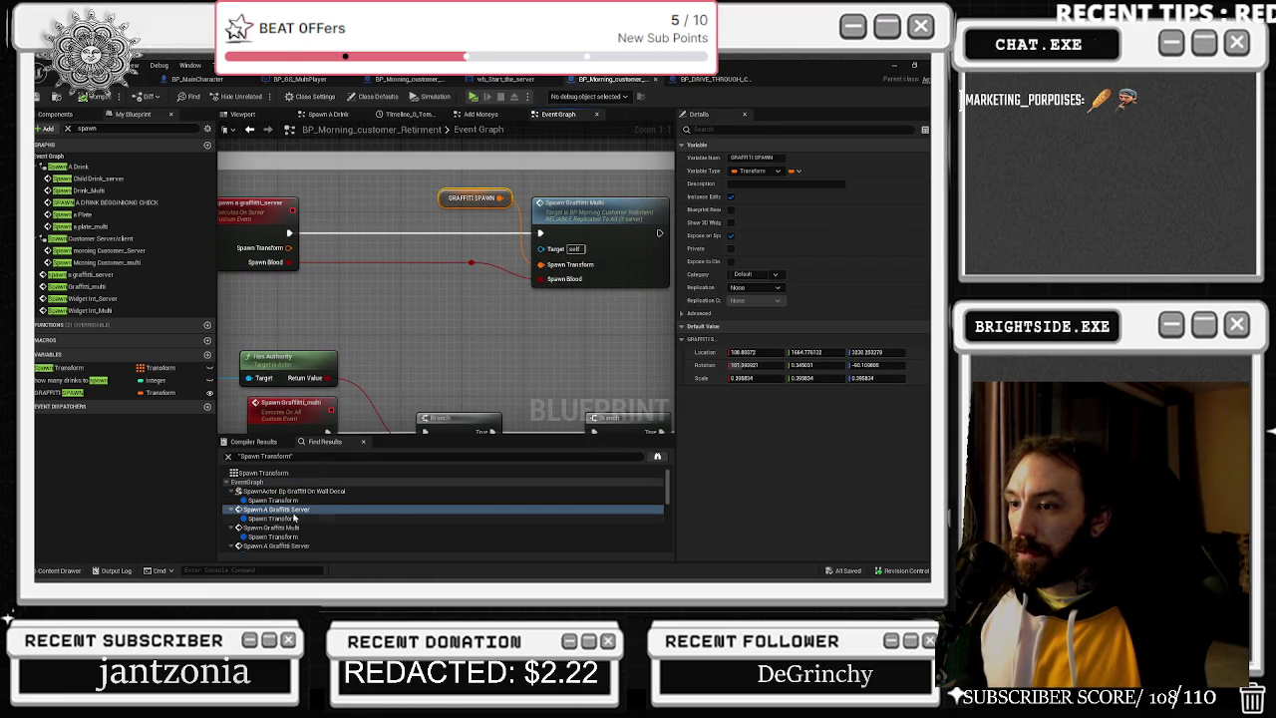
scroll(299, 526, "down", 2)
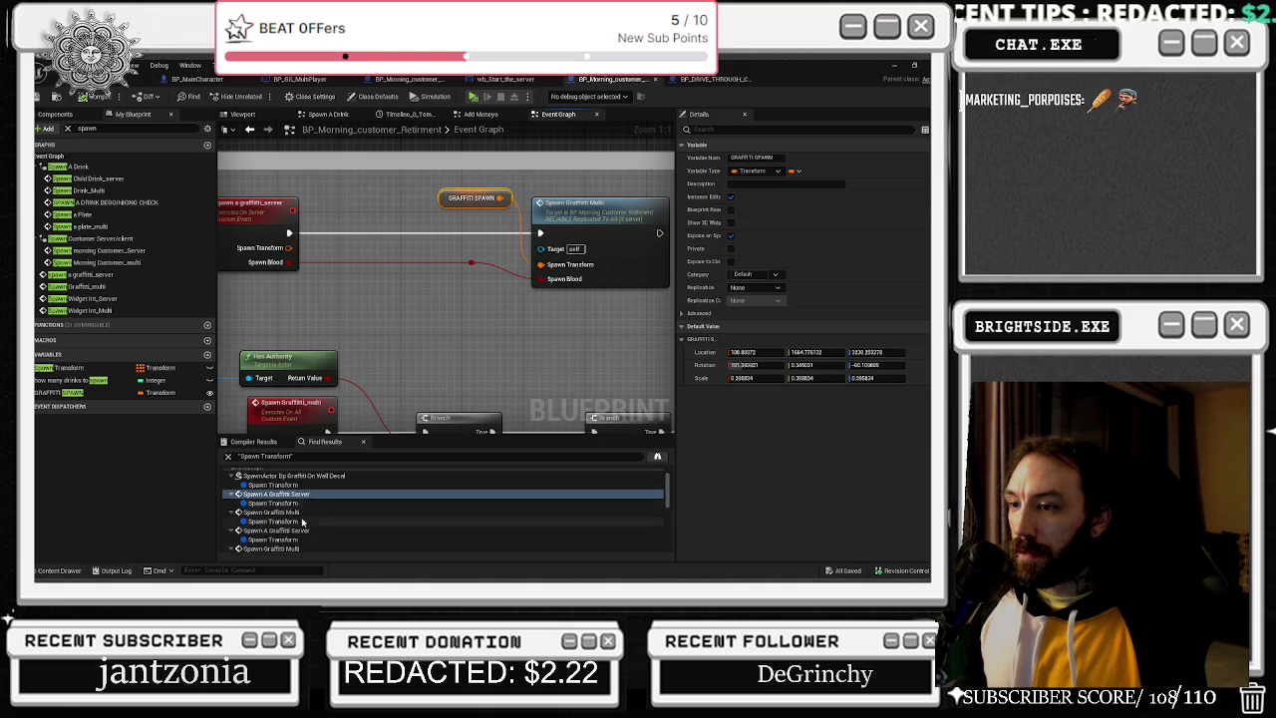
Visit the Get Spawn Transform, spawn a graffiti_server and Spawn Graffiti_multi references.
double_click(302, 521)
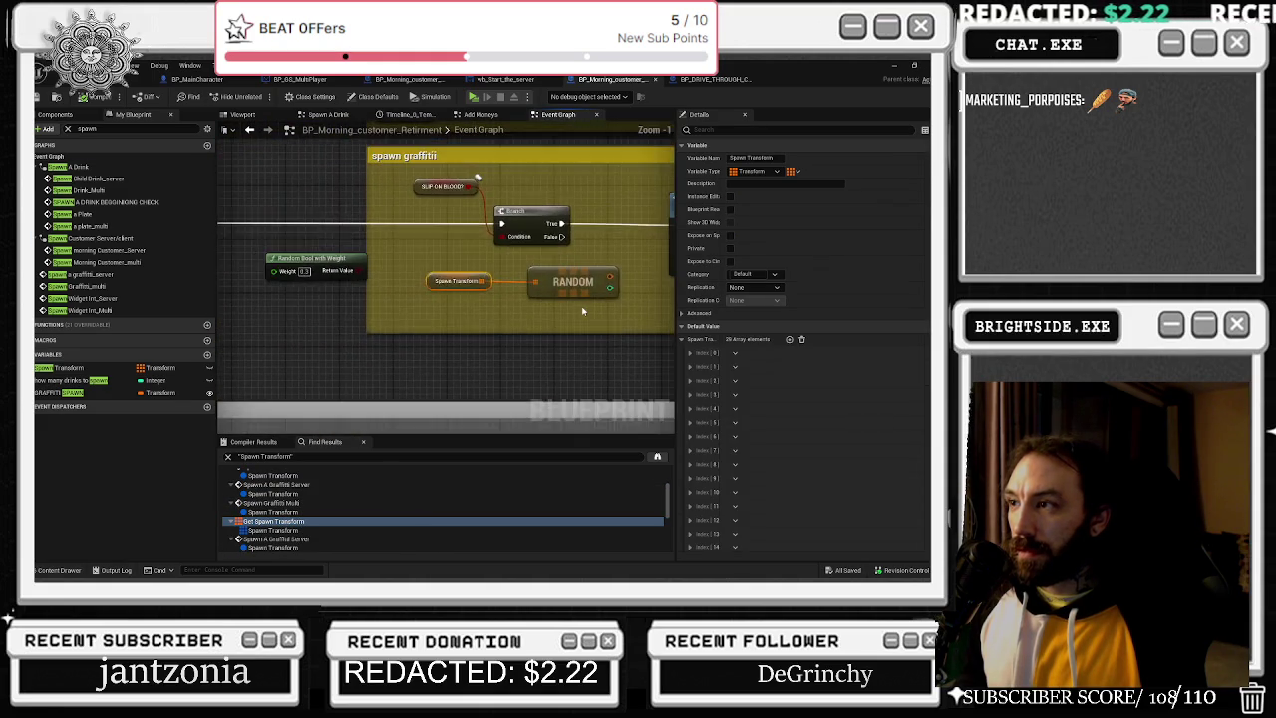
left_click(474, 312)
scroll(386, 250, "down", 2)
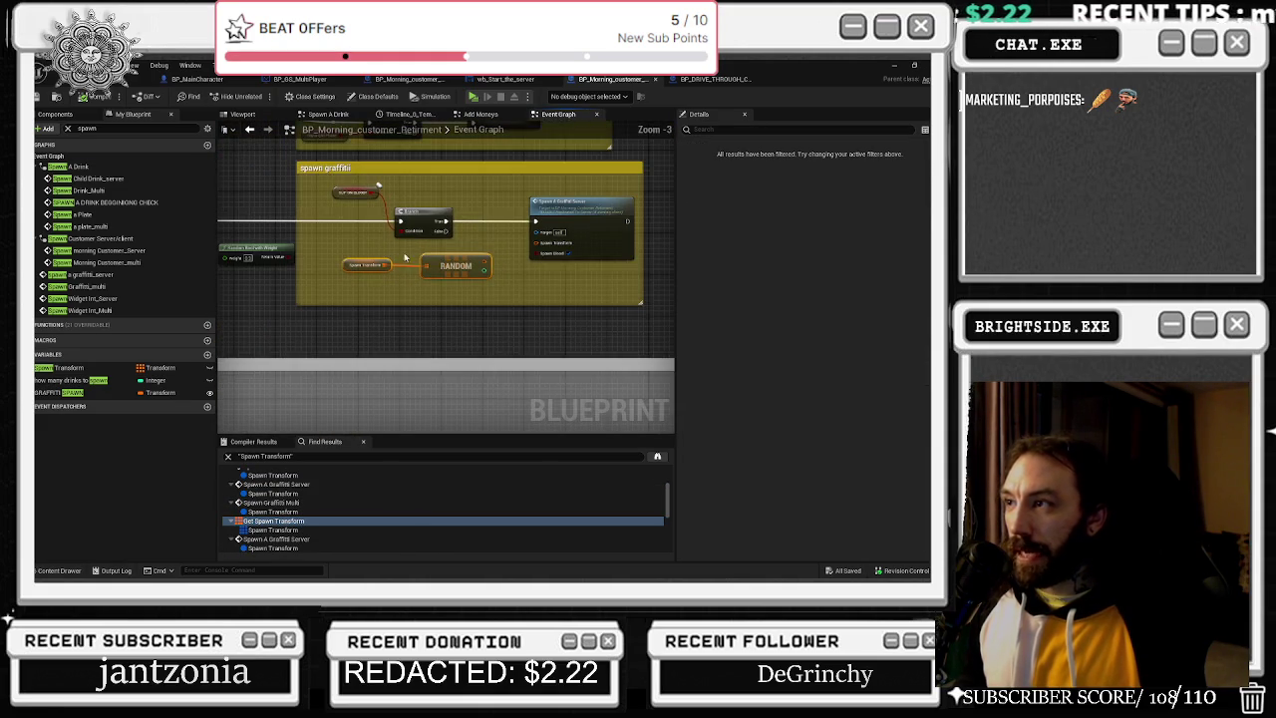
double_click(549, 237)
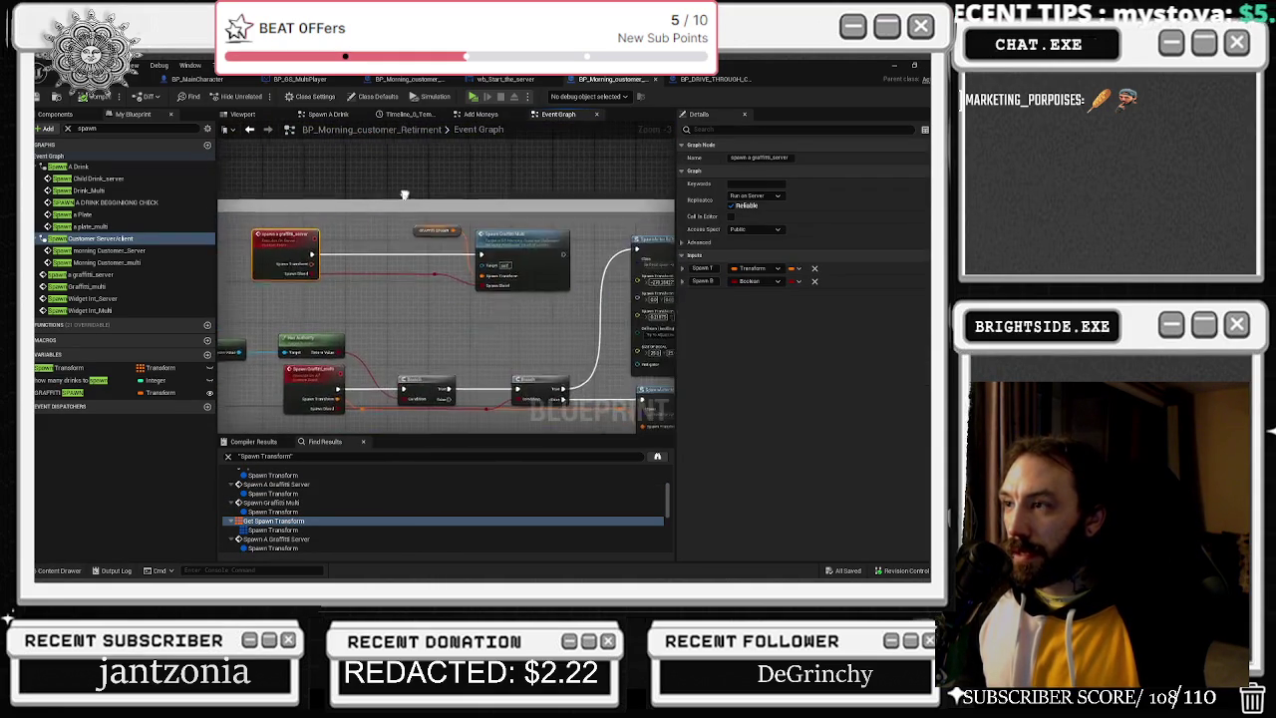
left_click(405, 224)
scroll(493, 257, "down", 3)
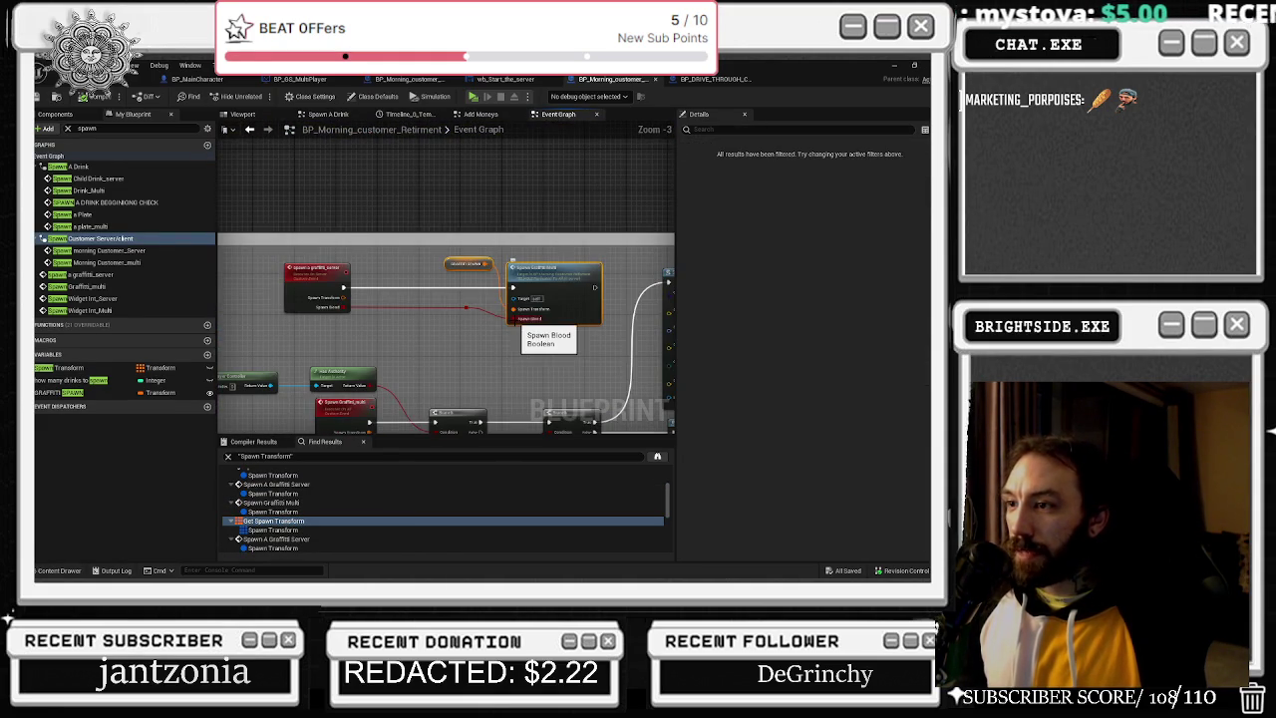
double_click(339, 304)
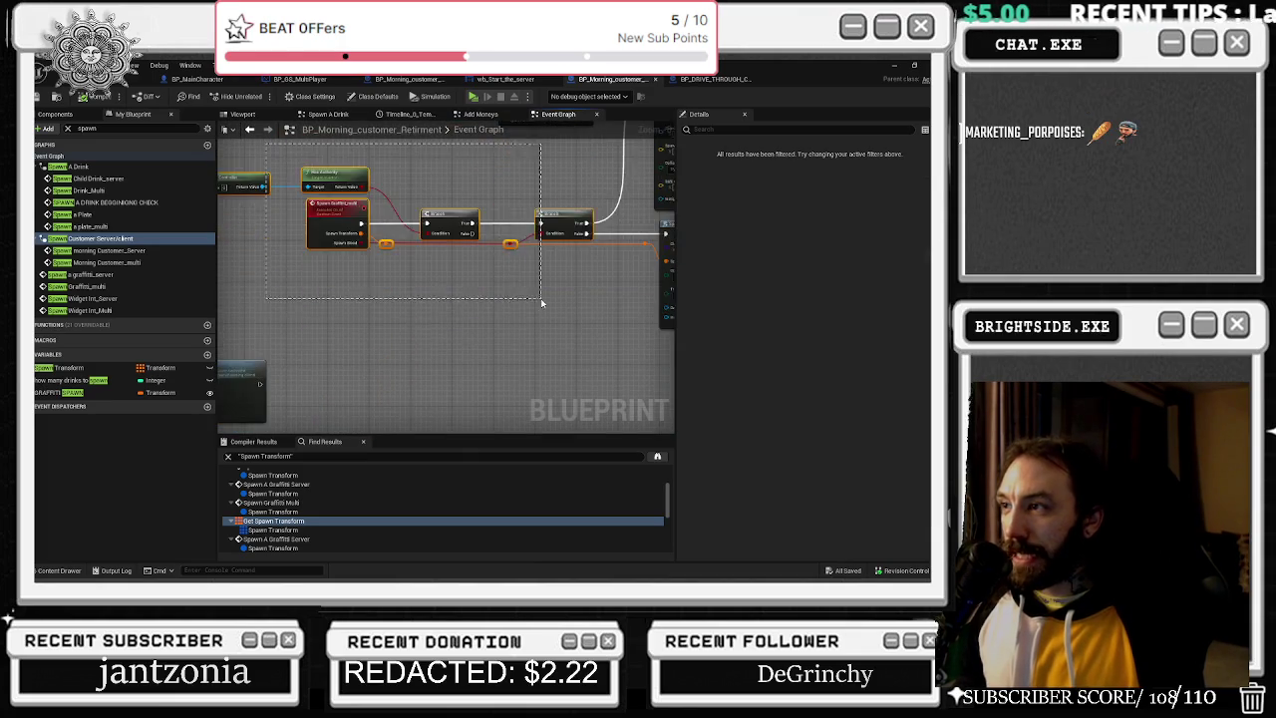
scroll(321, 508, "down", 2)
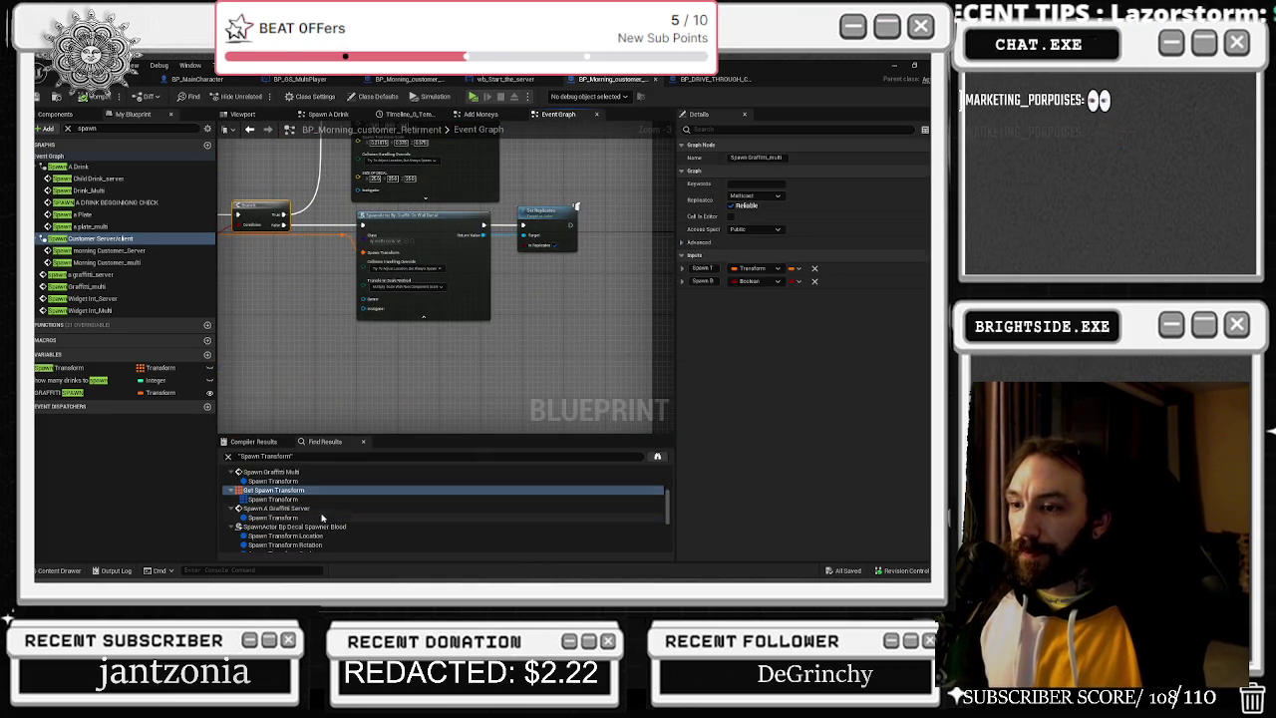
Visit the spawn graffiti area and blood decal spawner references, panning to see Has Authority nodes.
left_click(320, 507)
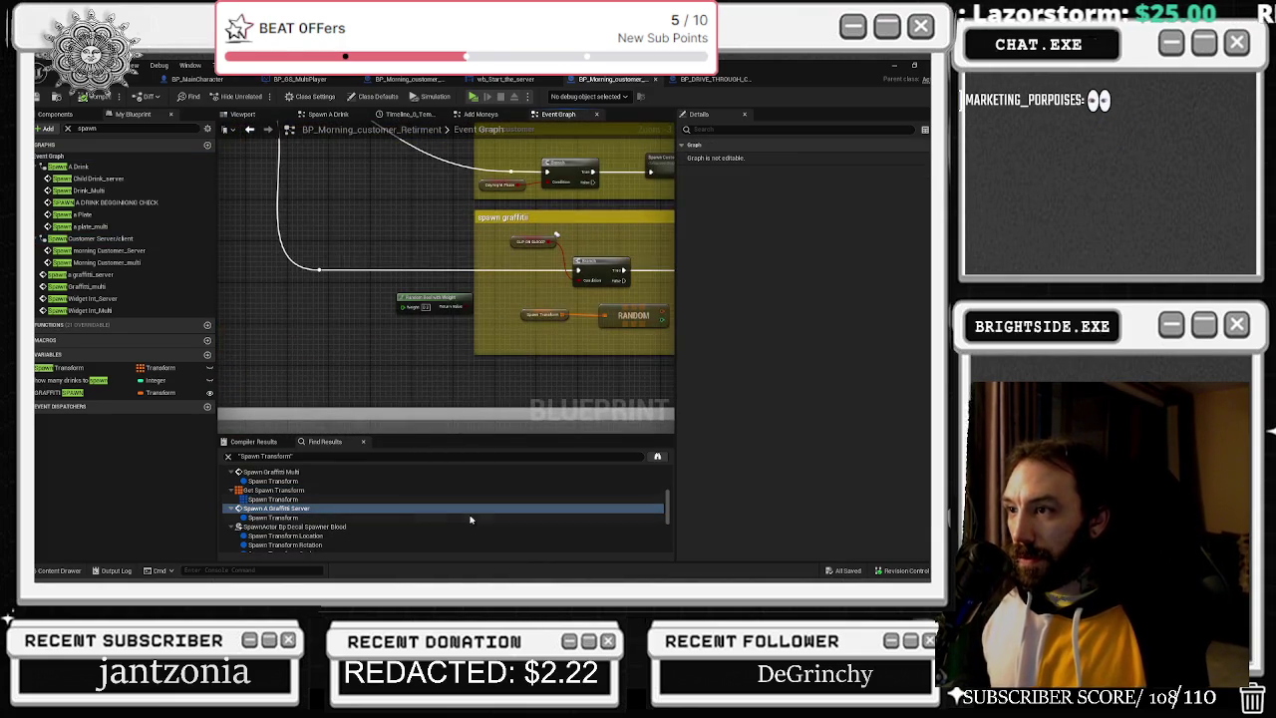
scroll(329, 511, "down", 1)
left_click(334, 511)
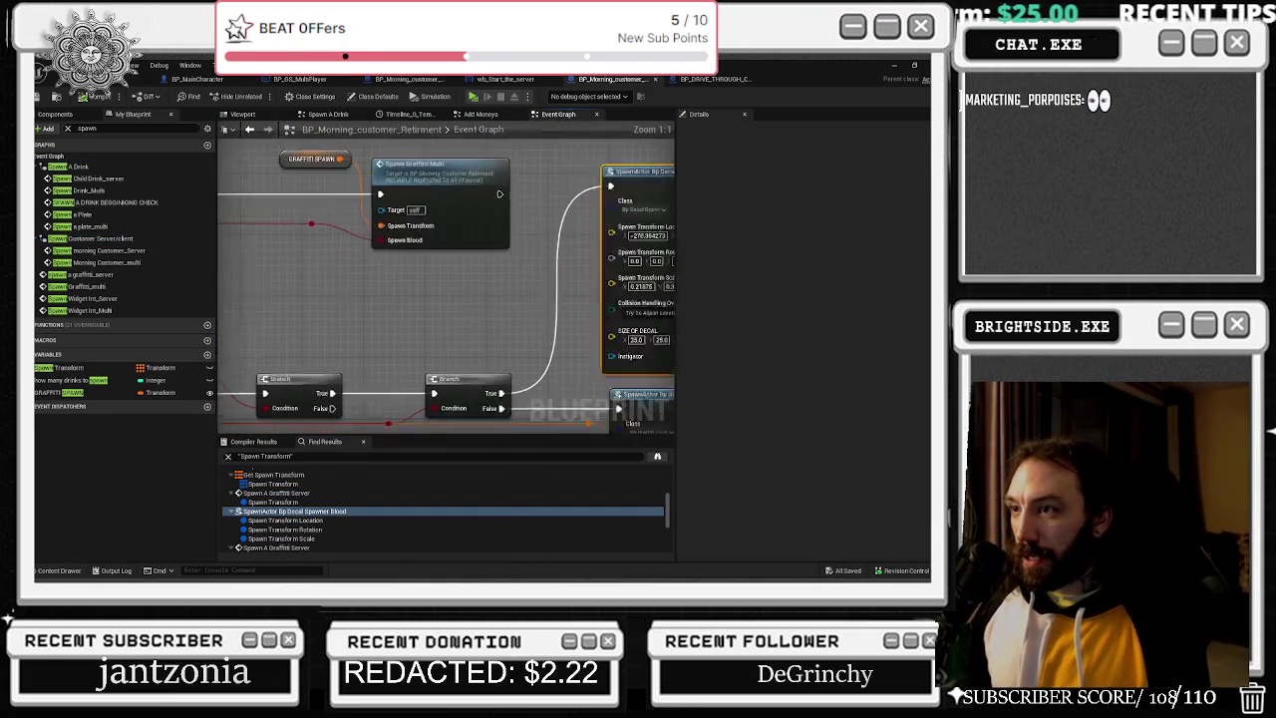
scroll(424, 404, "down", 3)
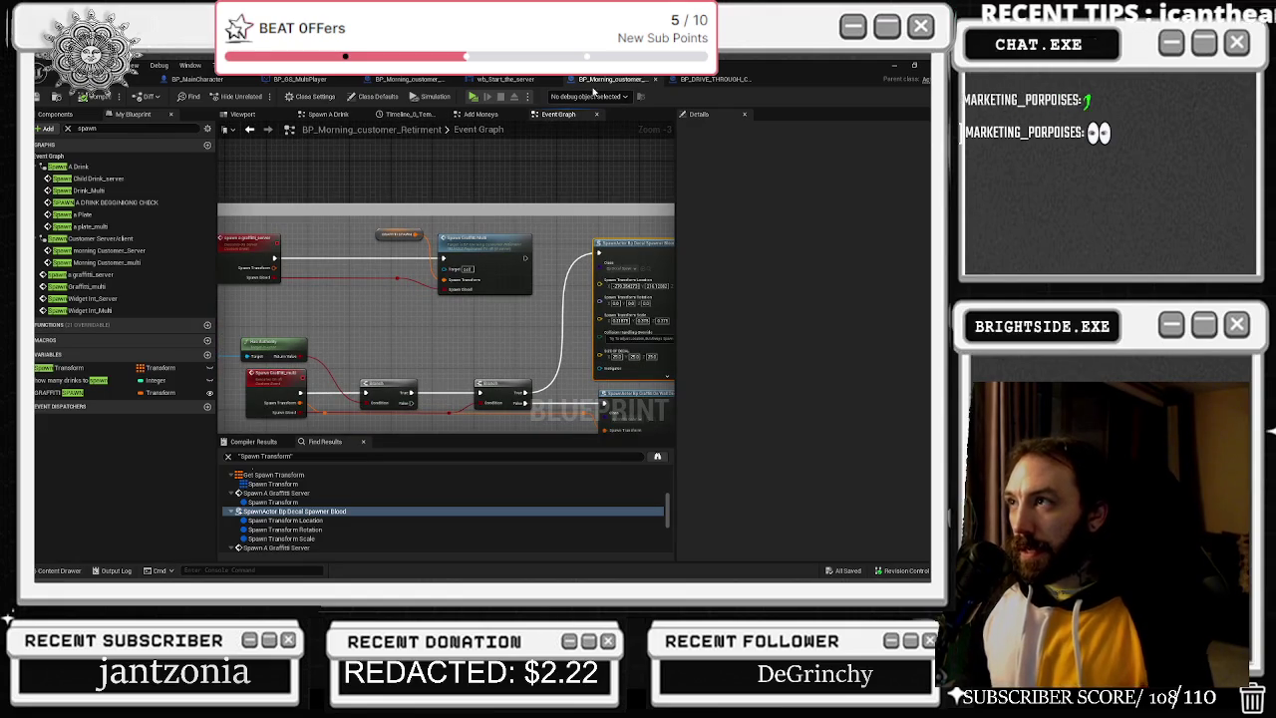
mouse_move(591, 432)
left_mouse_down()
mouse_move(459, 371)
mouse_move(491, 436)
left_mouse_up()
scroll(459, 371, "up", 2)
mouse_move(366, 307)
left_mouse_down()
mouse_move(540, 262)
mouse_move(660, 252)
left_mouse_up()
mouse_move(564, 273)
left_mouse_down()
mouse_move(654, 251)
mouse_move(533, 243)
left_mouse_up()
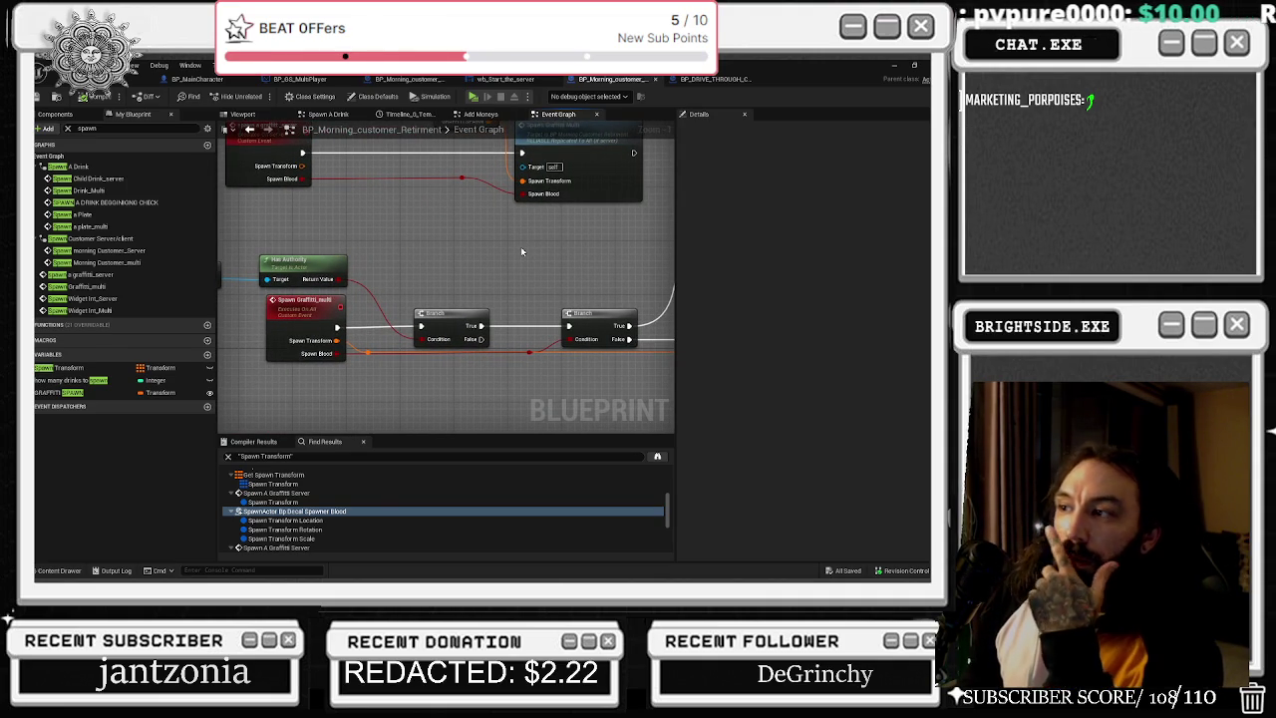
double_click(294, 511)
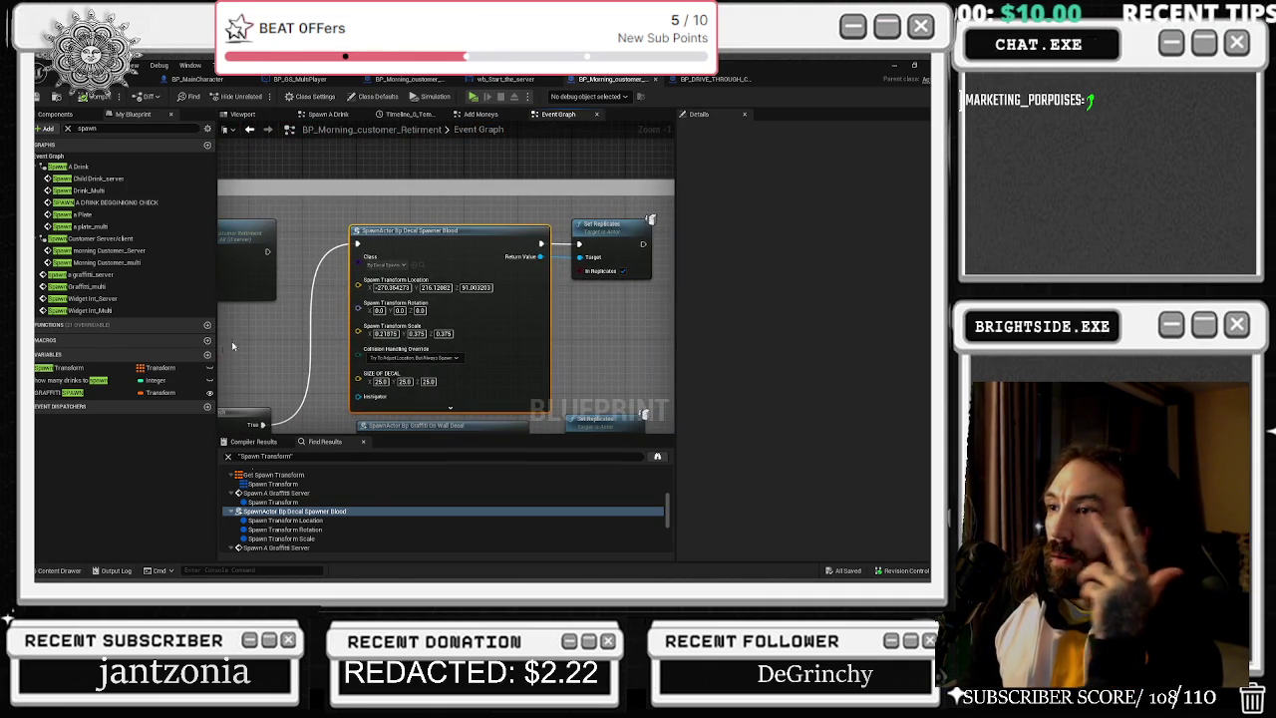
Pan the graph to frame the SpawnActor Bp Decal Spawner Blood node and its transform values.
mouse_move(332, 344)
left_mouse_down()
mouse_move(372, 337)
mouse_move(449, 284)
mouse_move(232, 273)
left_mouse_up()
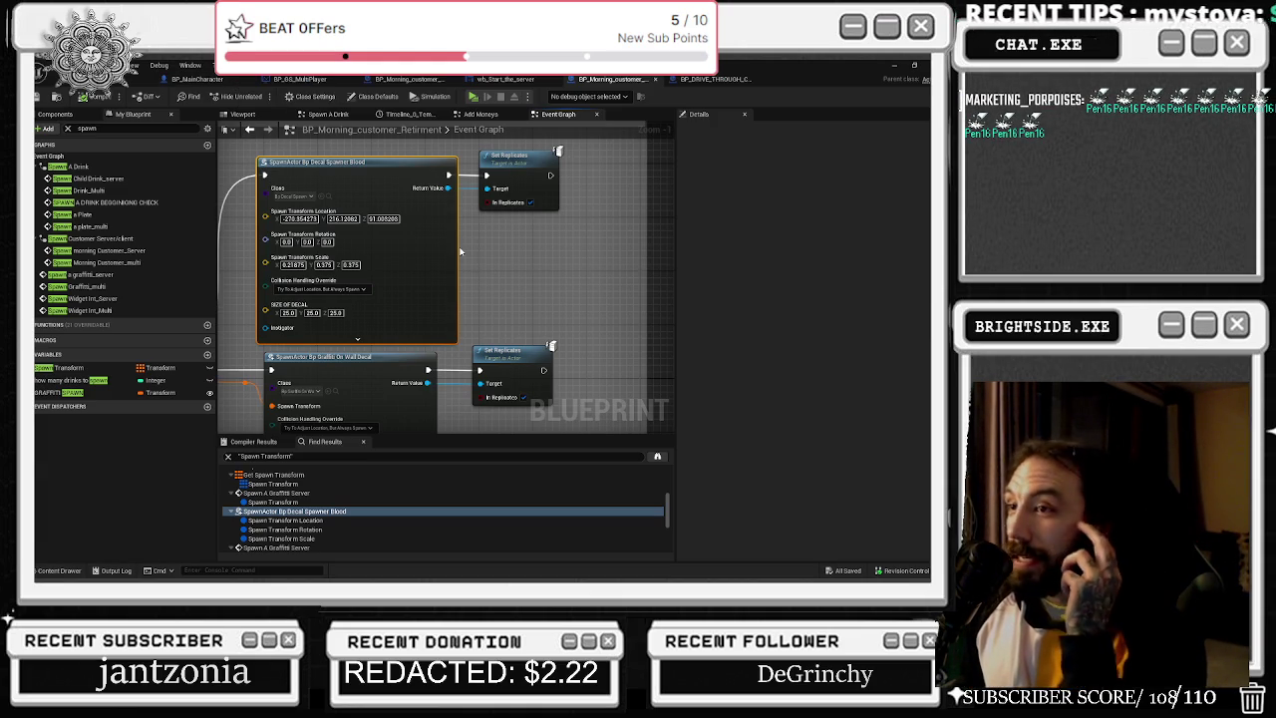
mouse_move(467, 166)
left_mouse_down()
mouse_move(525, 261)
mouse_move(573, 242)
left_mouse_up()
Move the SpawnActor graffiti decal and Set Replicates nodes slightly right.
mouse_move(558, 399)
left_mouse_down()
mouse_move(606, 245)
mouse_move(568, 231)
left_mouse_up()
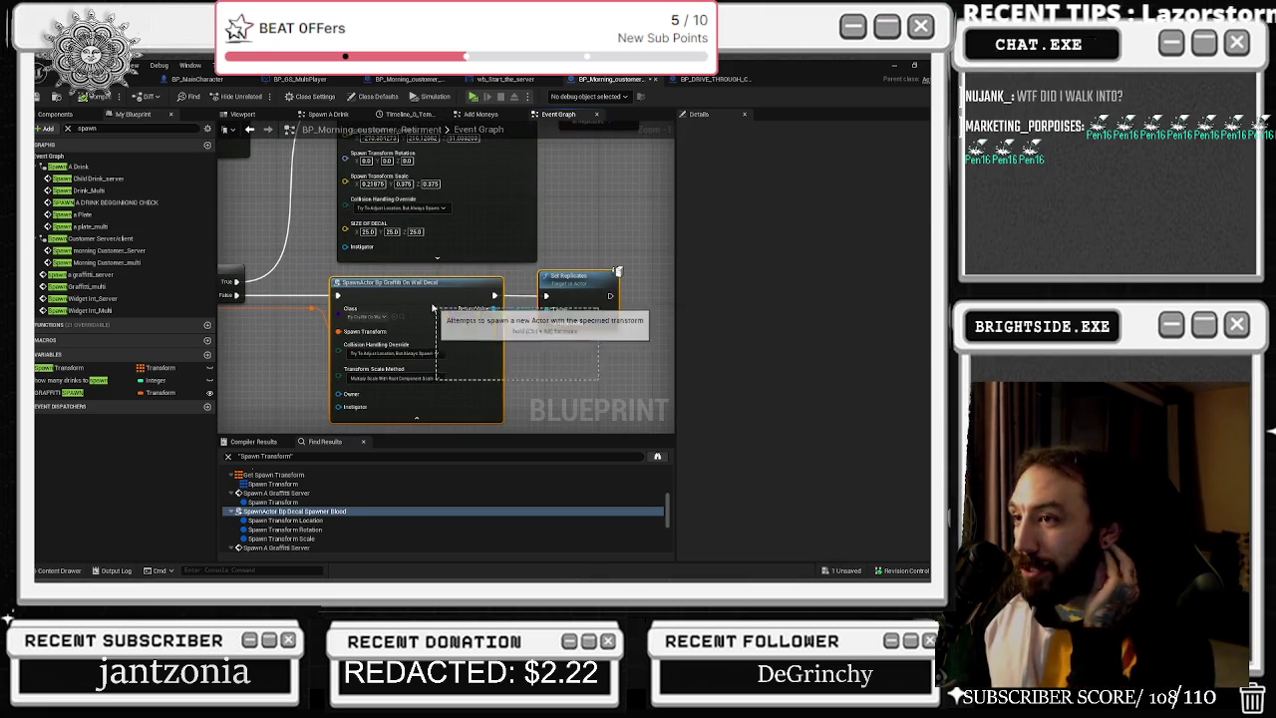
mouse_move(356, 310)
left_mouse_down()
mouse_move(368, 310)
mouse_move(338, 286)
mouse_move(410, 287)
mouse_move(436, 304)
mouse_move(394, 310)
left_mouse_up()
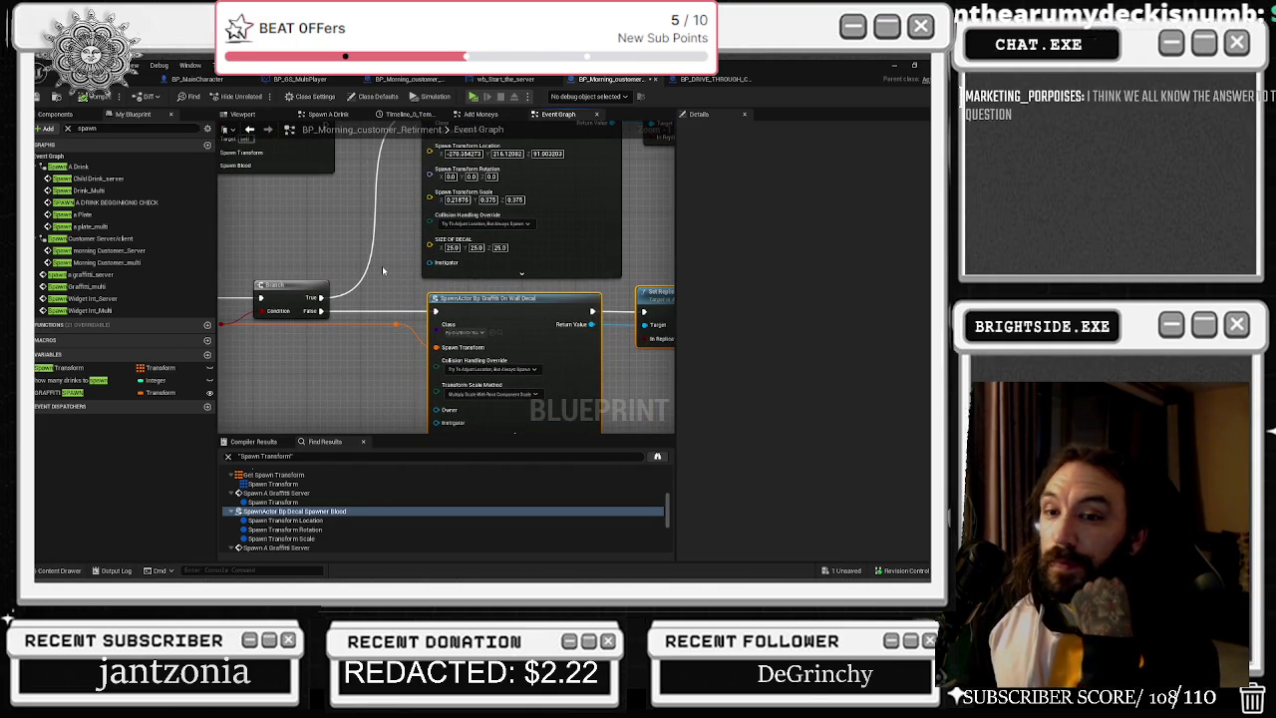
scroll(370, 316, "down", 3)
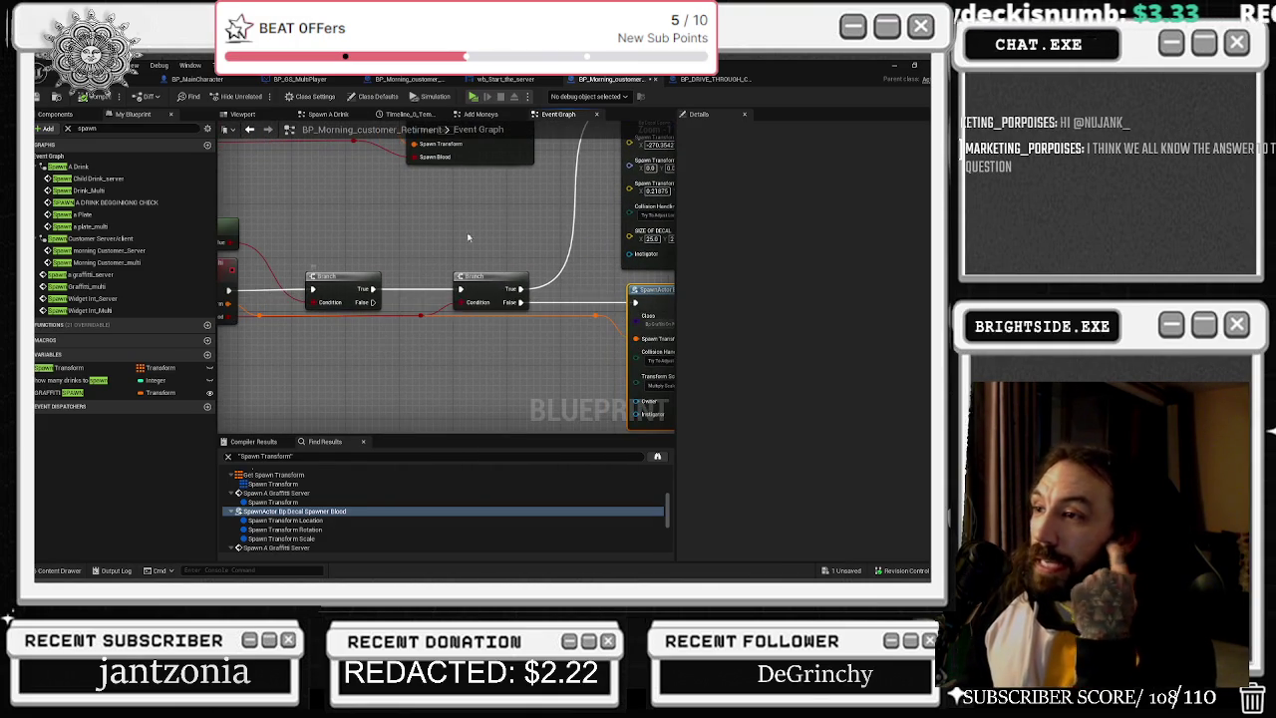
scroll(243, 244, "up", 3)
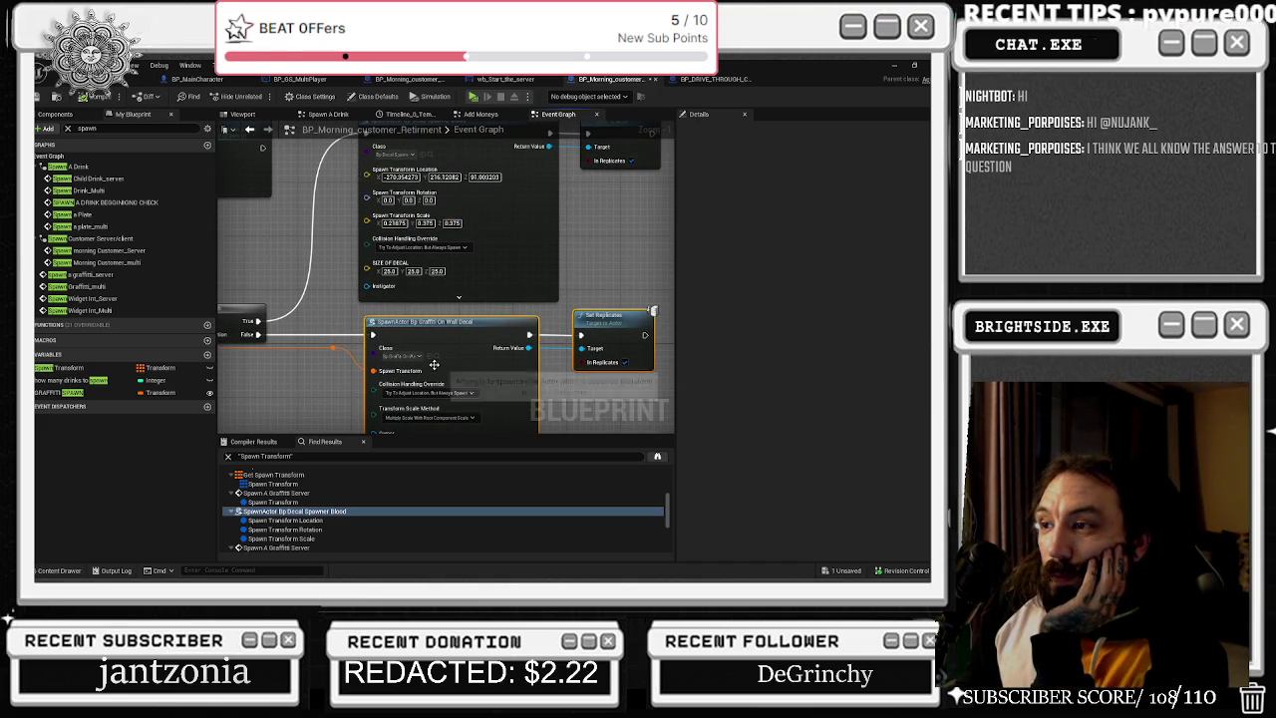
mouse_move(439, 357)
left_mouse_down()
mouse_move(503, 382)
mouse_move(510, 337)
mouse_move(614, 292)
mouse_move(632, 324)
mouse_move(516, 257)
mouse_move(396, 240)
left_mouse_up()
Select the spawn a graffiti_server event and review its Transform and Boolean inputs in Details.
left_click(310, 167)
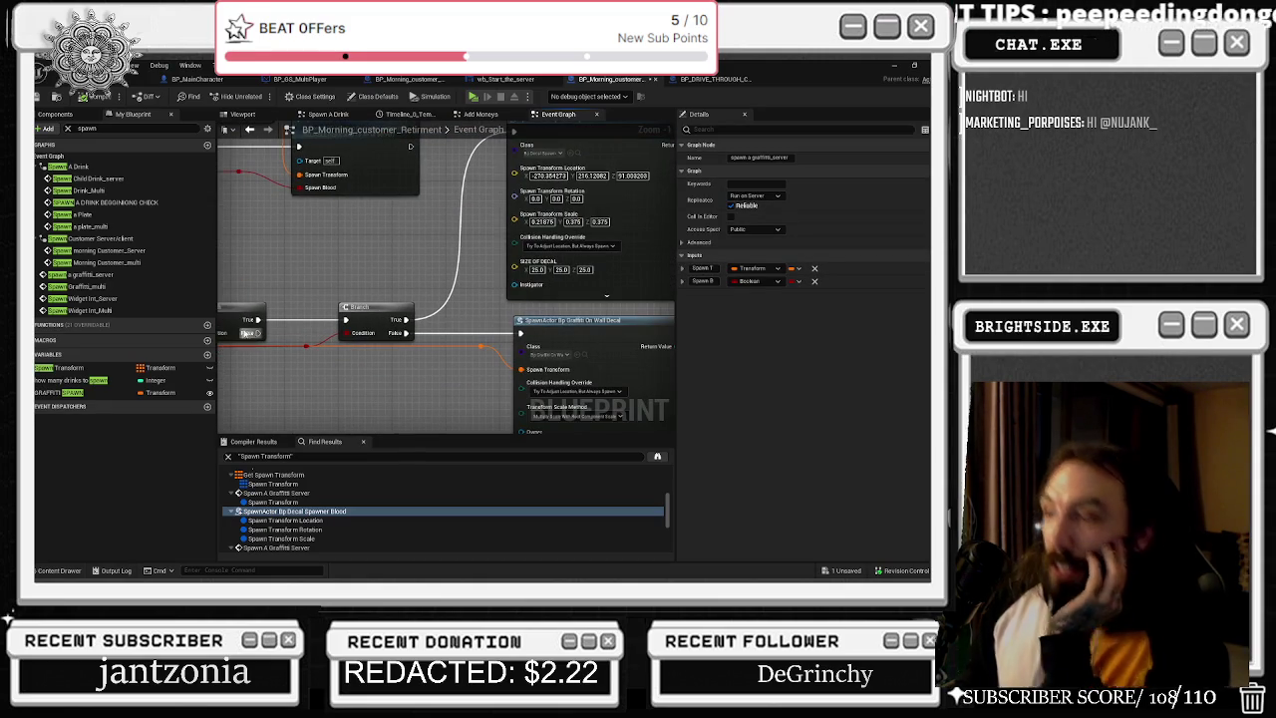
scroll(306, 480, "down", 3)
scroll(290, 486, "down", 2)
scroll(370, 502, "up", 2)
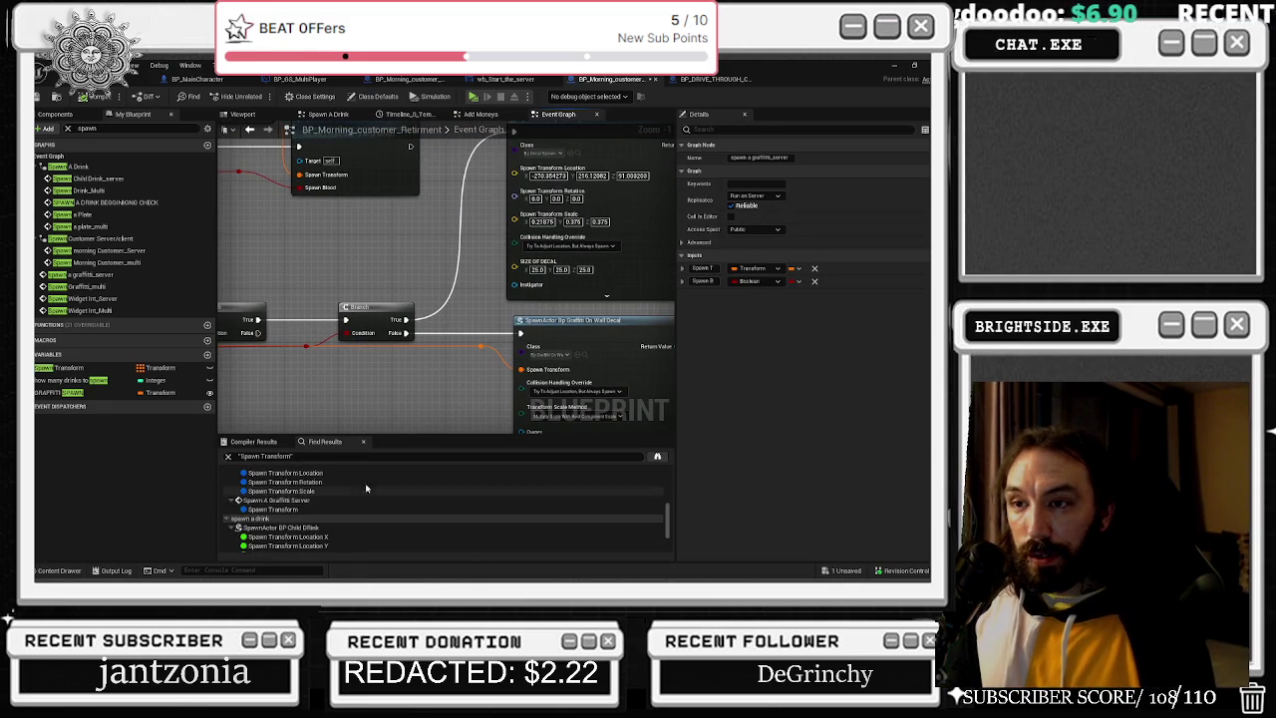
Switch to BP_MainCharacter and filter its My Blueprint members by 'Island'.
left_click(87, 393)
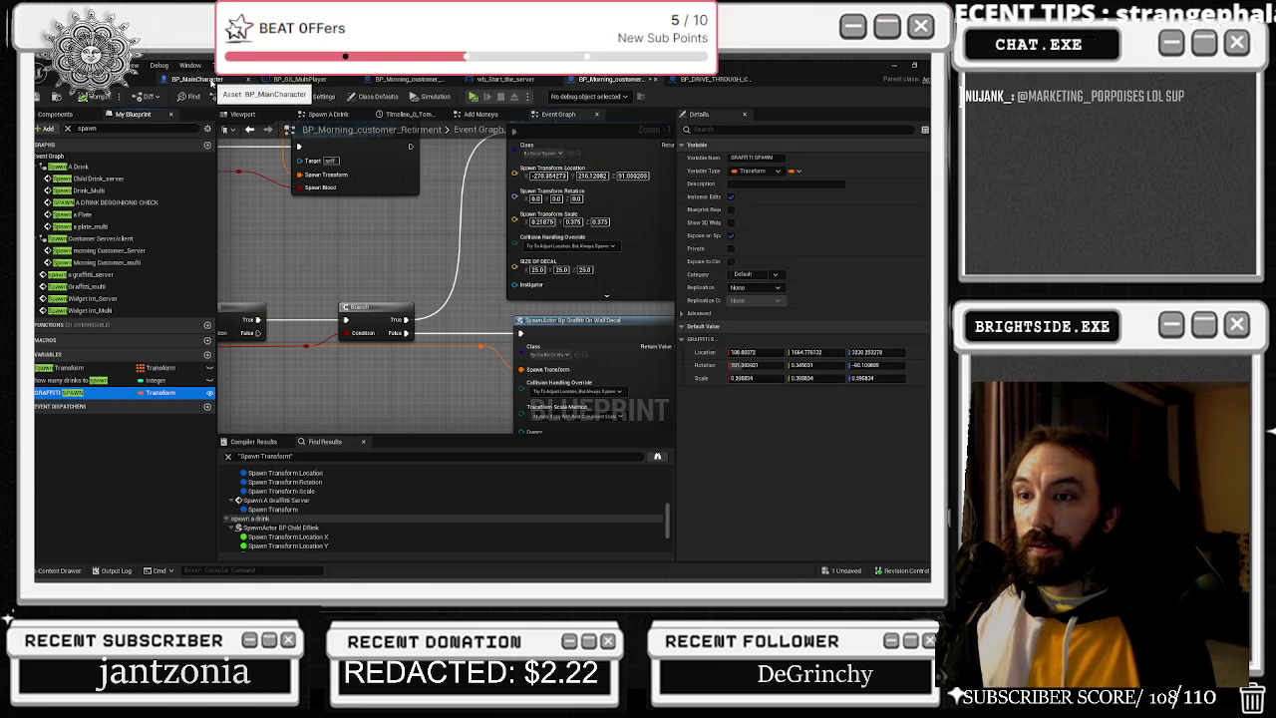
left_click(212, 82)
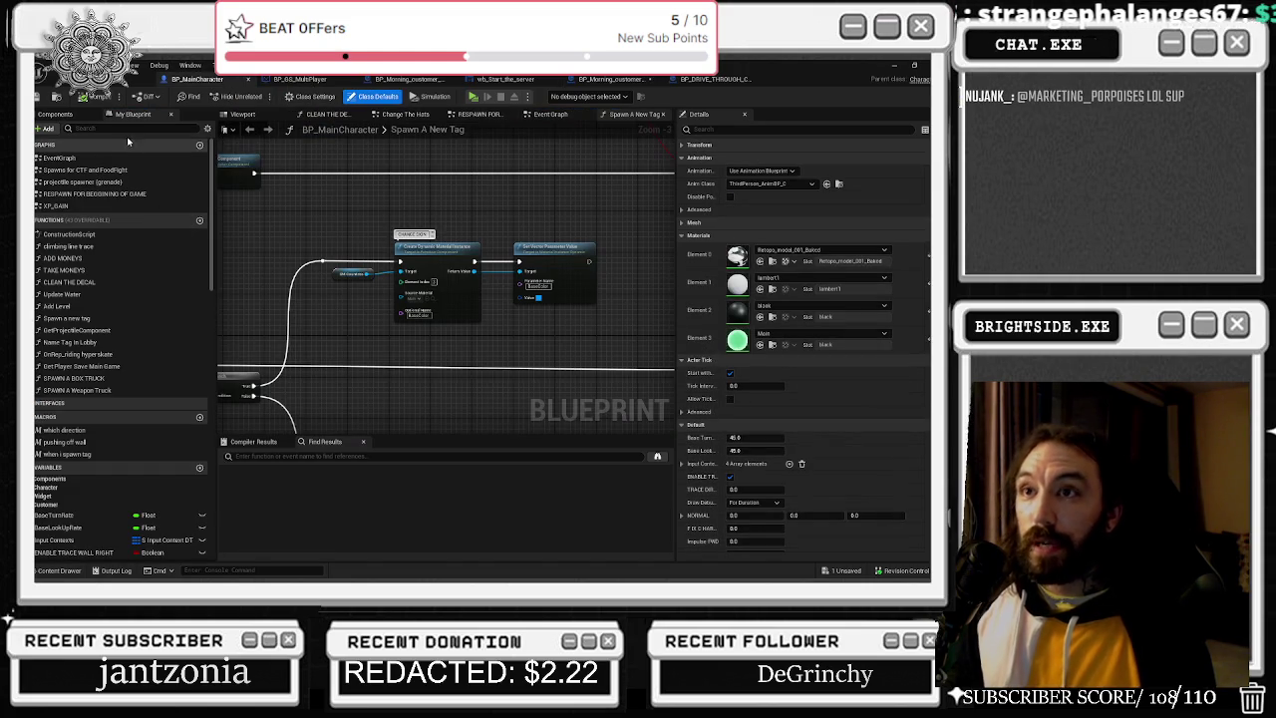
left_click(84, 128)
type("Island")
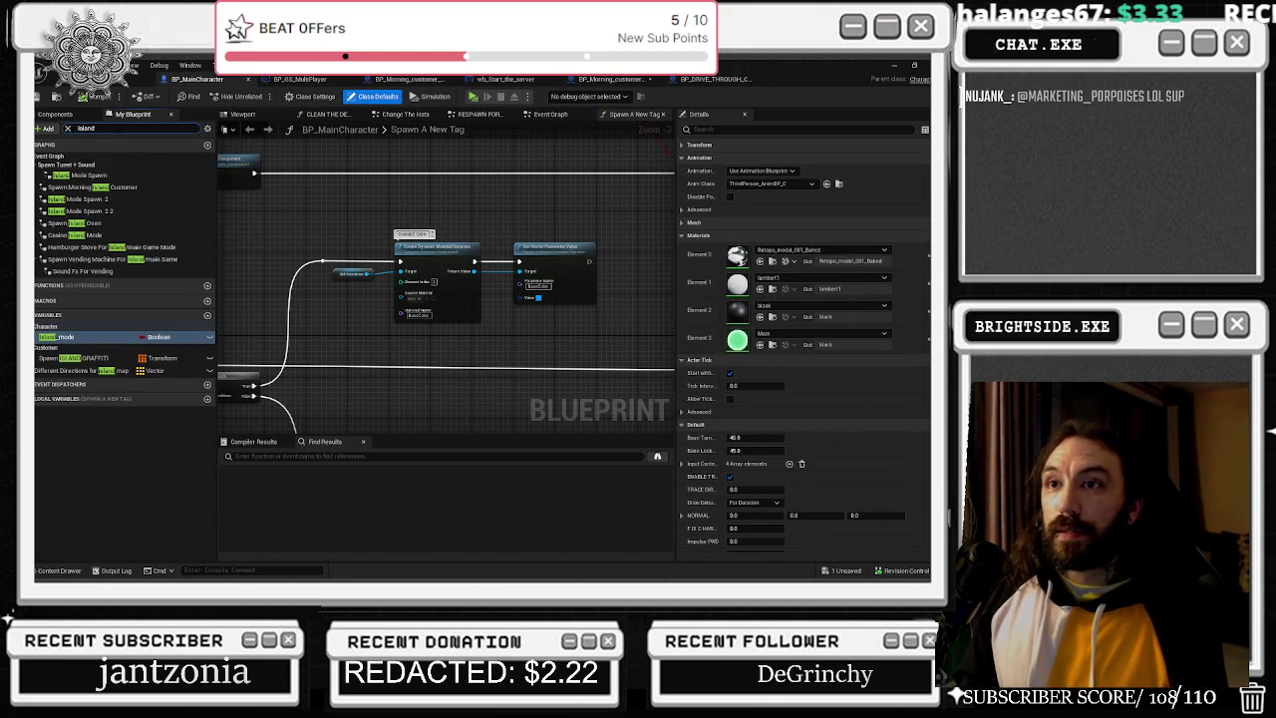
Find all references to the Spawn ISLAND GRAFFITI variable by name.
left_click(75, 358)
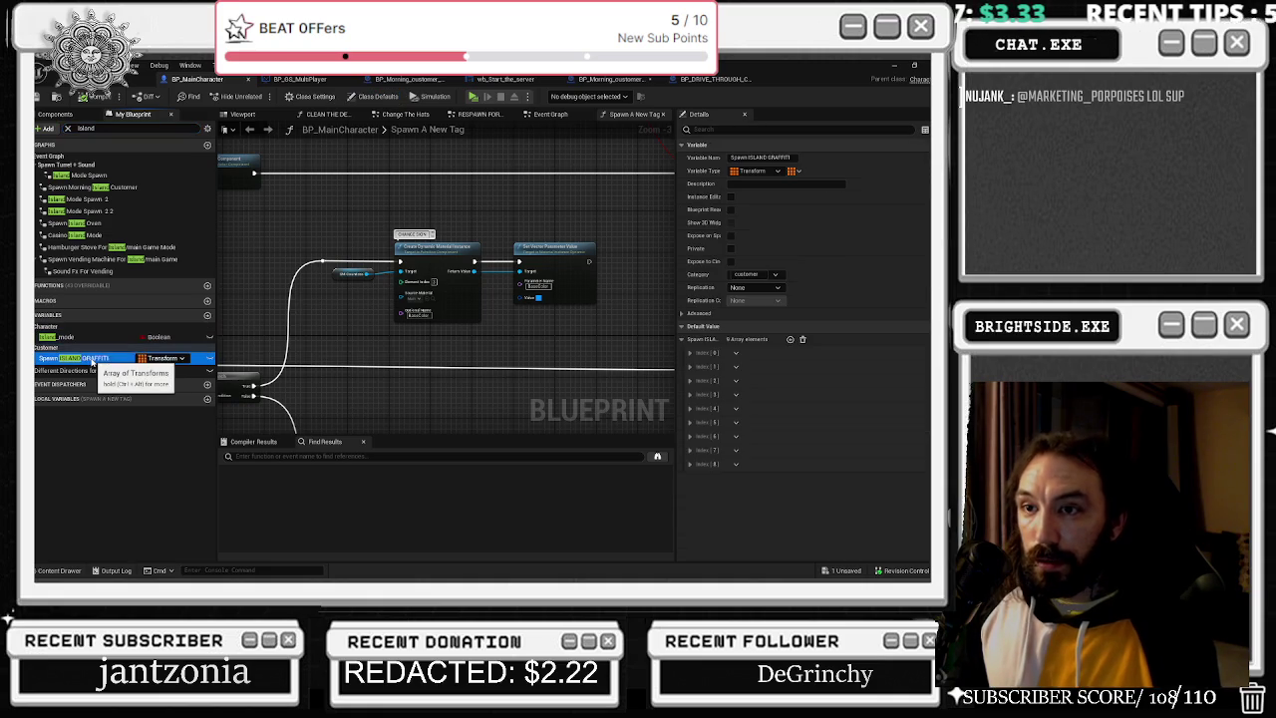
right_click(103, 361)
mouse_move(199, 396)
left_click(245, 416)
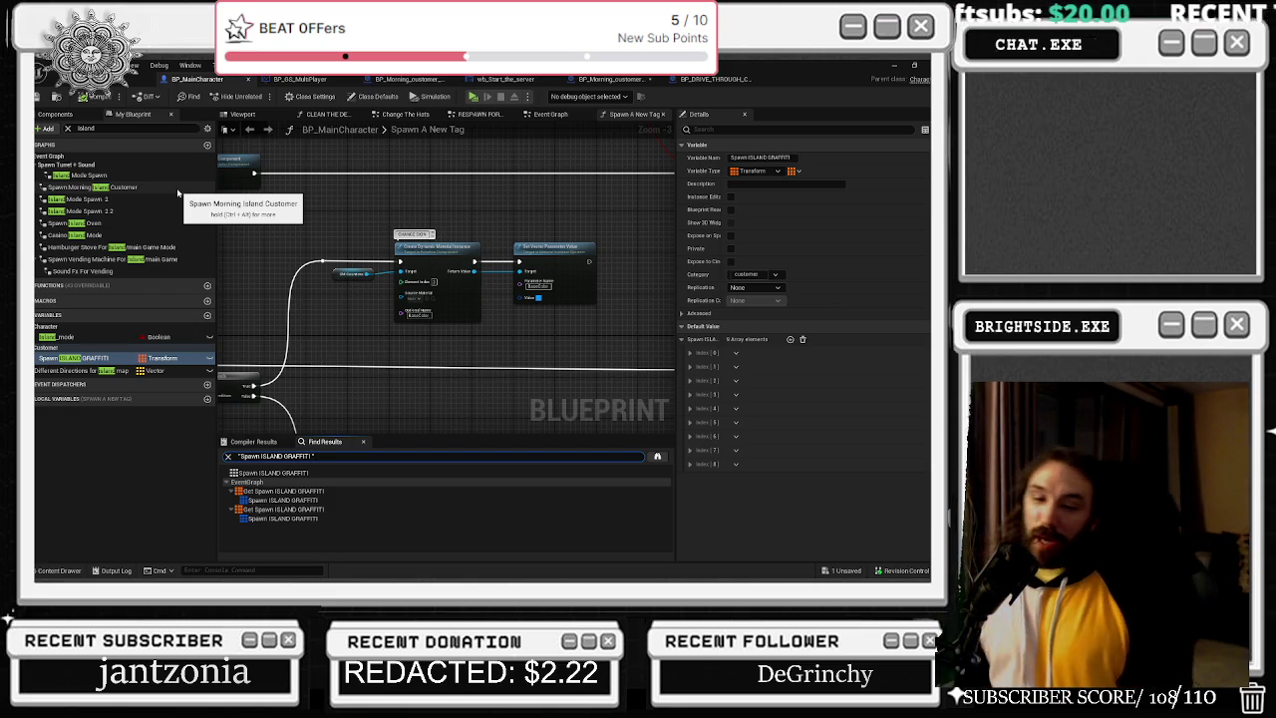
Switch away from Unreal Editor to another open window.
key("alt+Tab")
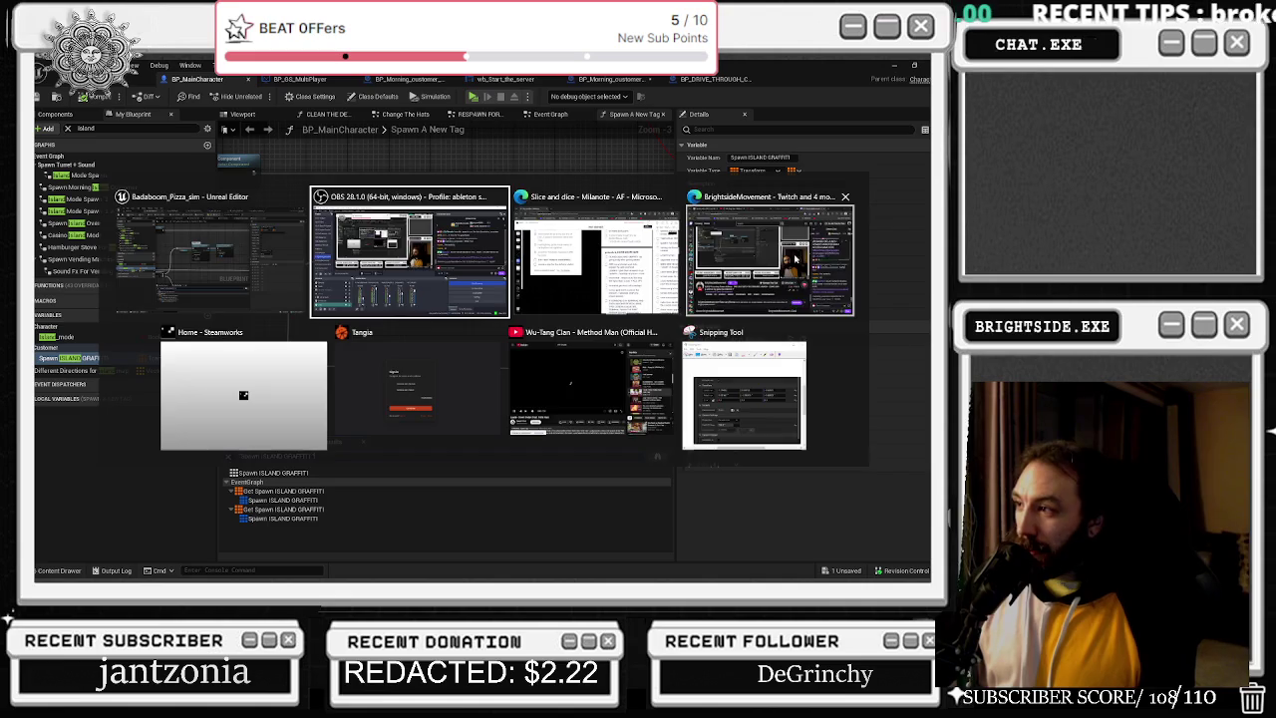
key("Escape")
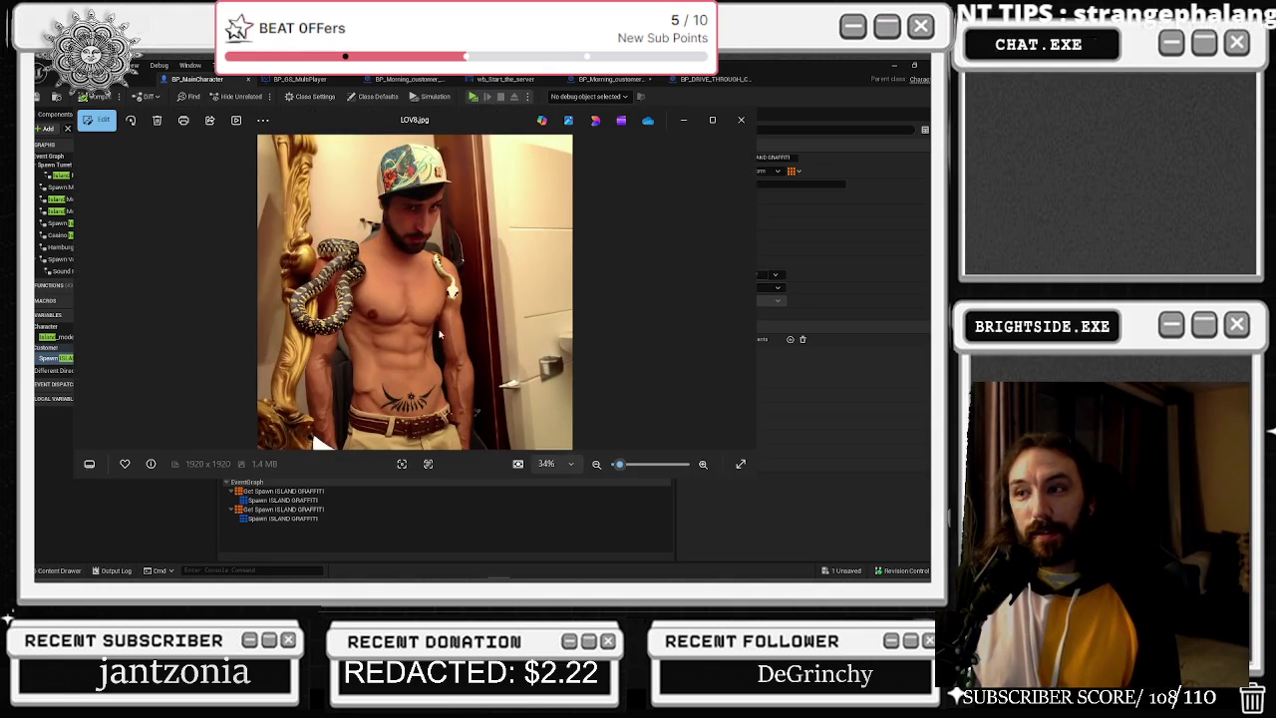
Maximise the viewer and zoom around LOV8.jpg from top to middle, then zoom back out.
scroll(399, 327, "up", 3)
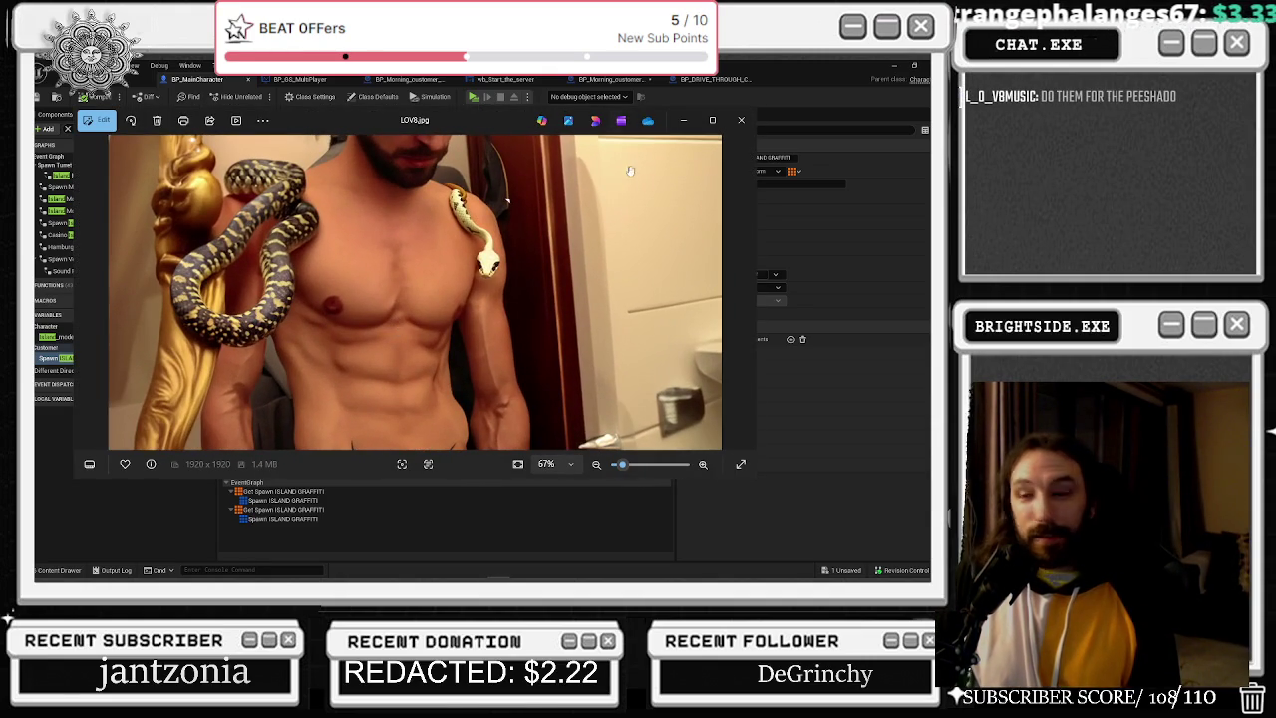
left_click(711, 119)
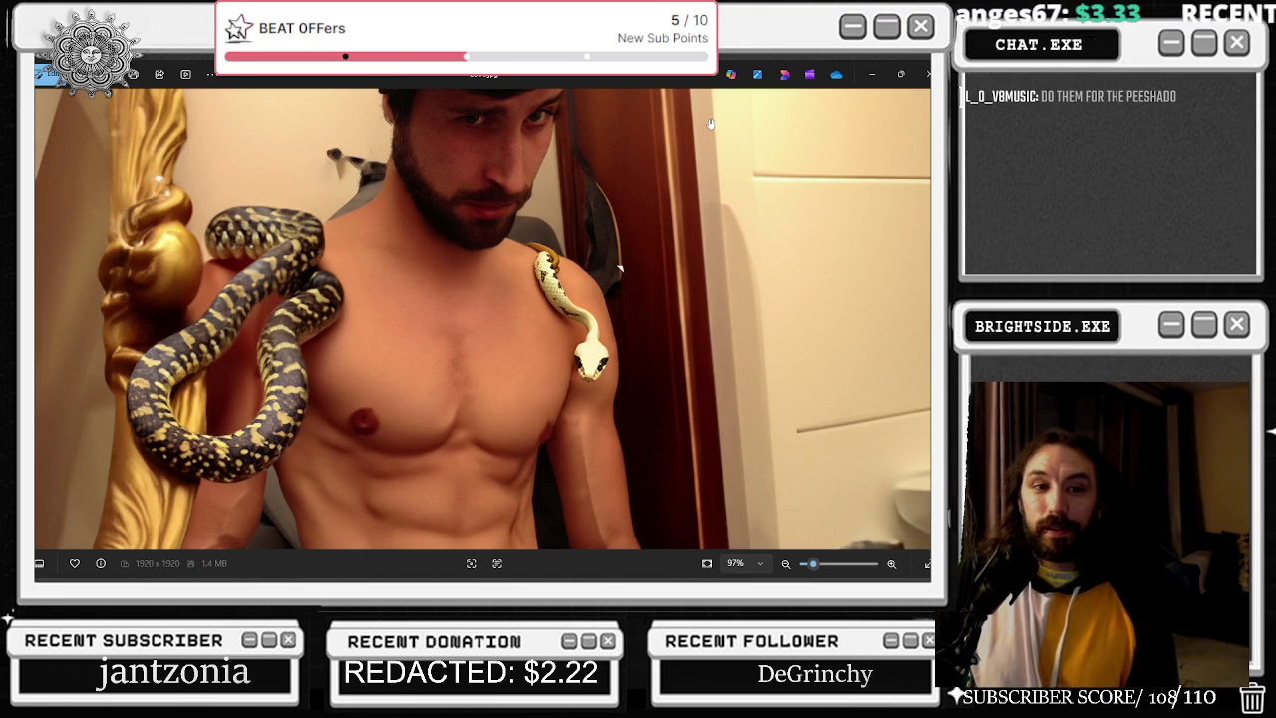
scroll(462, 230, "up", 2)
mouse_move(462, 229)
left_mouse_down()
mouse_move(585, 456)
mouse_move(604, 193)
left_mouse_up()
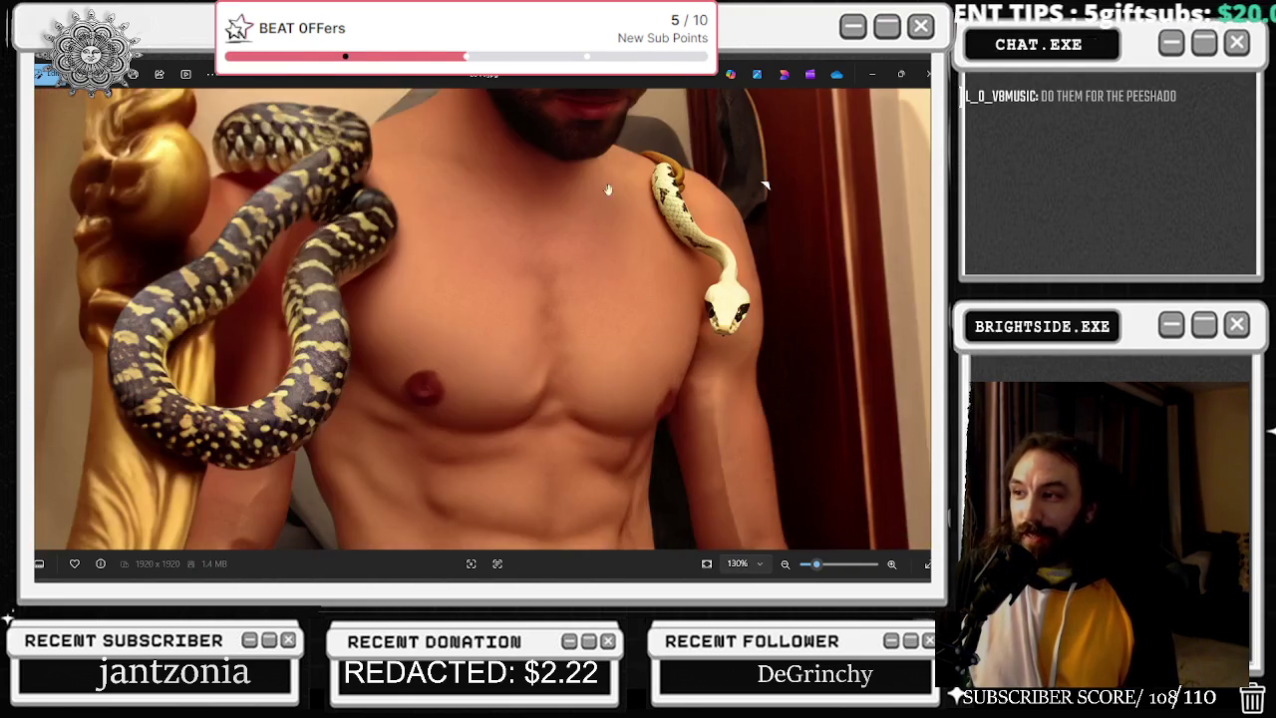
left_click_drag(625, 378, 584, 260)
mouse_move(578, 459)
left_mouse_down()
mouse_move(578, 338)
mouse_move(598, 302)
left_mouse_up()
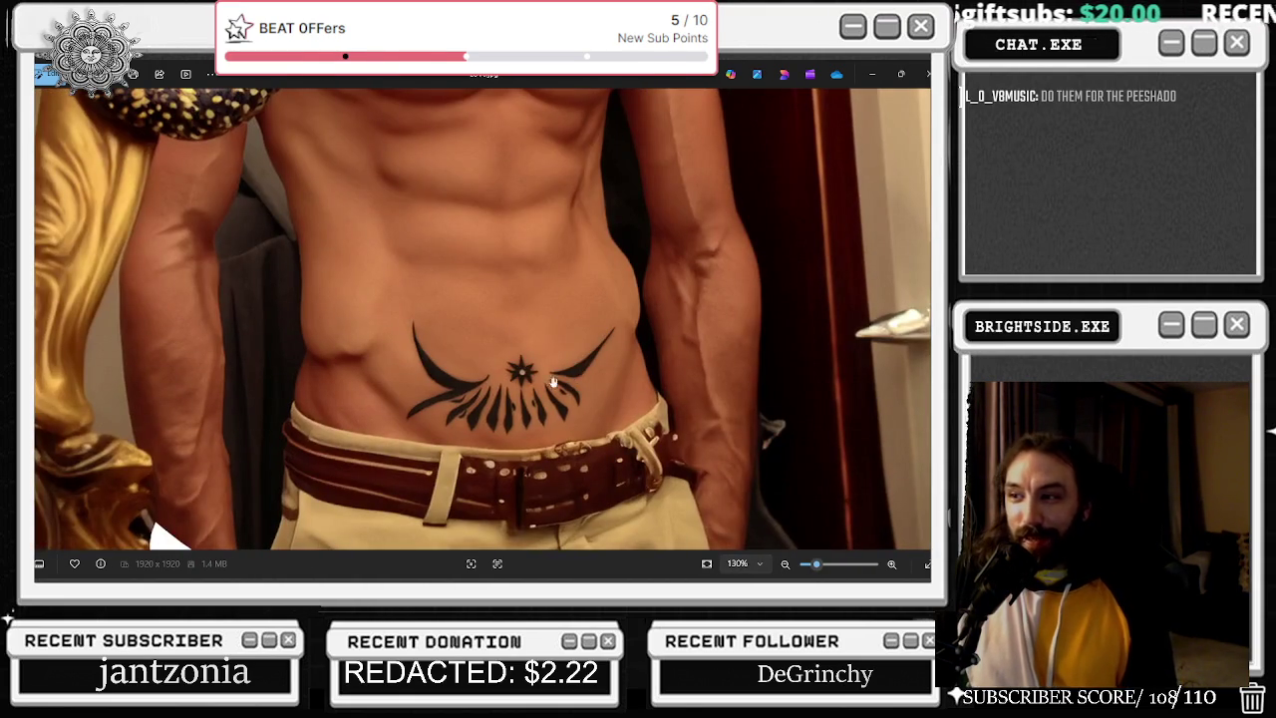
scroll(522, 385, "up", 5)
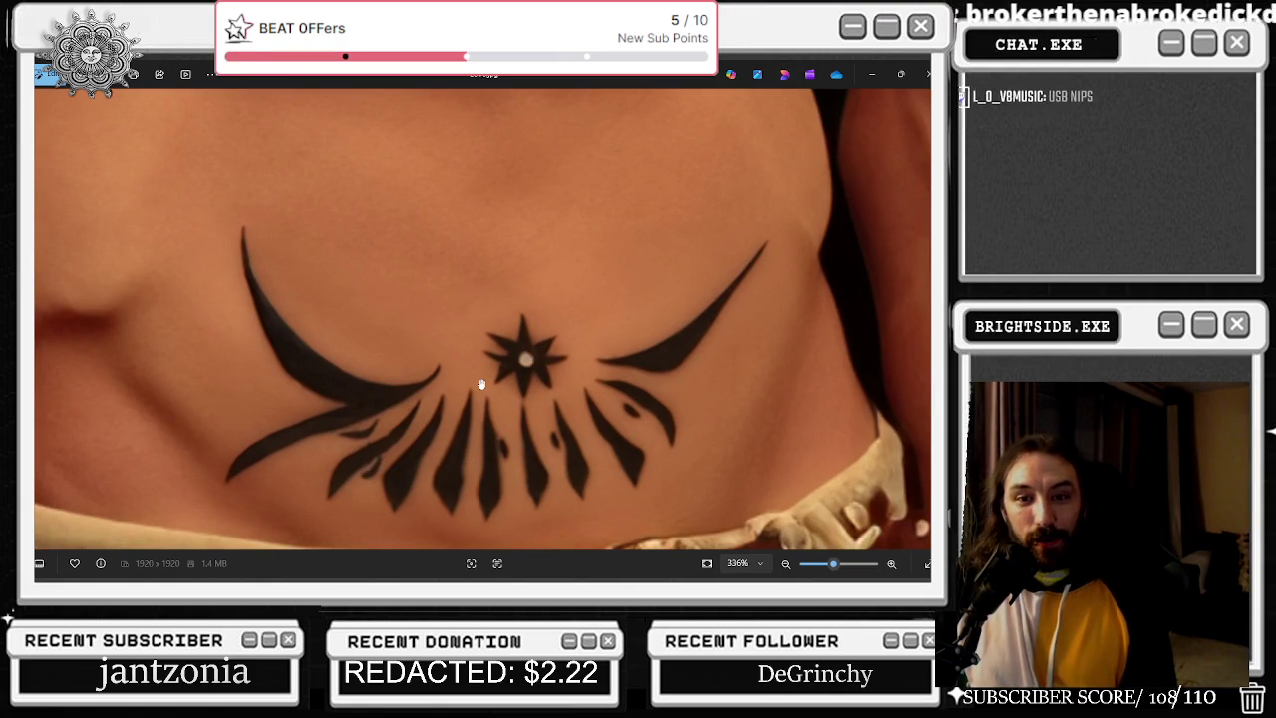
scroll(484, 344, "down", 4)
scroll(479, 327, "down", 2)
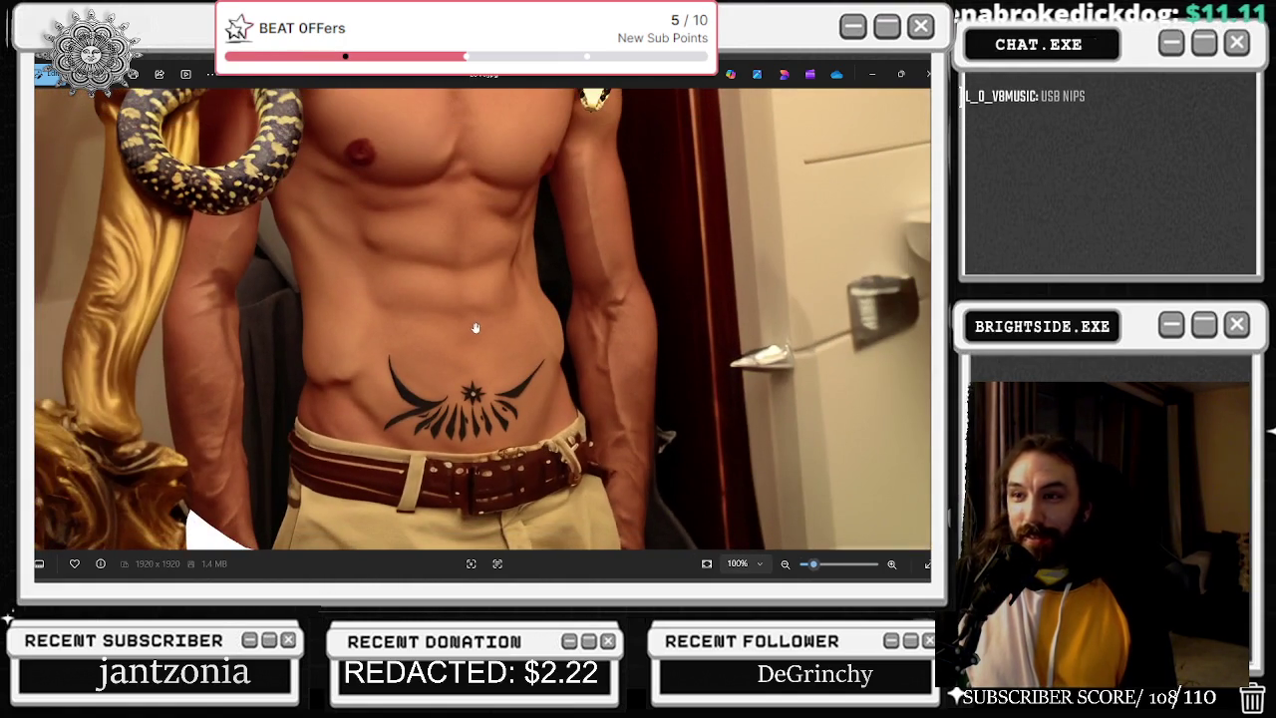
scroll(475, 328, "down", 4)
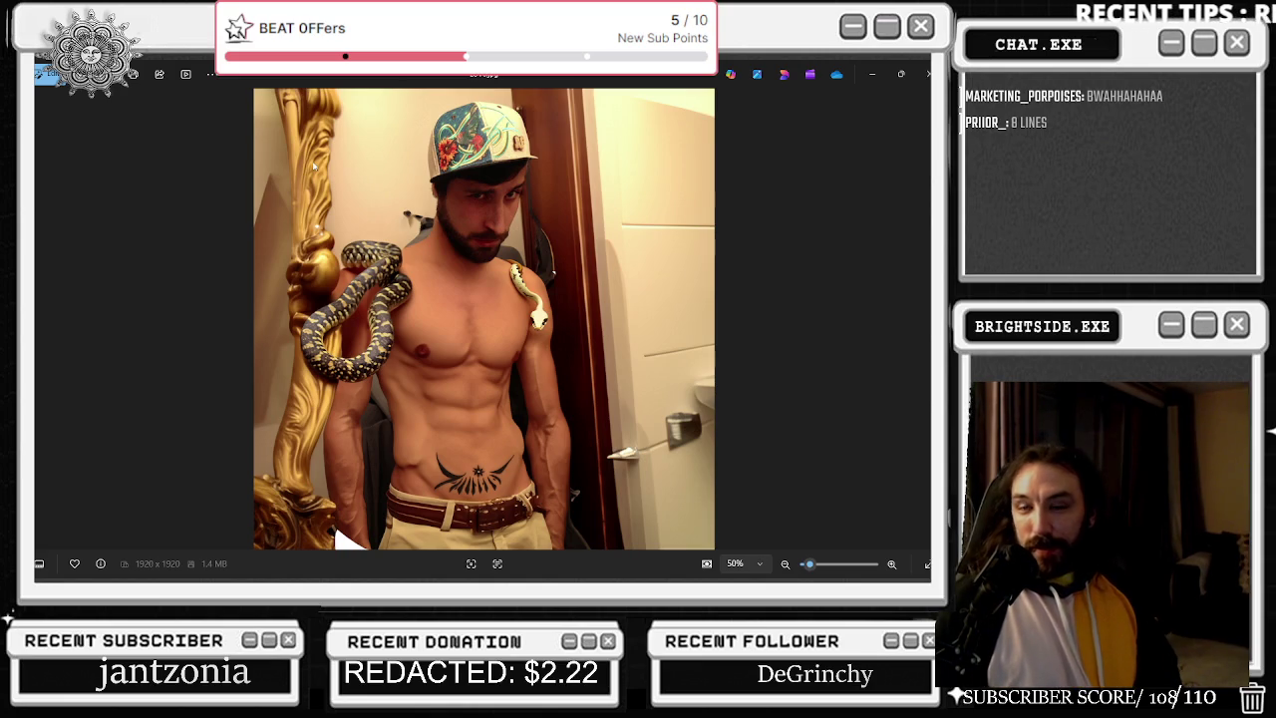
Close Photos, bring up the Twitch browser page, and open Software and Game Development in a background tab.
key("alt+F4")
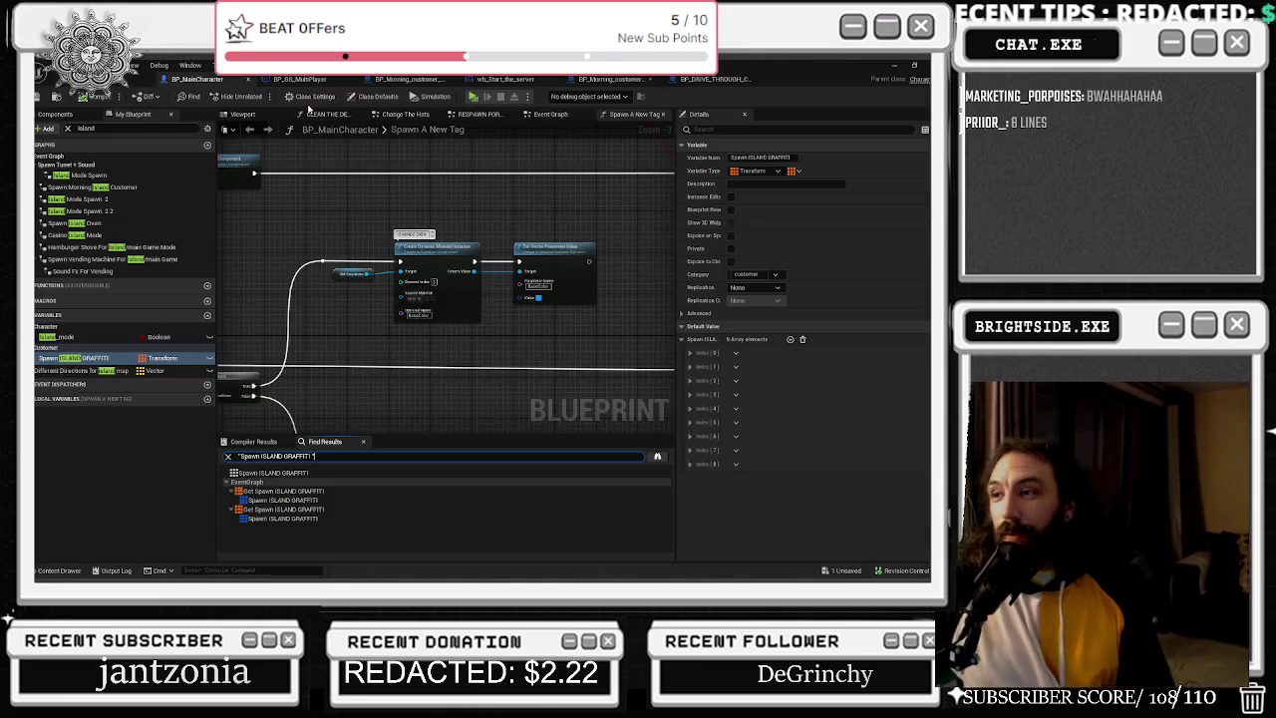
key("alt+Tab")
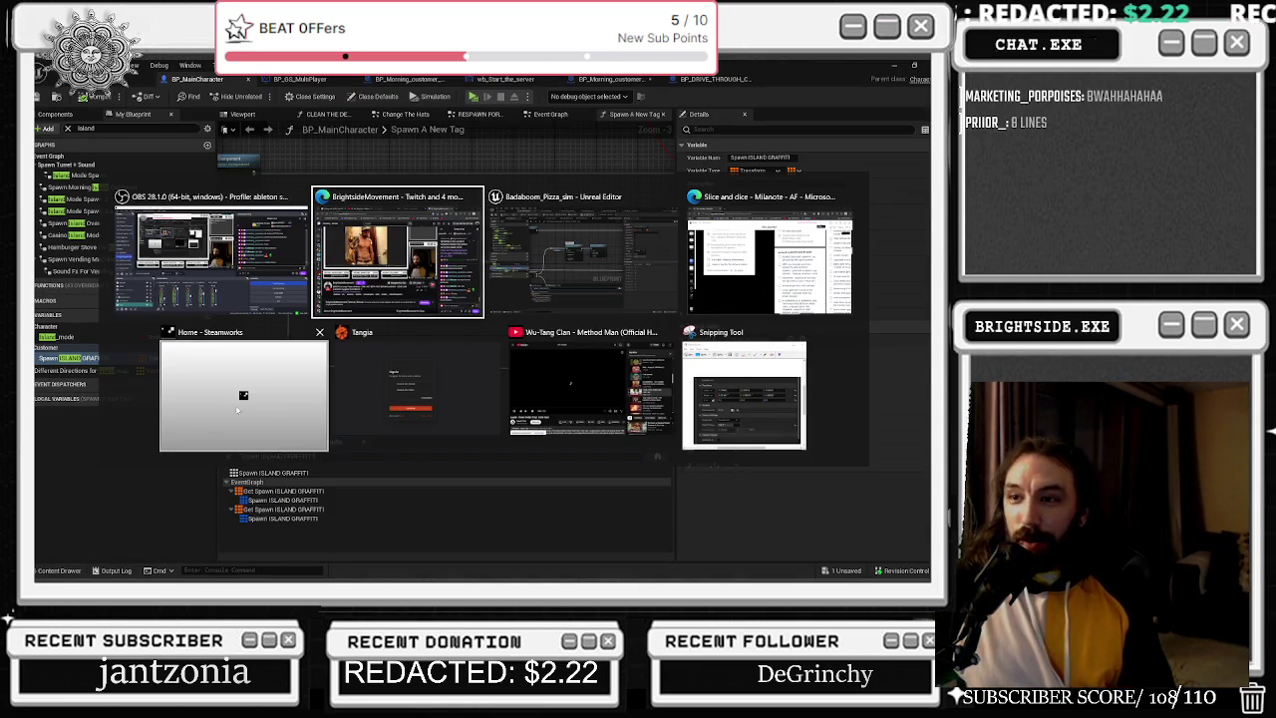
left_click(434, 265)
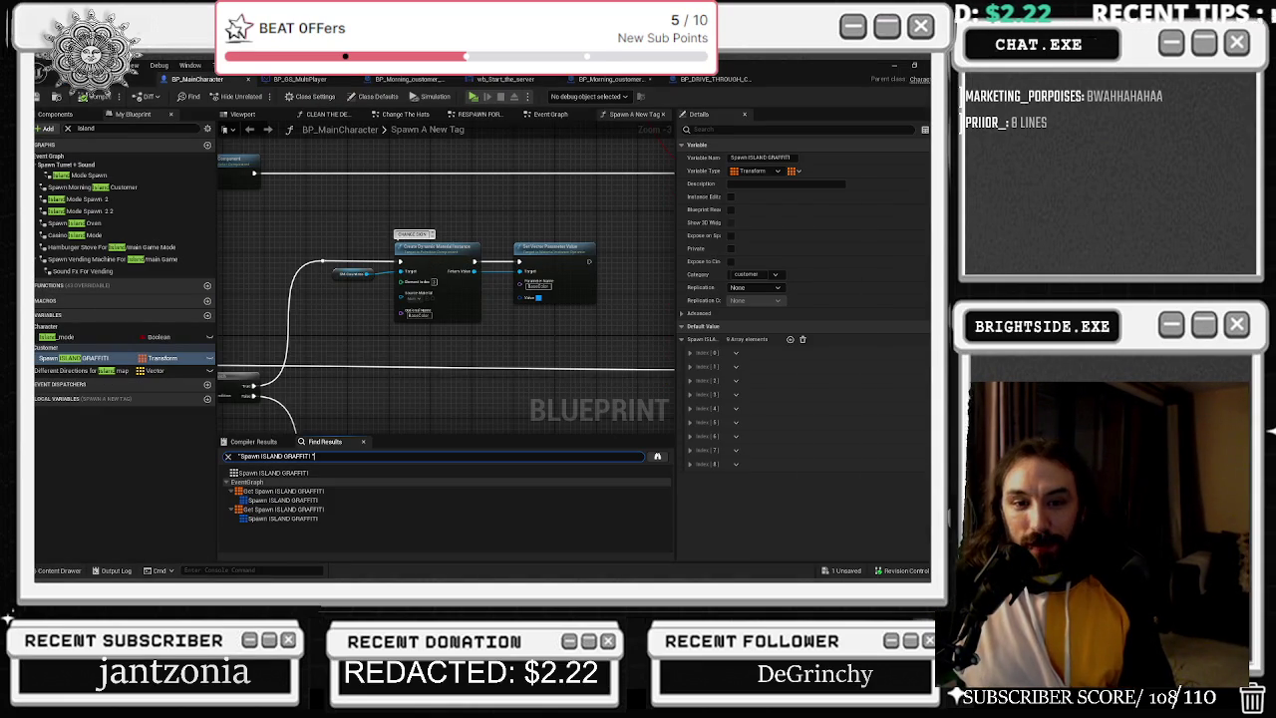
key("alt+Tab")
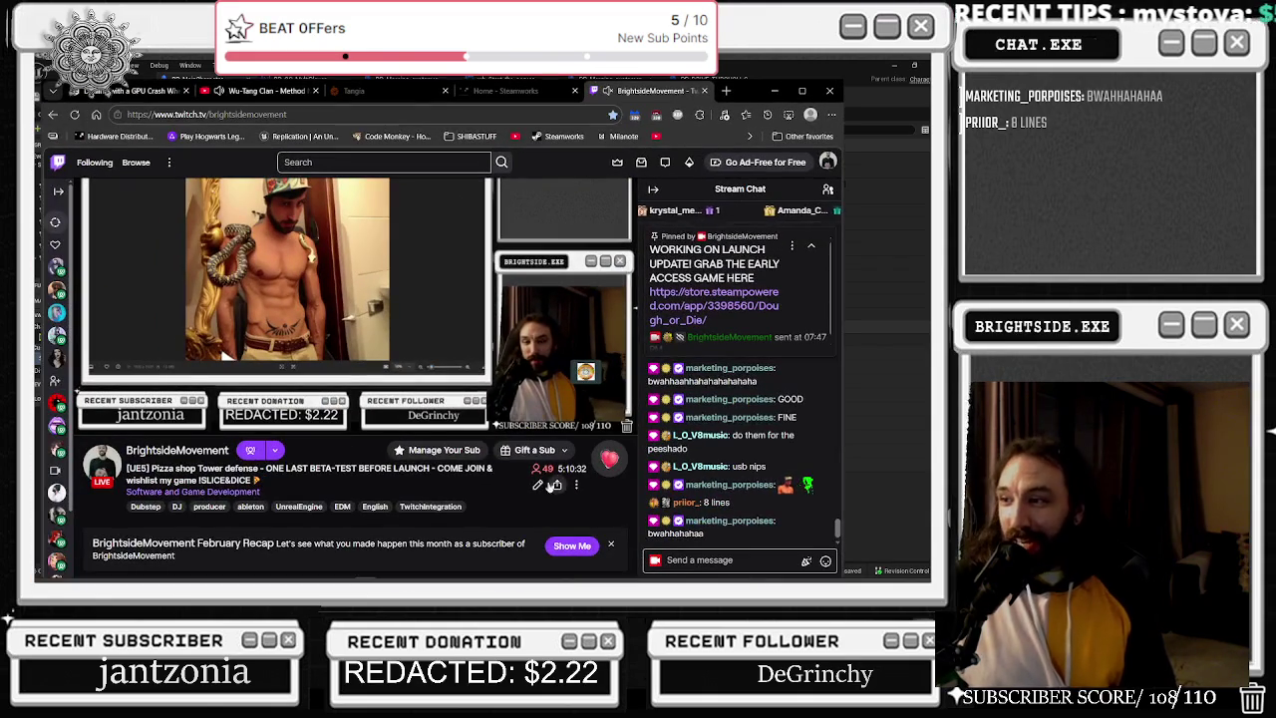
middle_click(57, 491)
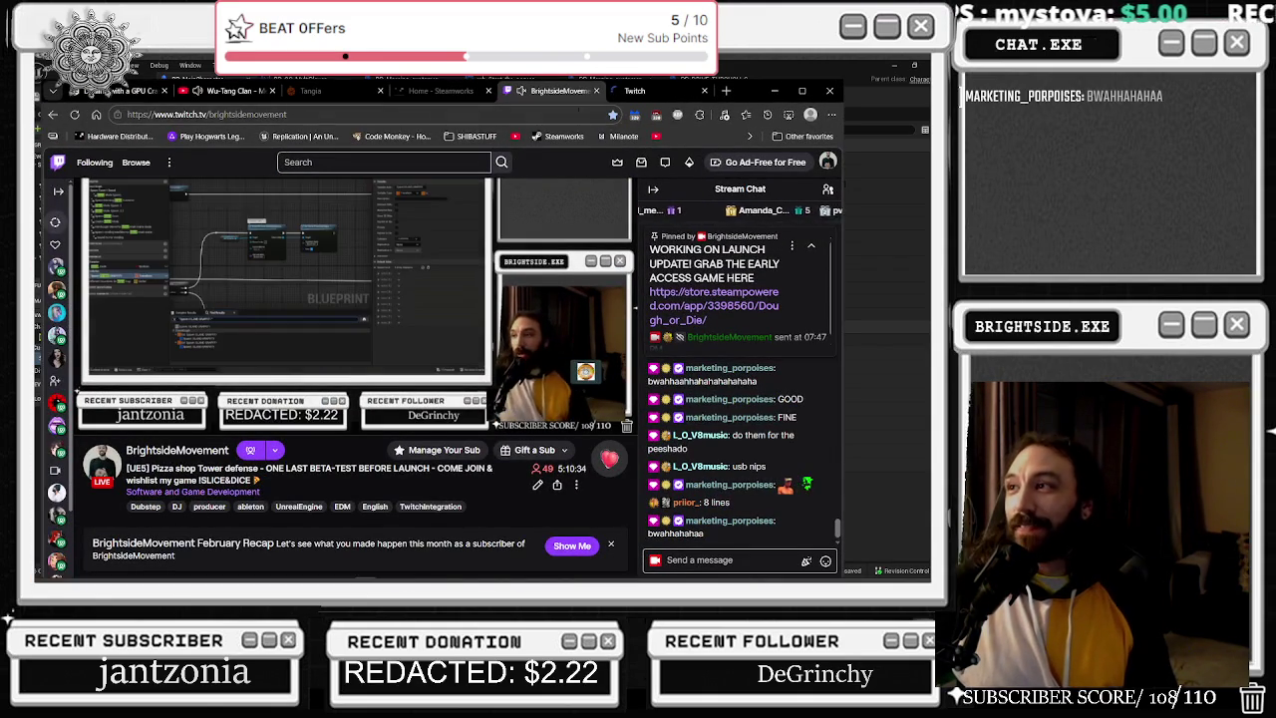
Switch to the Twitch Software and Game Development category tab and scroll to its live channels grid.
left_click(660, 98)
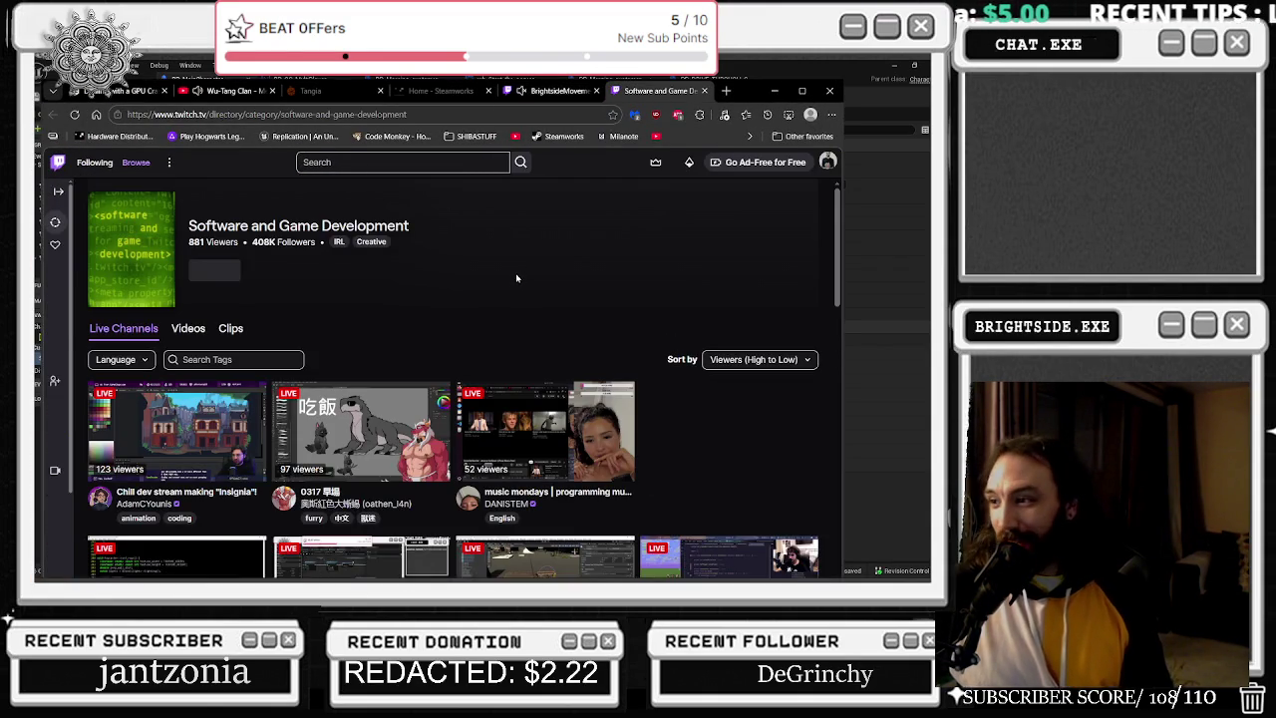
scroll(511, 261, "down", 2)
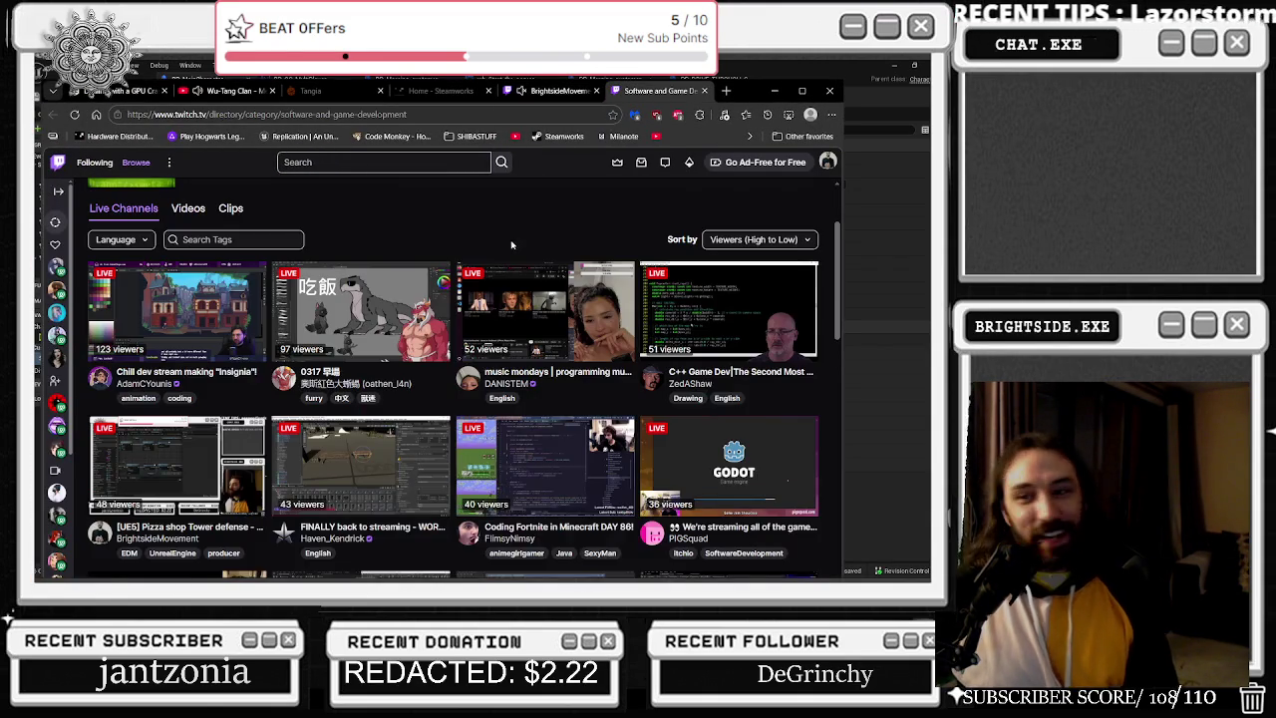
scroll(213, 406, "down", 2)
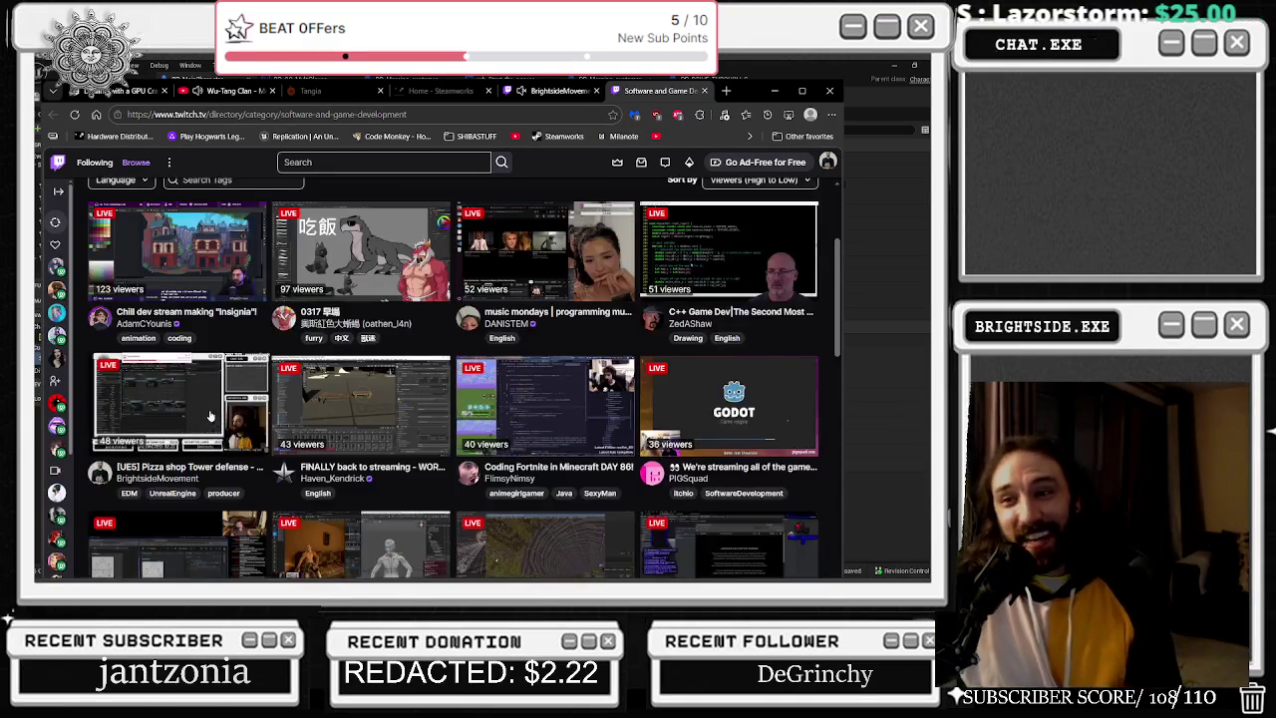
scroll(213, 406, "down", 1)
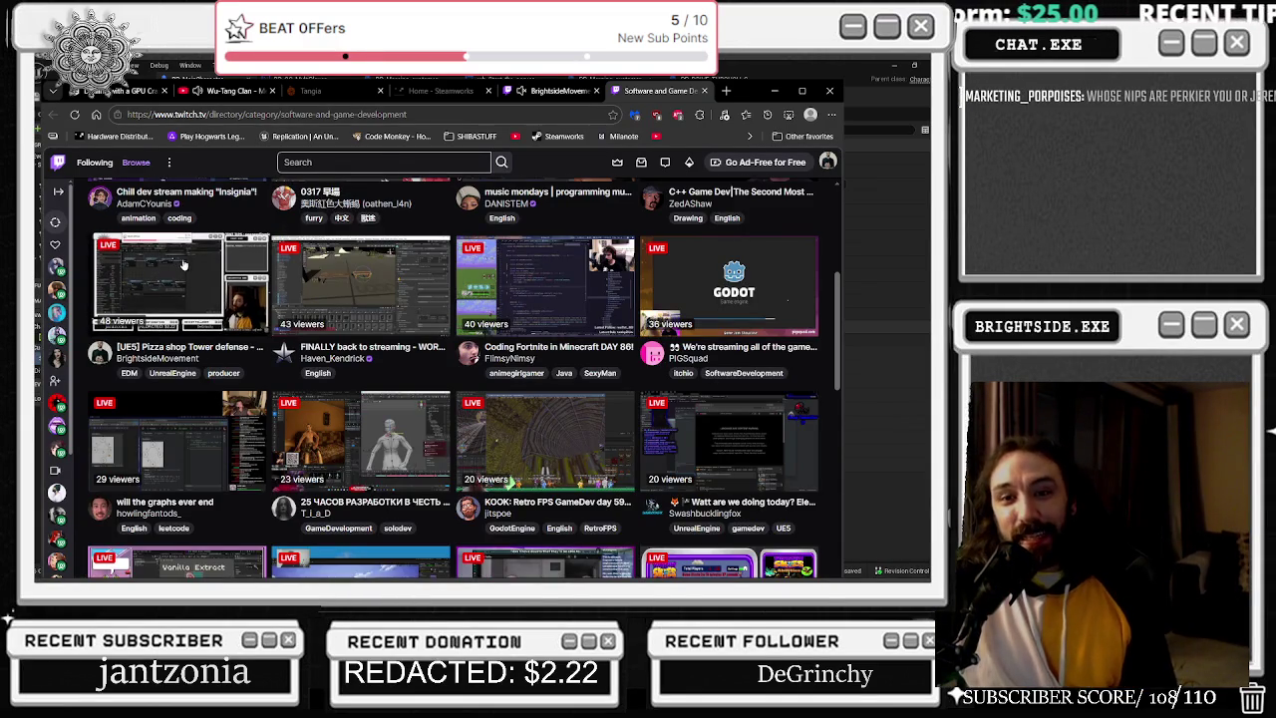
scroll(142, 285, "up", 2)
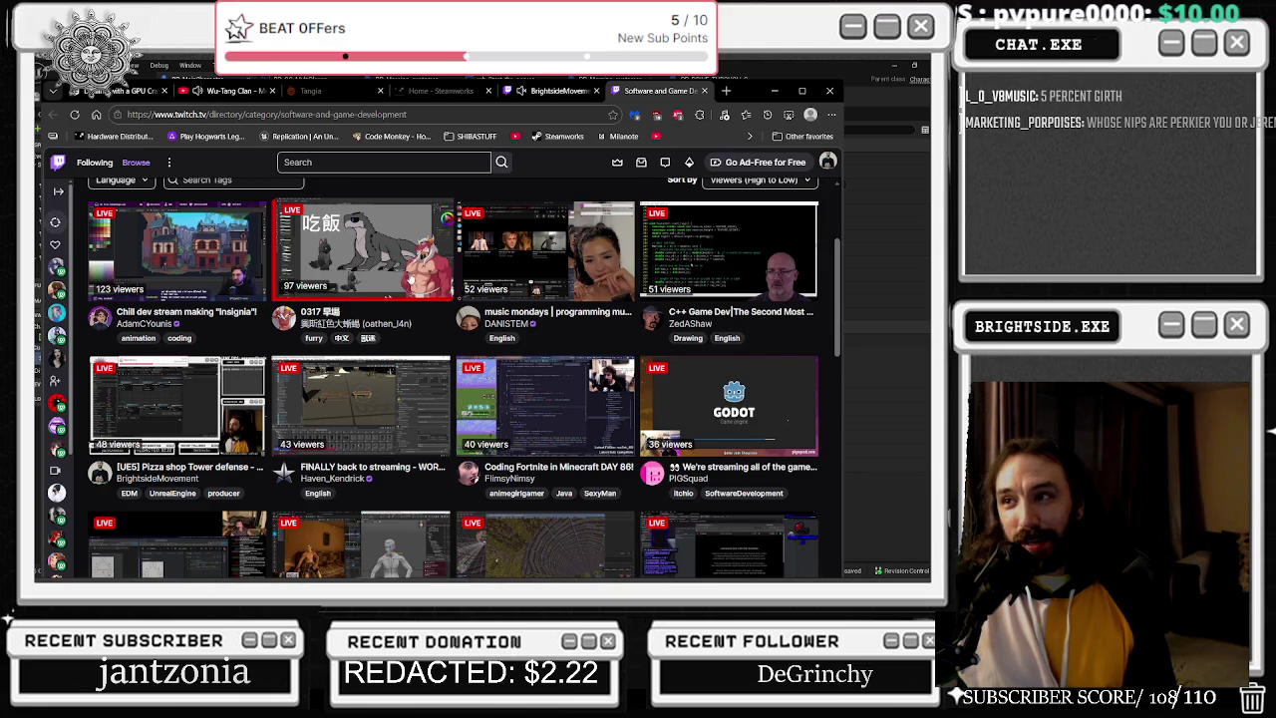
scroll(389, 279, "up", 1)
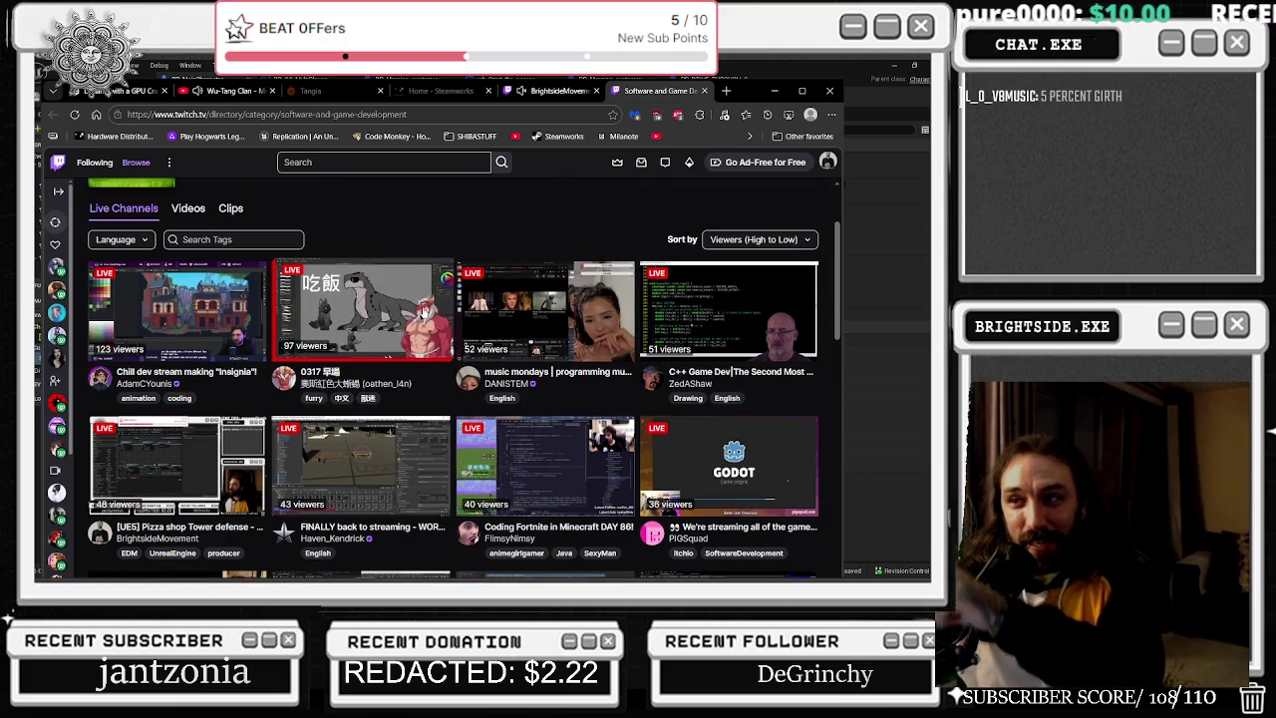
Watch the 0317 live drawing stream, then go back to the Software and Game Development category.
left_click(407, 321)
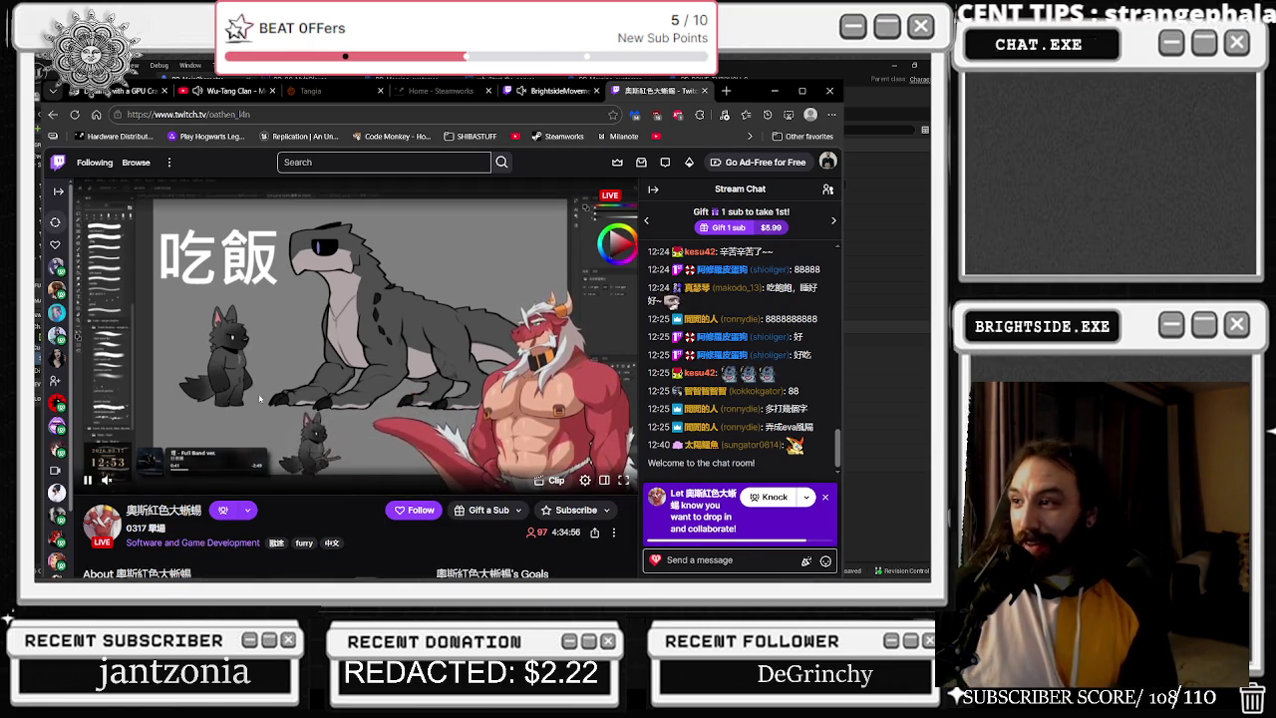
mouse_move(276, 568)
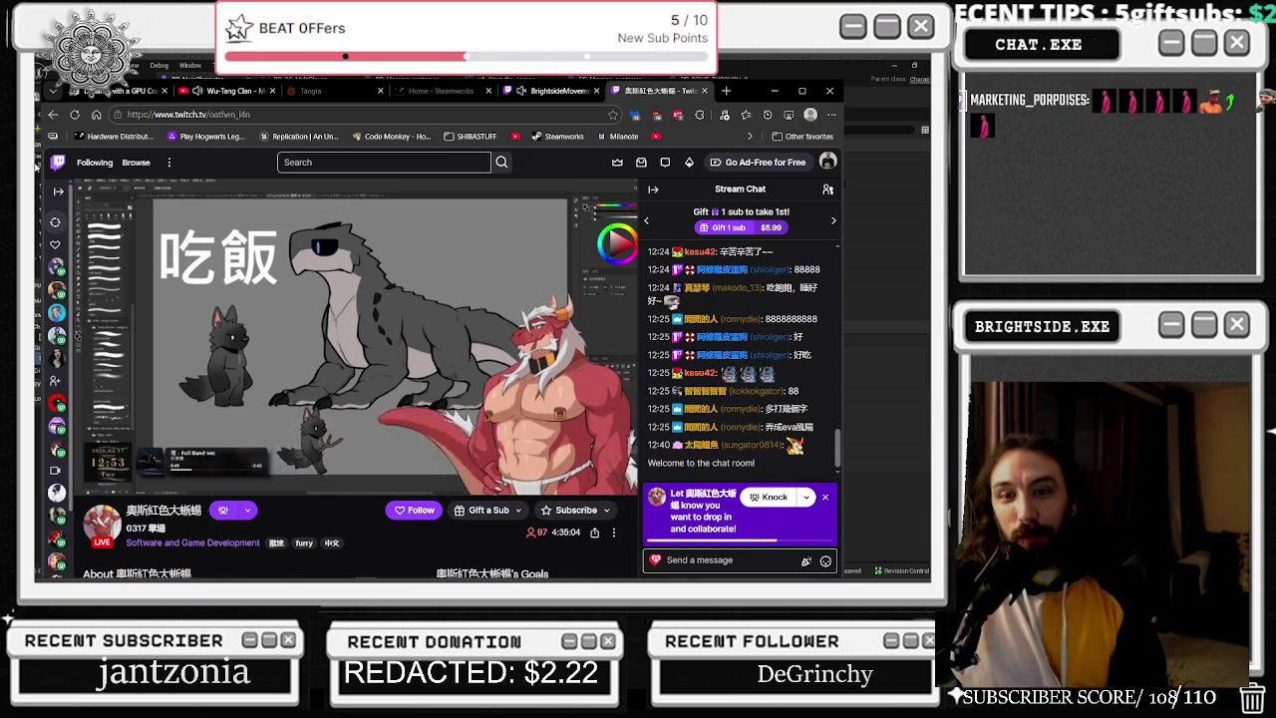
left_click(50, 114)
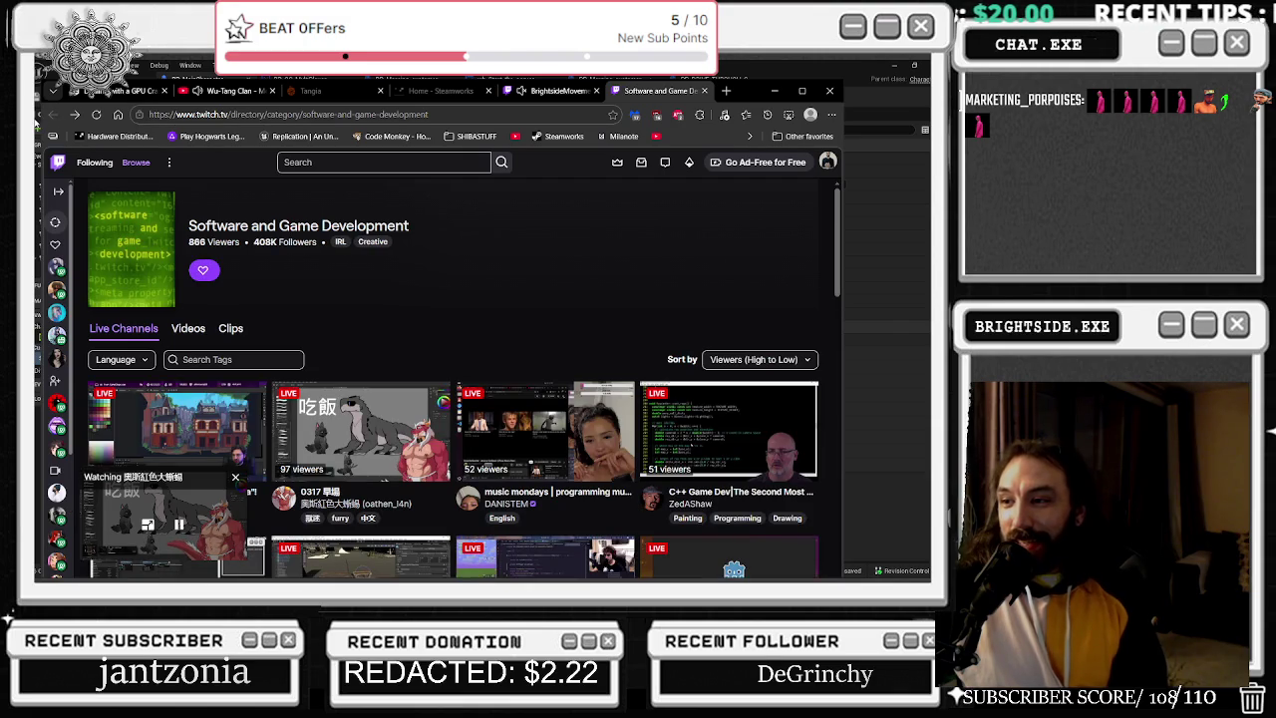
Close the Twitch category tab, minimize the browser, and return to Unreal Editor's level view.
scroll(394, 369, "down", 3)
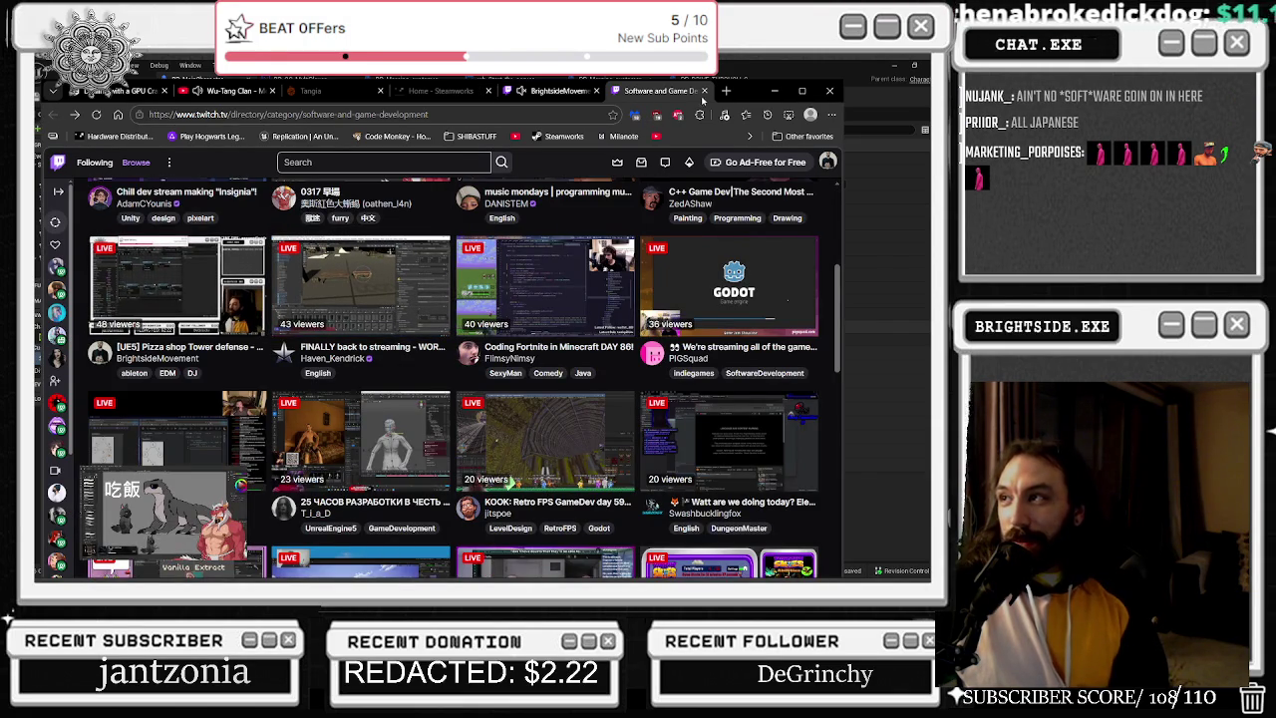
left_click(703, 91)
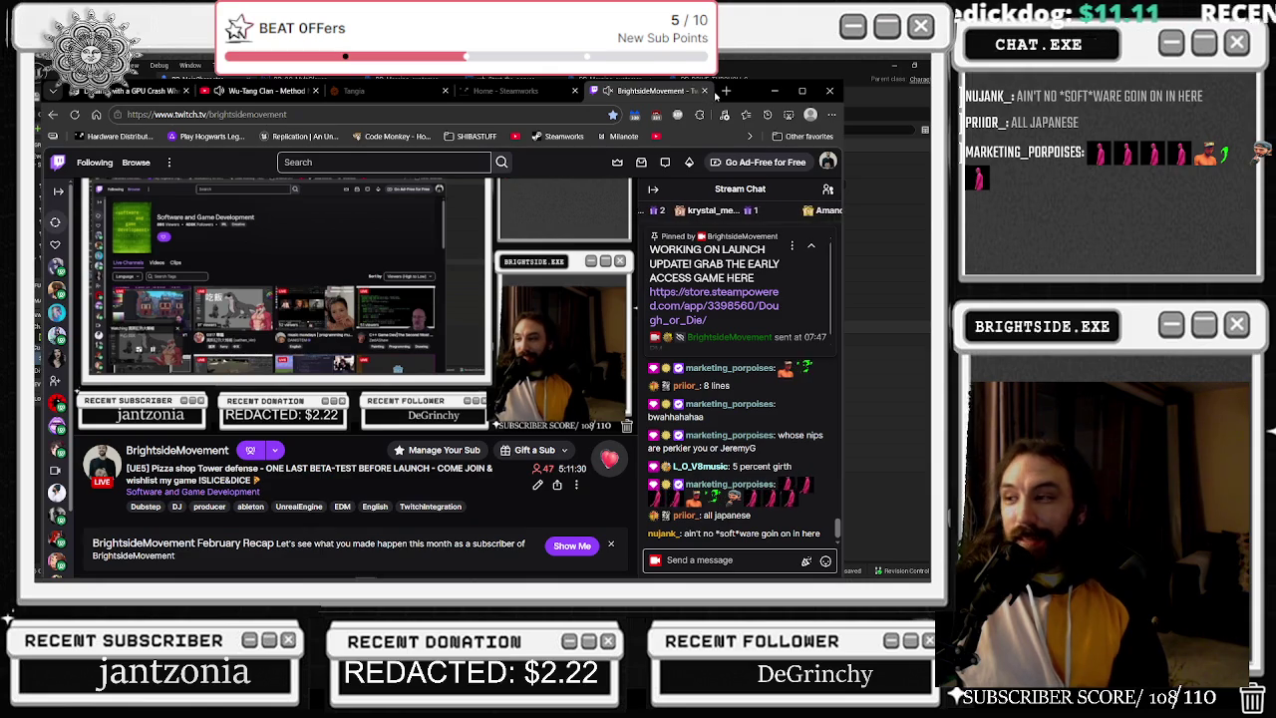
left_click(785, 90)
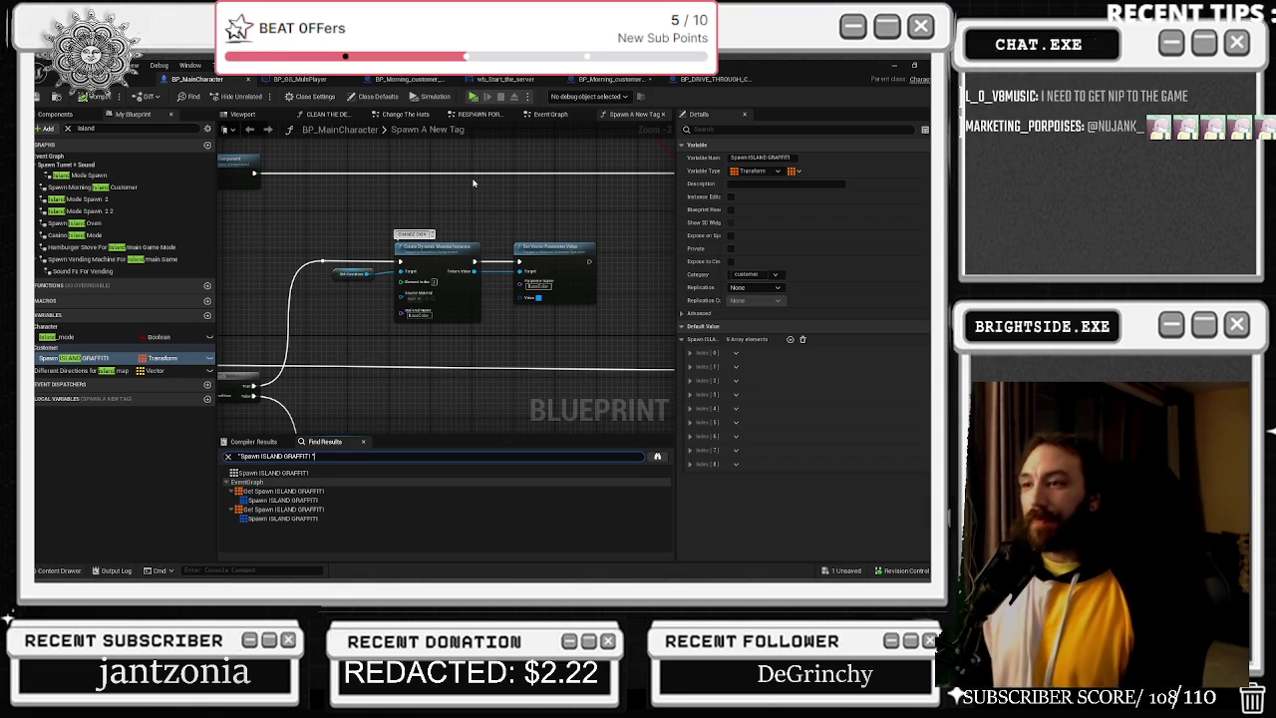
key("alt+Tab")
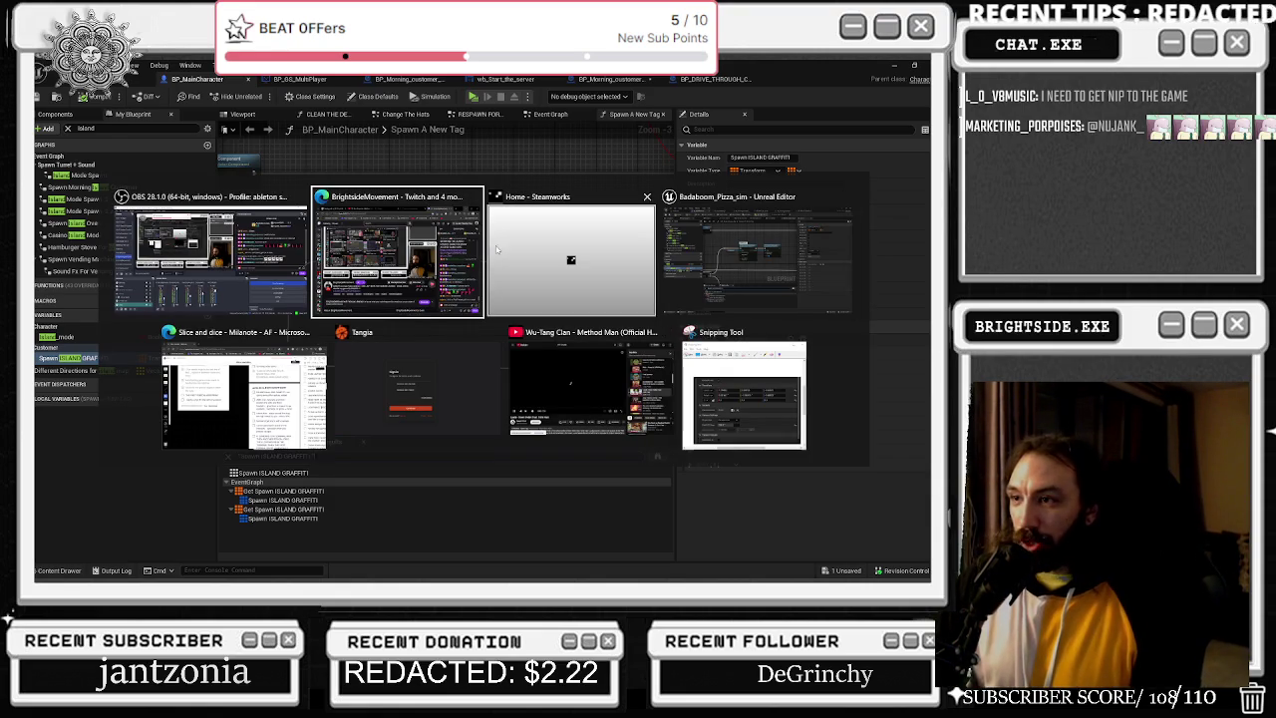
left_click(610, 148)
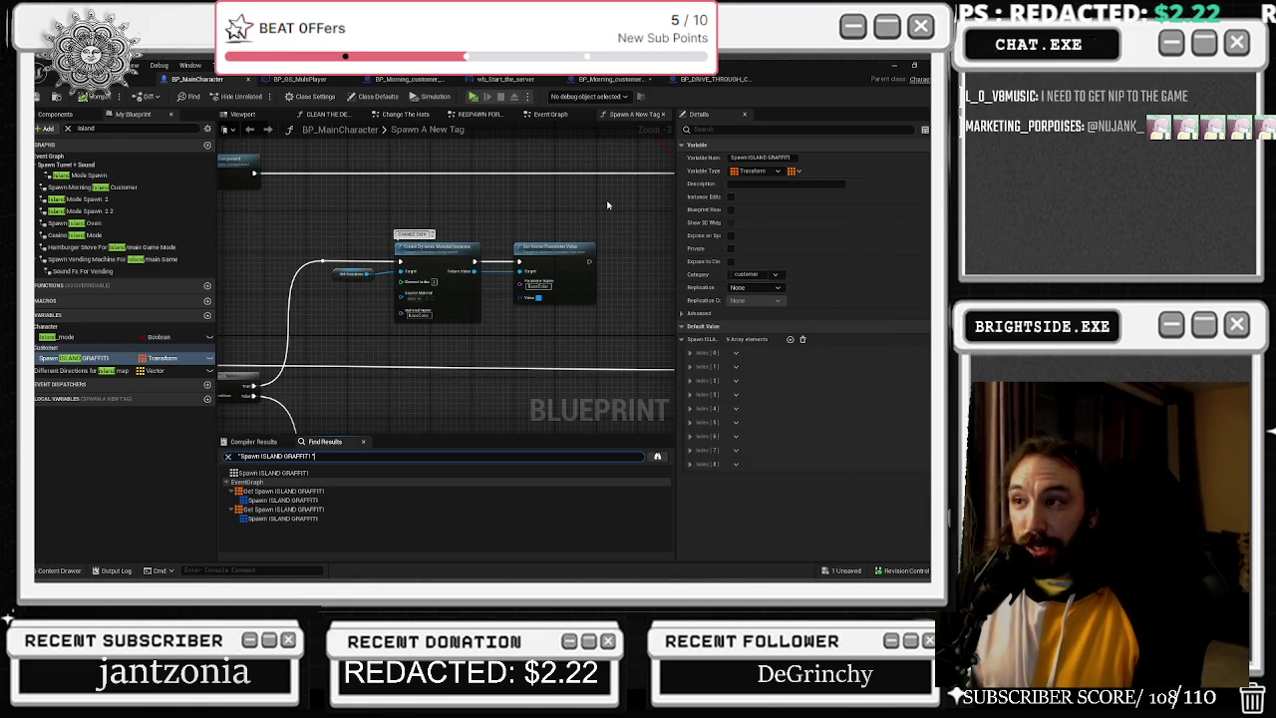
left_click(132, 78)
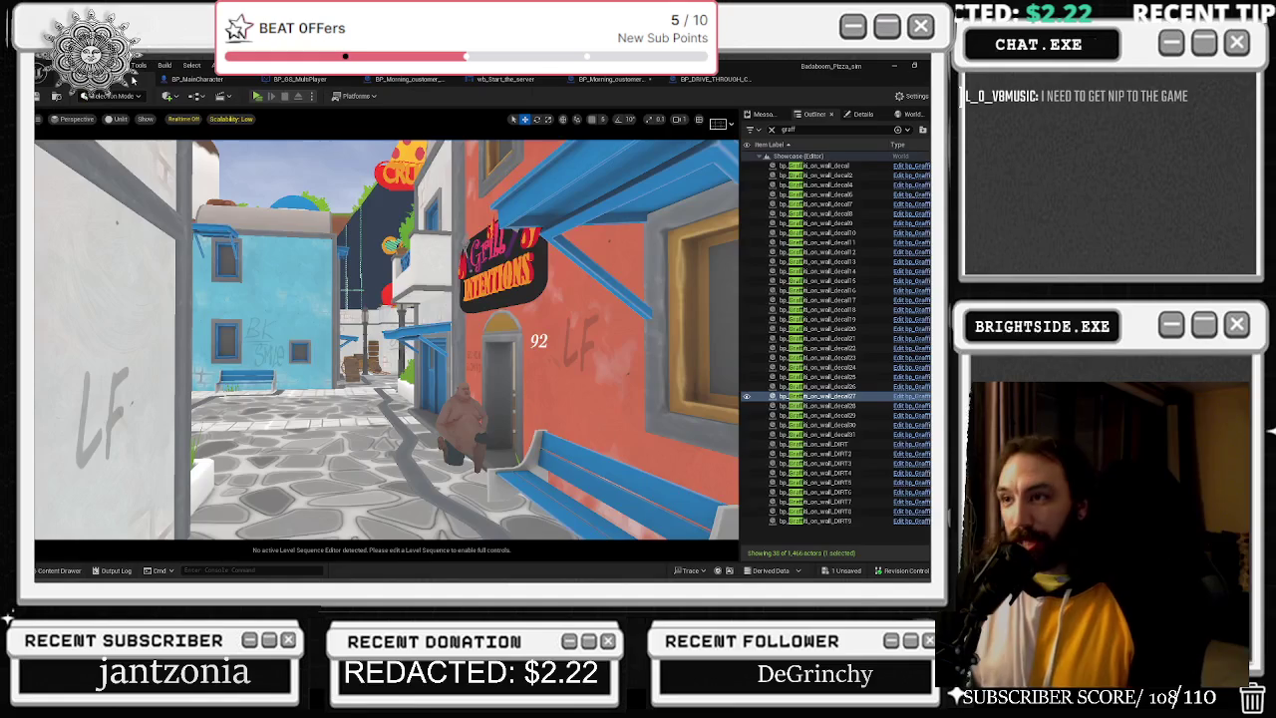
Fly the level camera up to the graffiti wall, then switch to the BP_DRIVE_THROUGH blueprint graph.
key("Up")
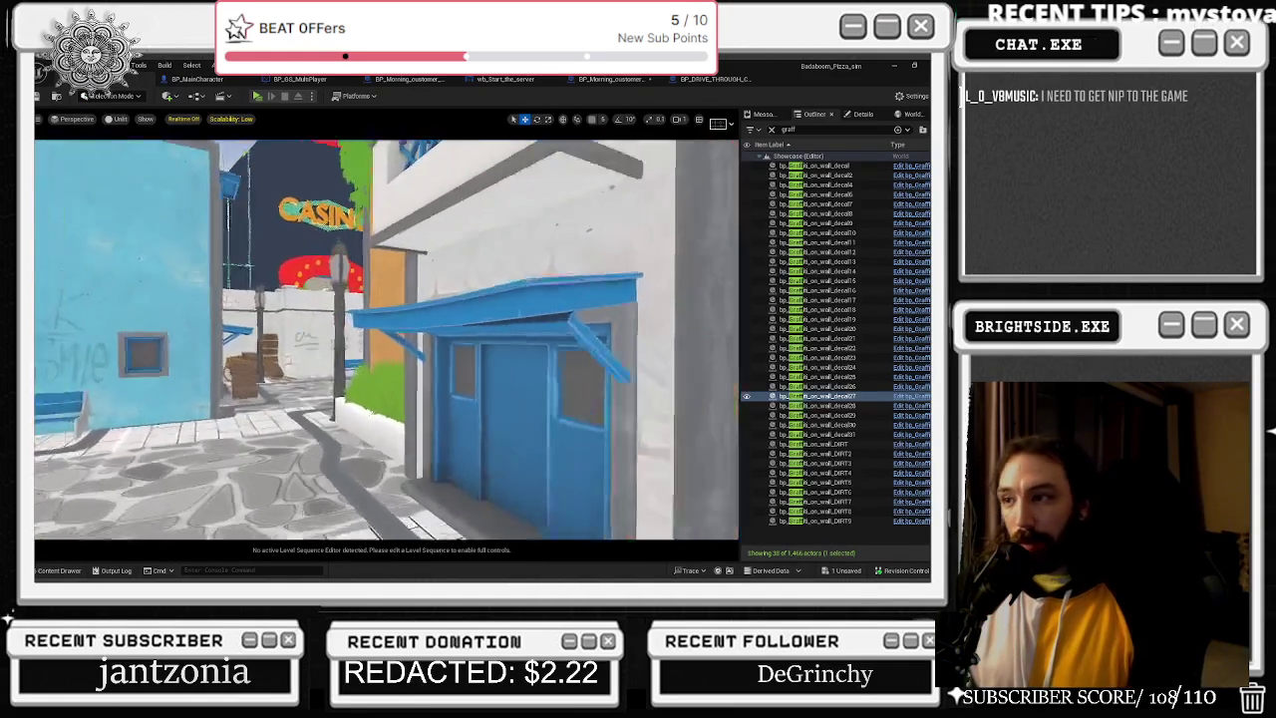
left_click(713, 79)
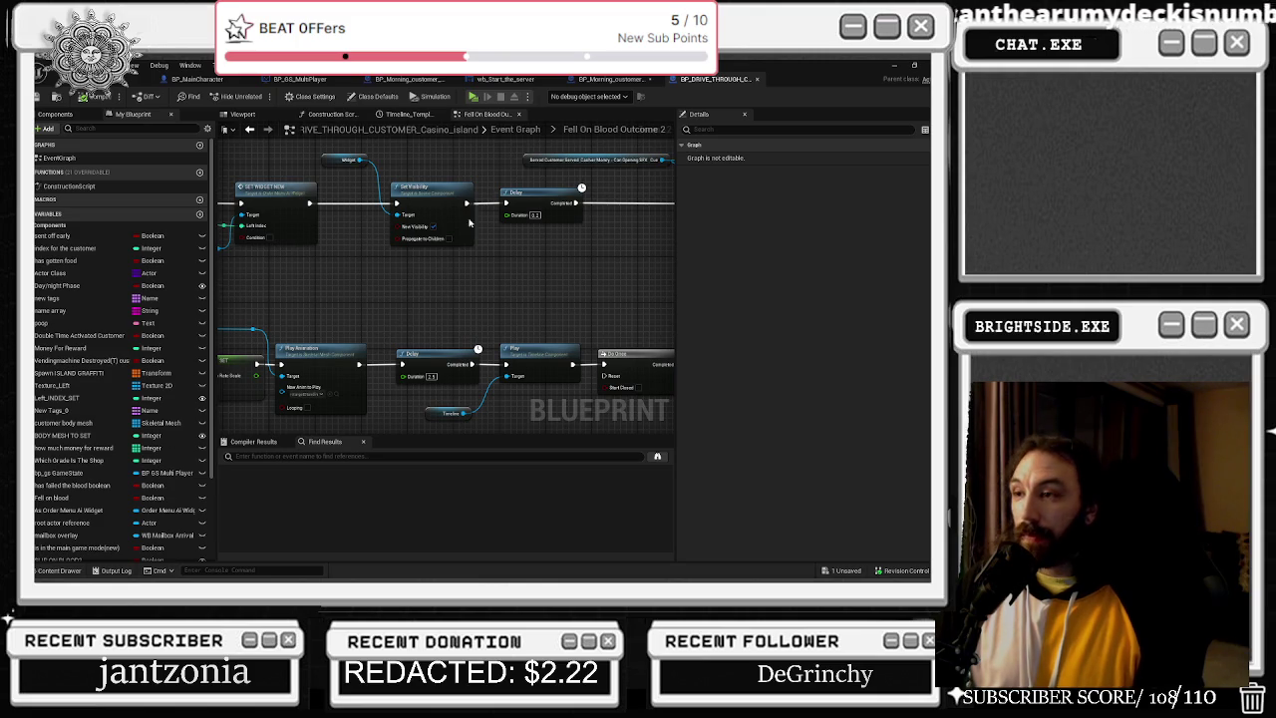
Pan and zoom across the Fell On Blood Outcome 2 graph to the Play Animation node, then return to BP_MainCharacter.
scroll(446, 311, "down", 2)
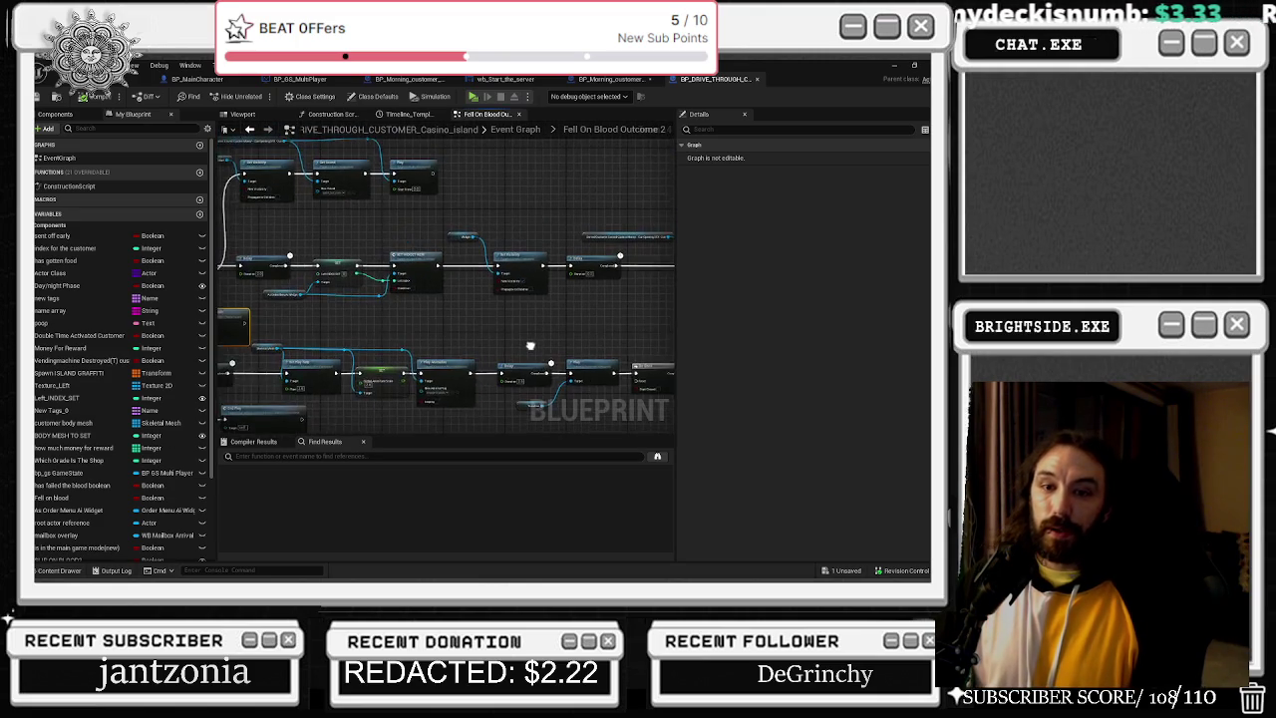
mouse_move(460, 392)
left_mouse_down()
mouse_move(421, 362)
mouse_move(516, 311)
left_mouse_up()
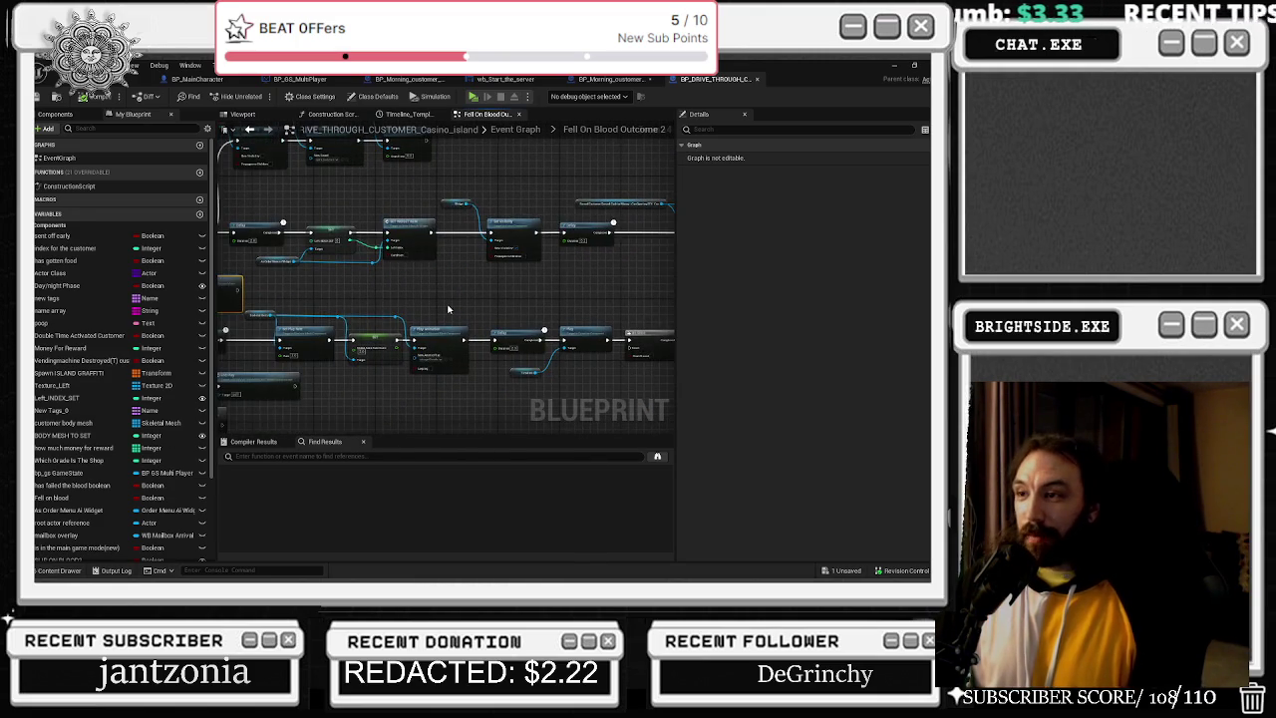
scroll(448, 310, "up", 2)
left_click_drag(458, 257, 261, 204)
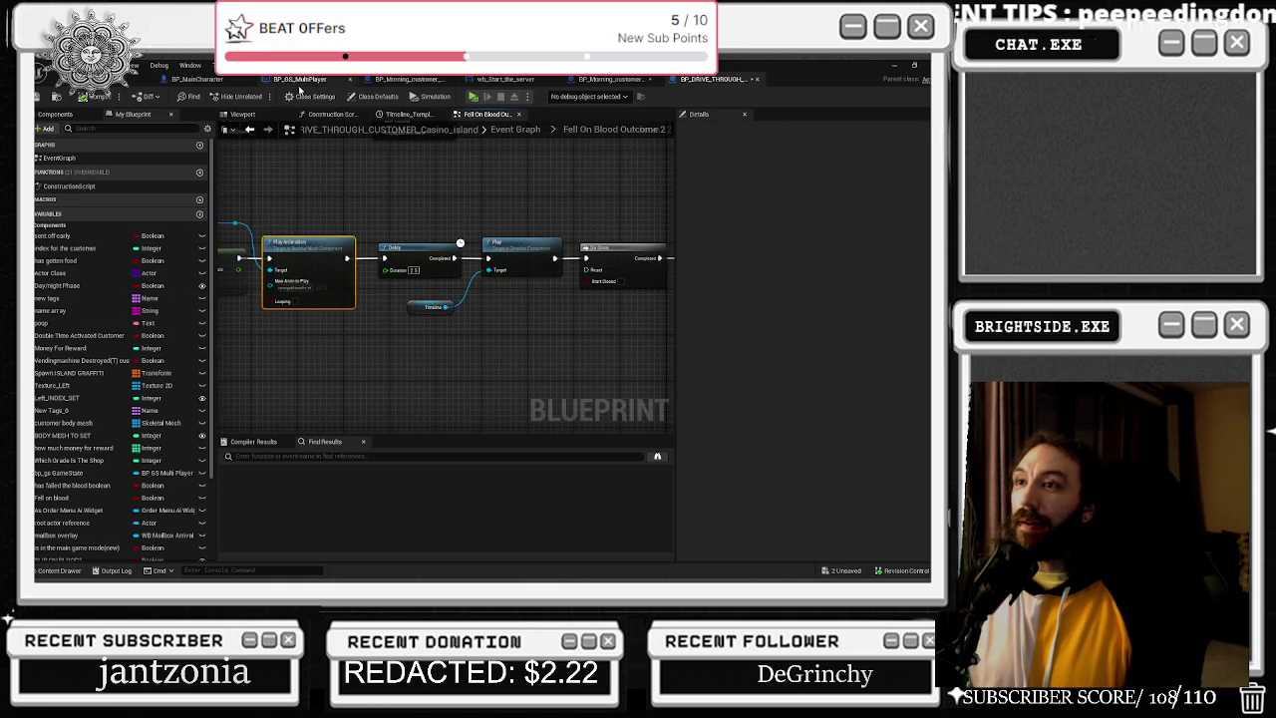
left_click(196, 79)
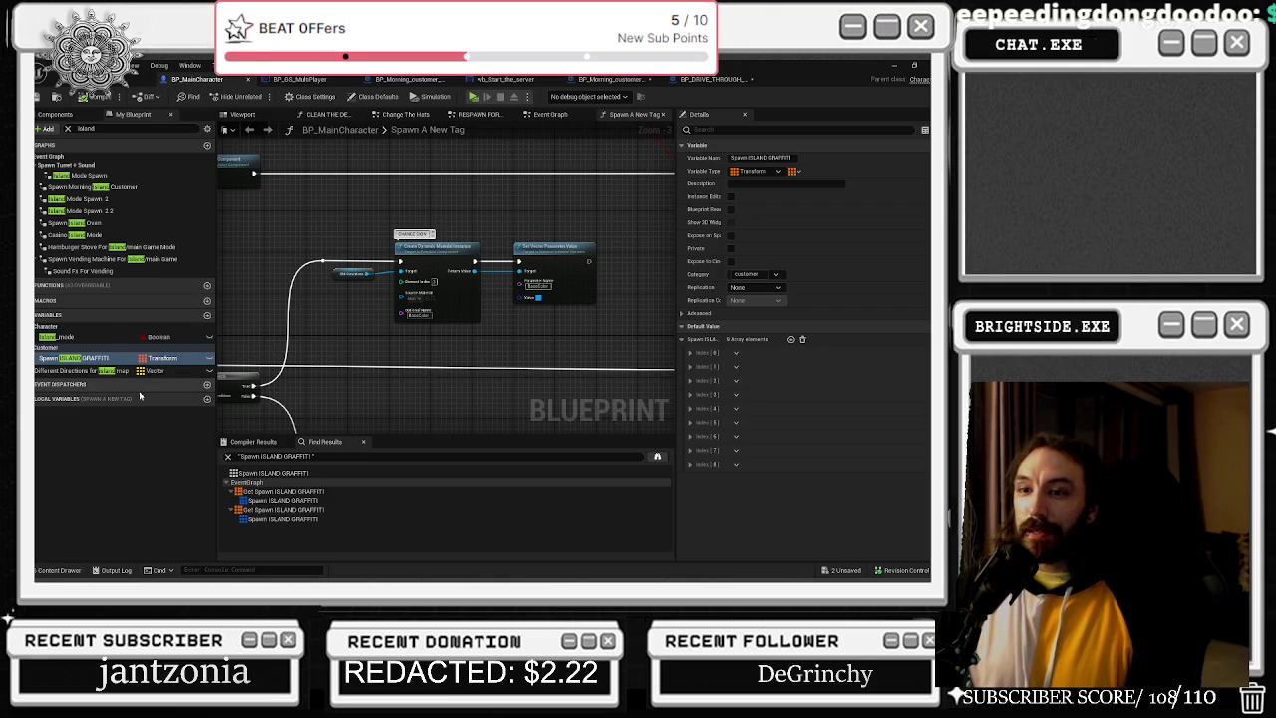
Jump from Find Results to both Get Spawn ISLAND GRAFFITI nodes near the spawn customer node.
left_click(304, 492)
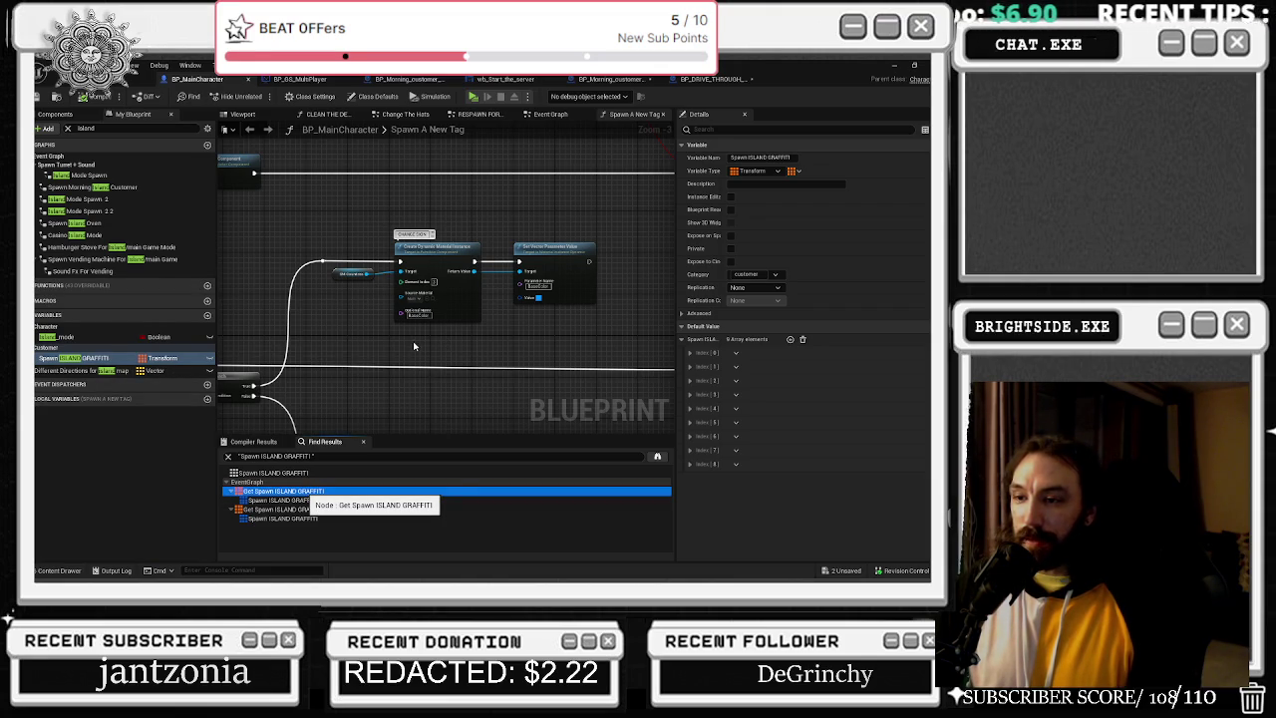
double_click(257, 494)
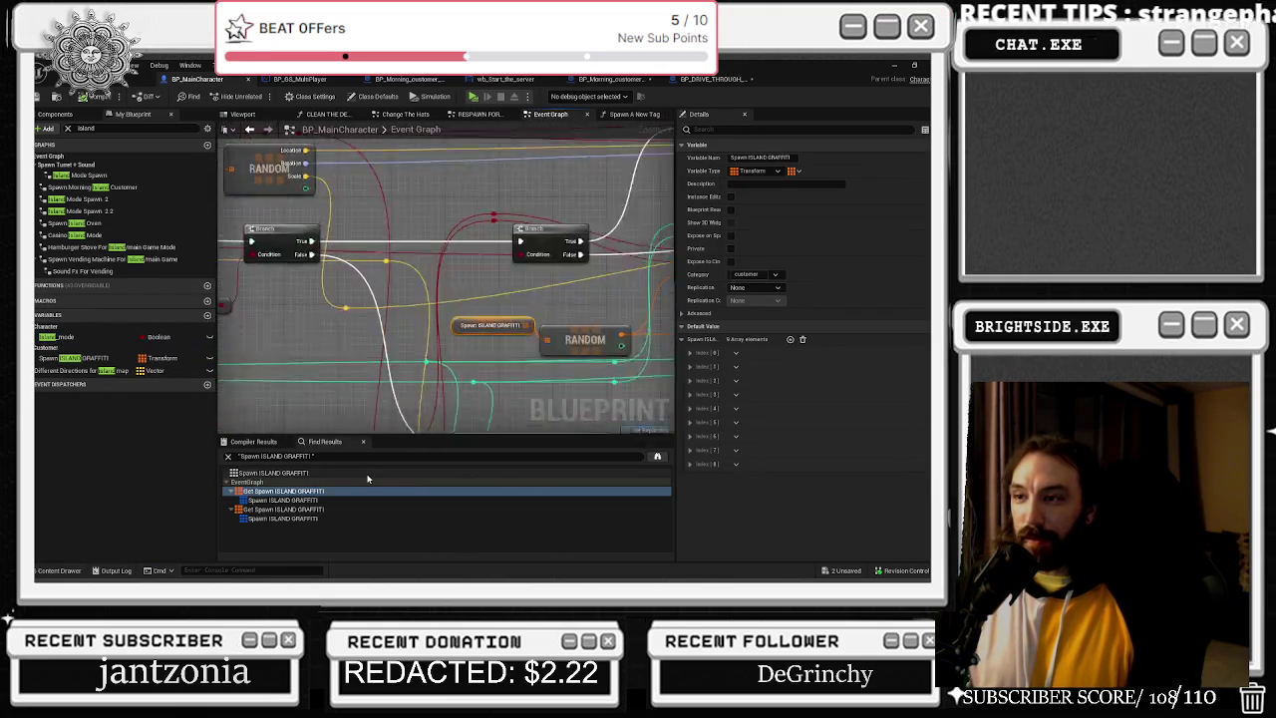
left_click_drag(269, 339, 357, 341)
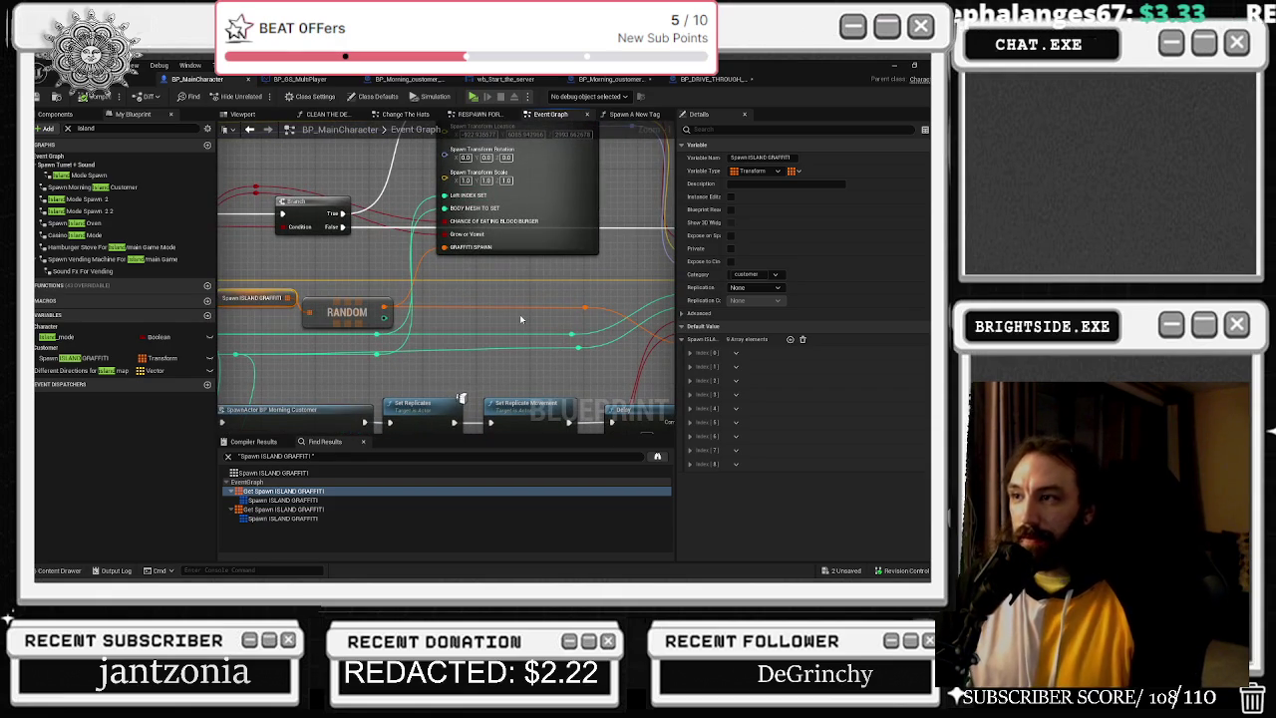
left_click_drag(519, 319, 466, 402)
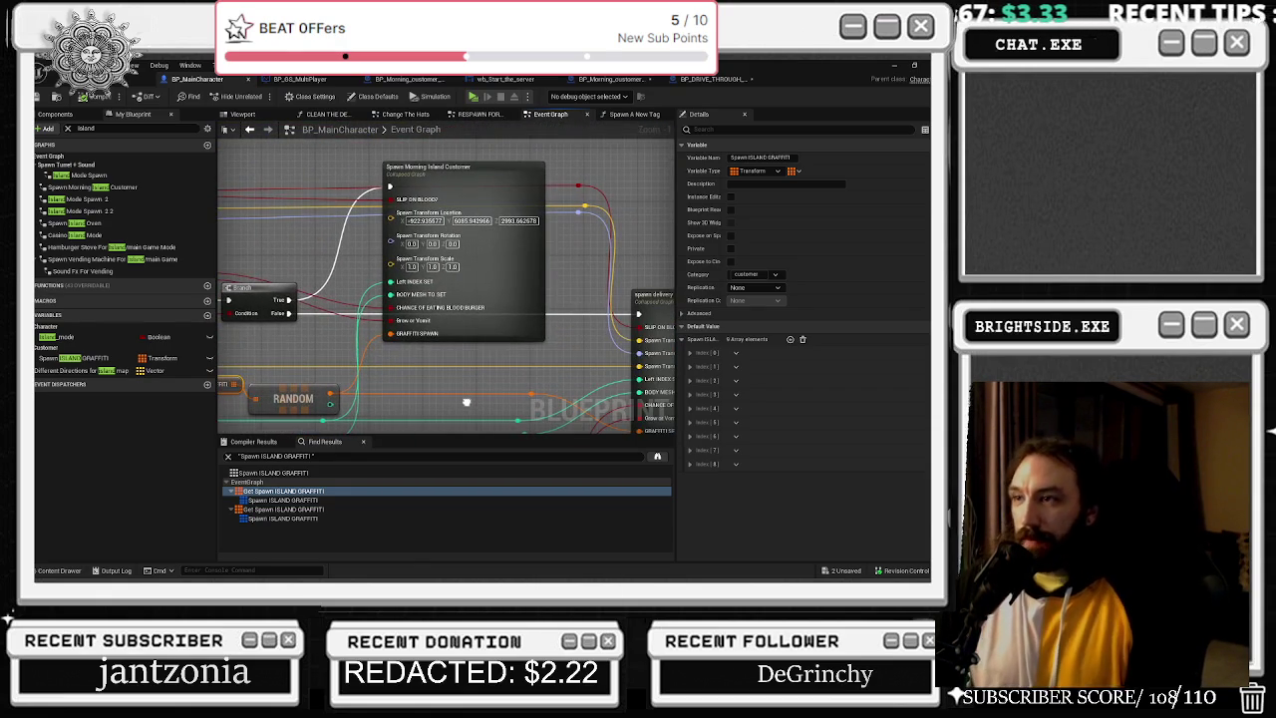
double_click(281, 510)
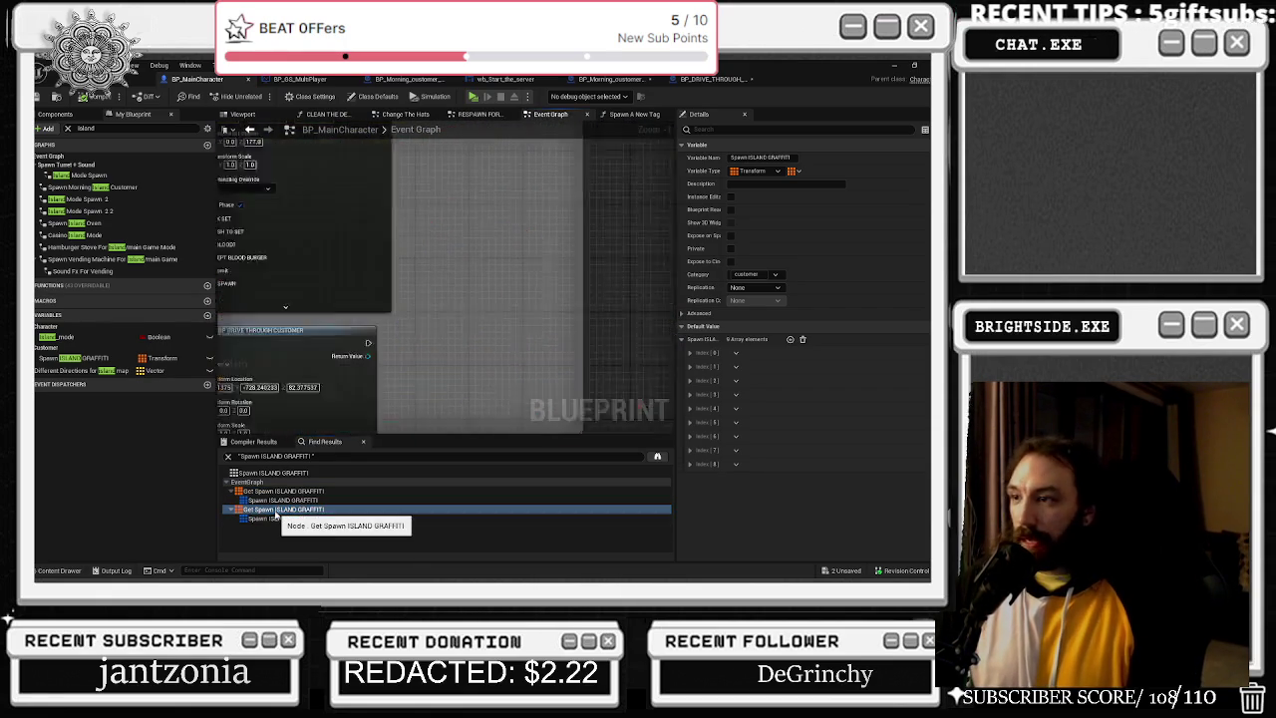
Move the graffiti and RANDOM nodes up-left, inspect the SpawnActor pin list, then view the graffiti wall.
mouse_move(342, 243)
left_mouse_down()
mouse_move(398, 291)
mouse_move(349, 255)
mouse_move(379, 249)
left_mouse_up()
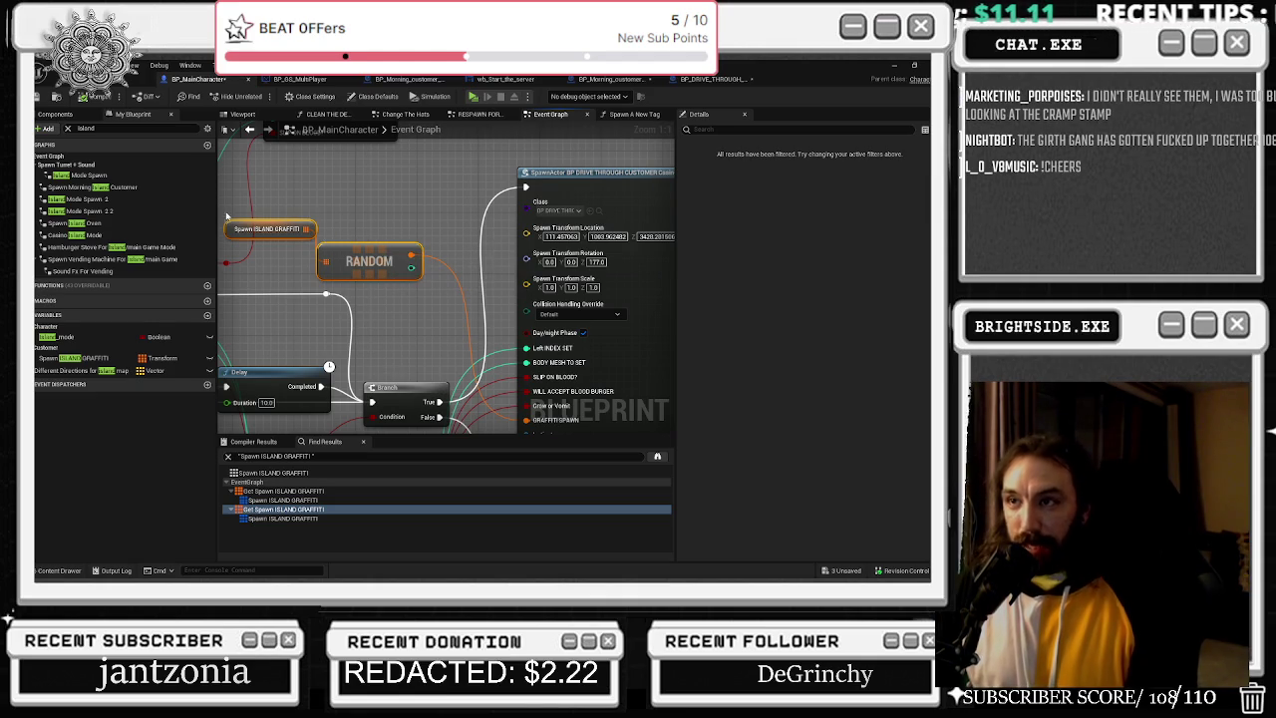
left_click_drag(257, 228, 257, 220)
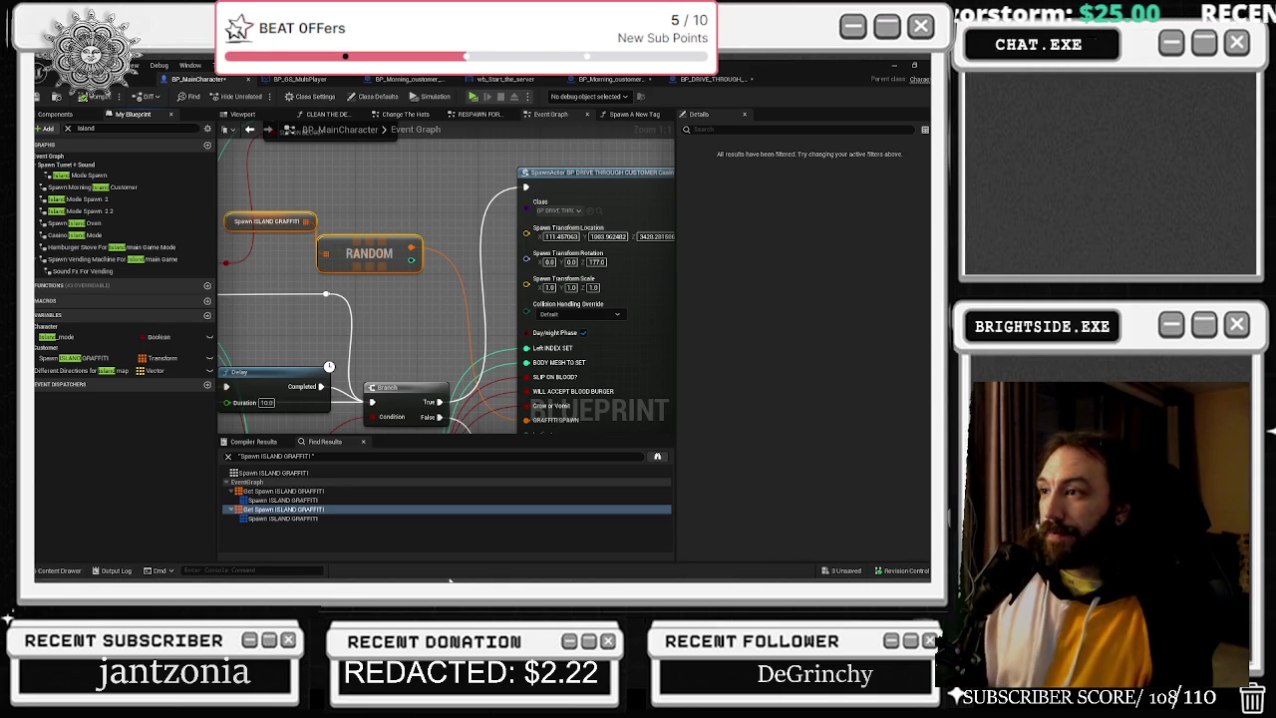
mouse_move(462, 289)
left_mouse_down()
mouse_move(407, 190)
mouse_move(382, 183)
mouse_move(357, 329)
mouse_move(438, 348)
left_mouse_up()
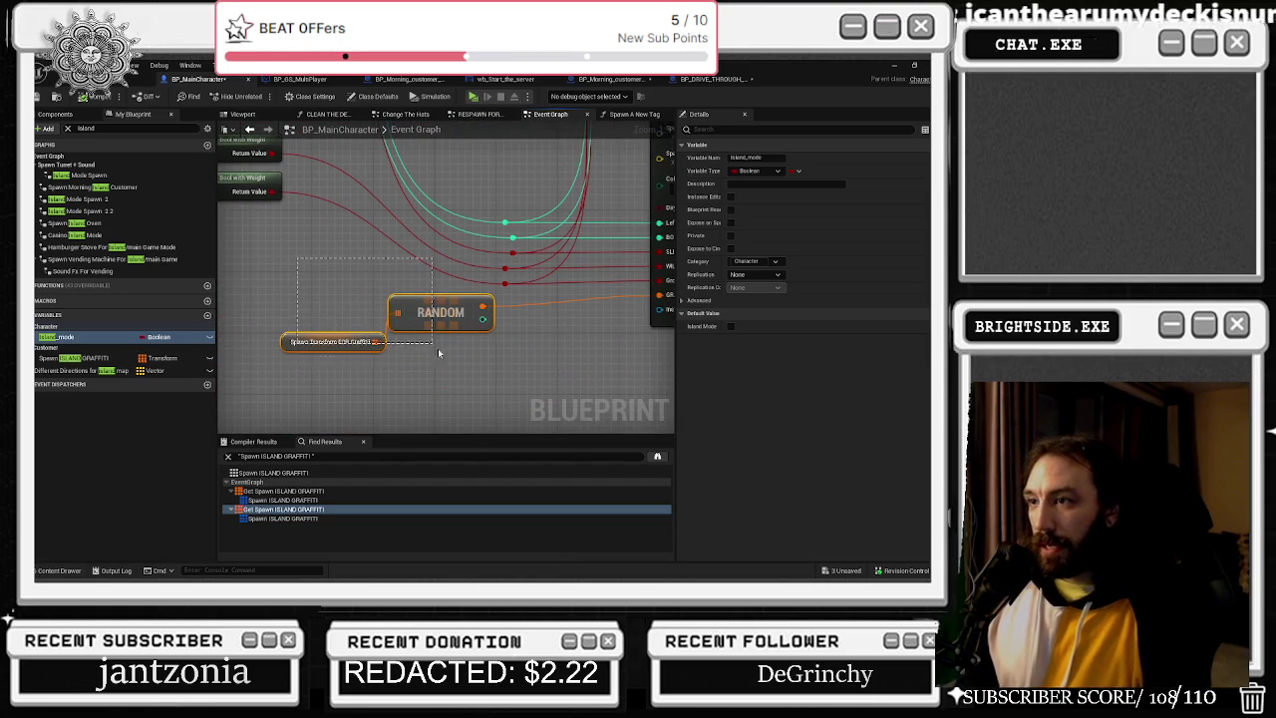
left_click_drag(436, 303, 396, 295)
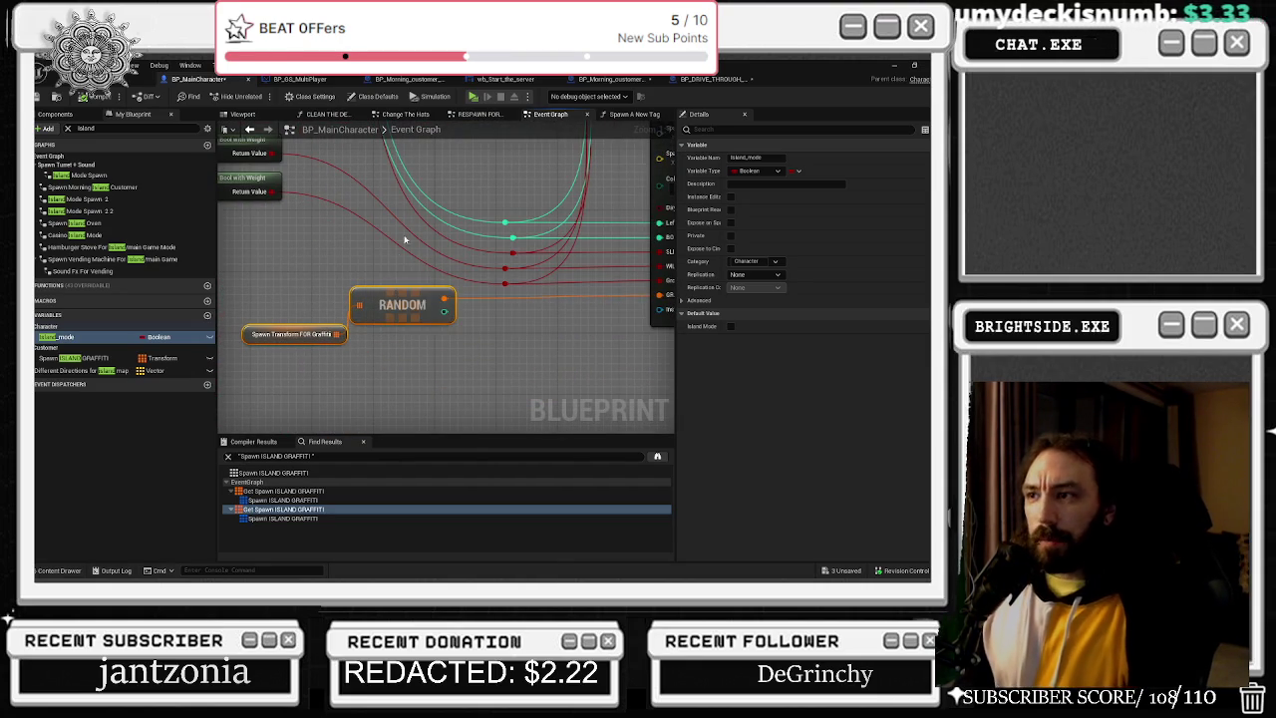
left_click_drag(502, 233, 323, 267)
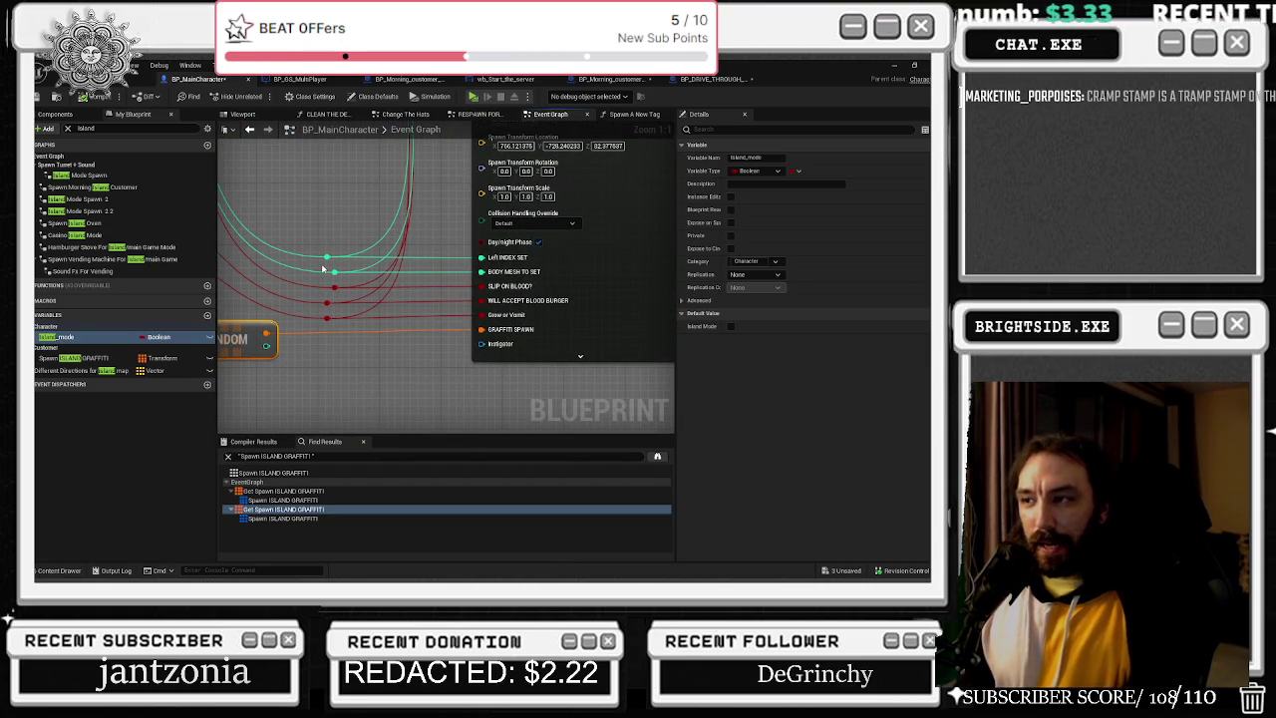
scroll(329, 259, "up", 2)
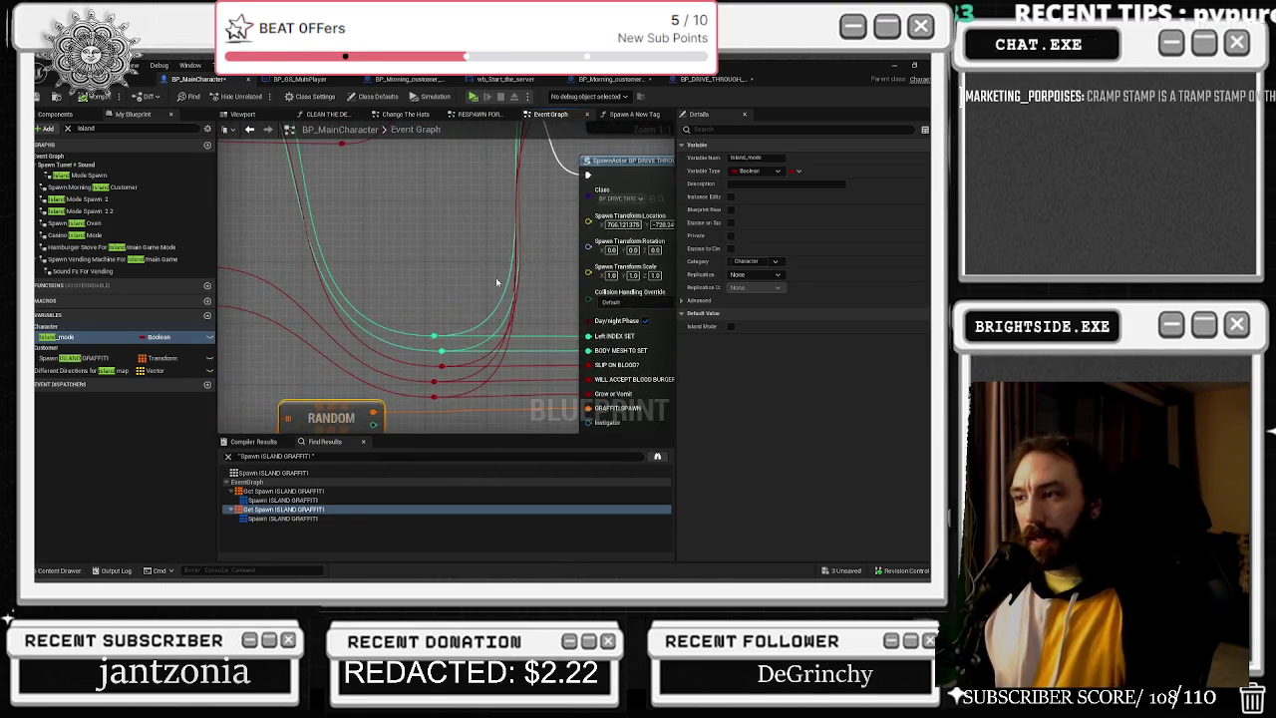
scroll(367, 206, "down", 2)
left_click_drag(368, 206, 360, 208)
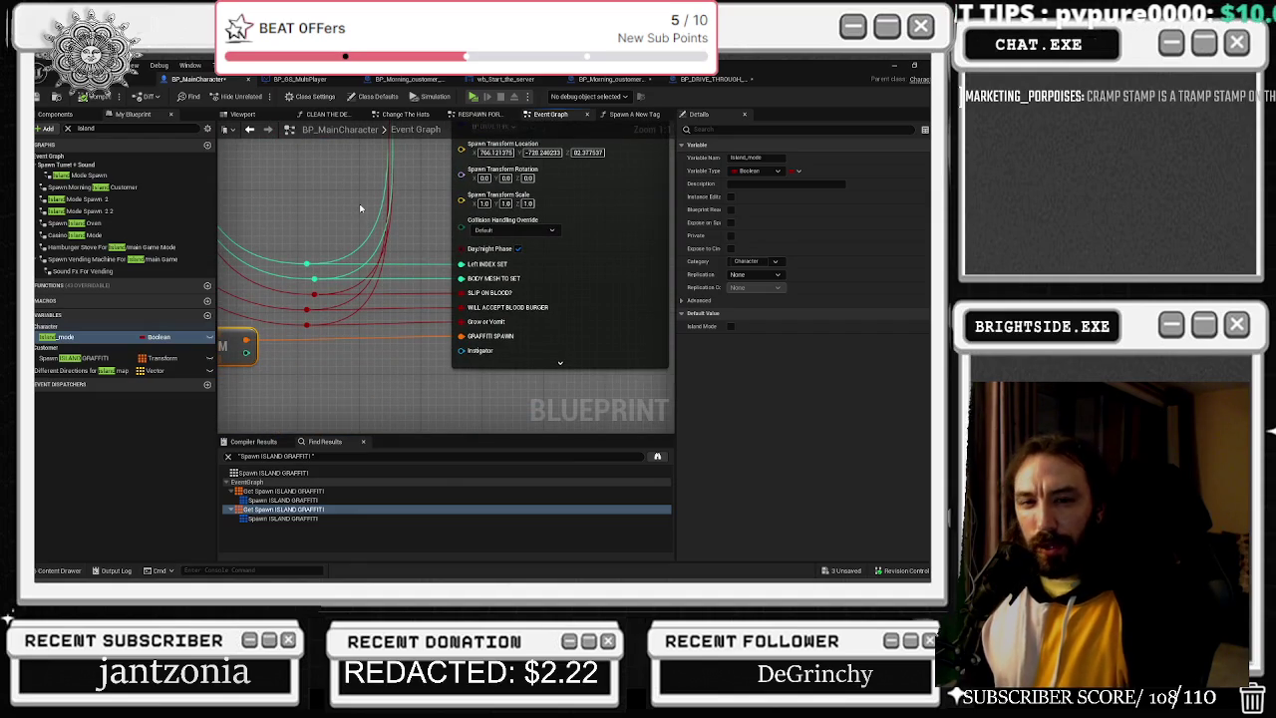
left_click_drag(444, 243, 497, 228)
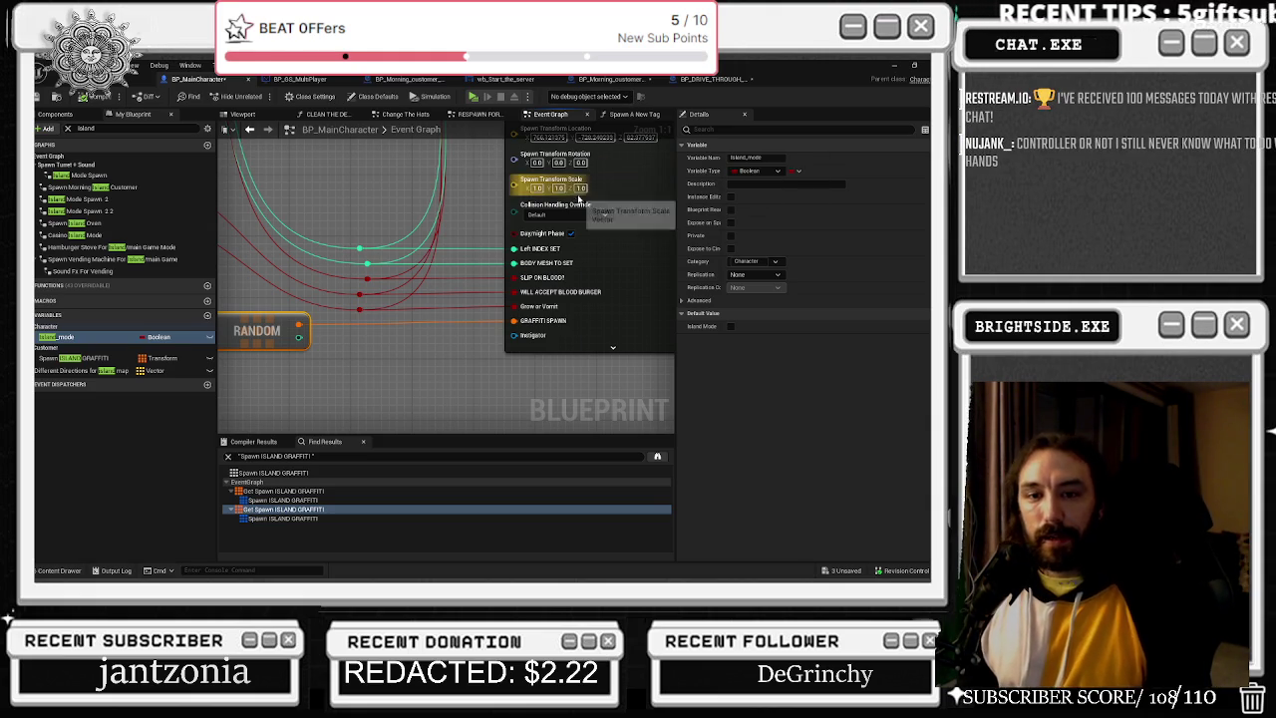
left_click(154, 75)
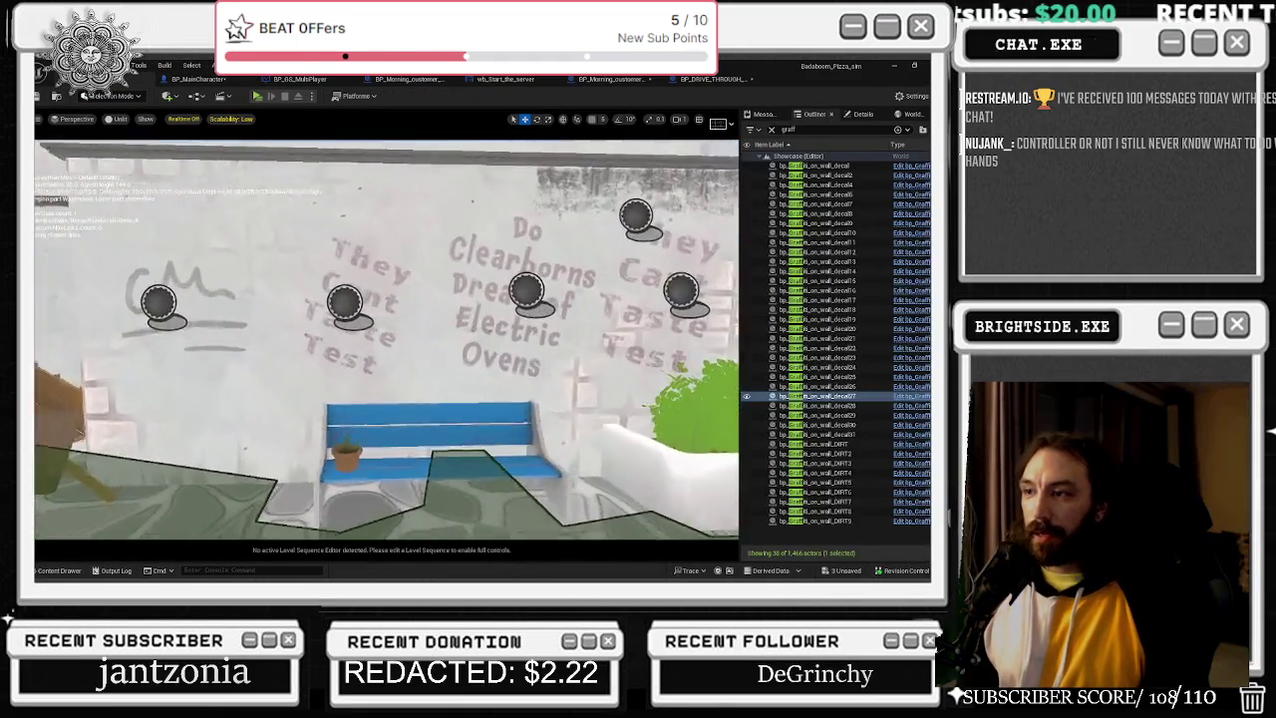
left_click(466, 283)
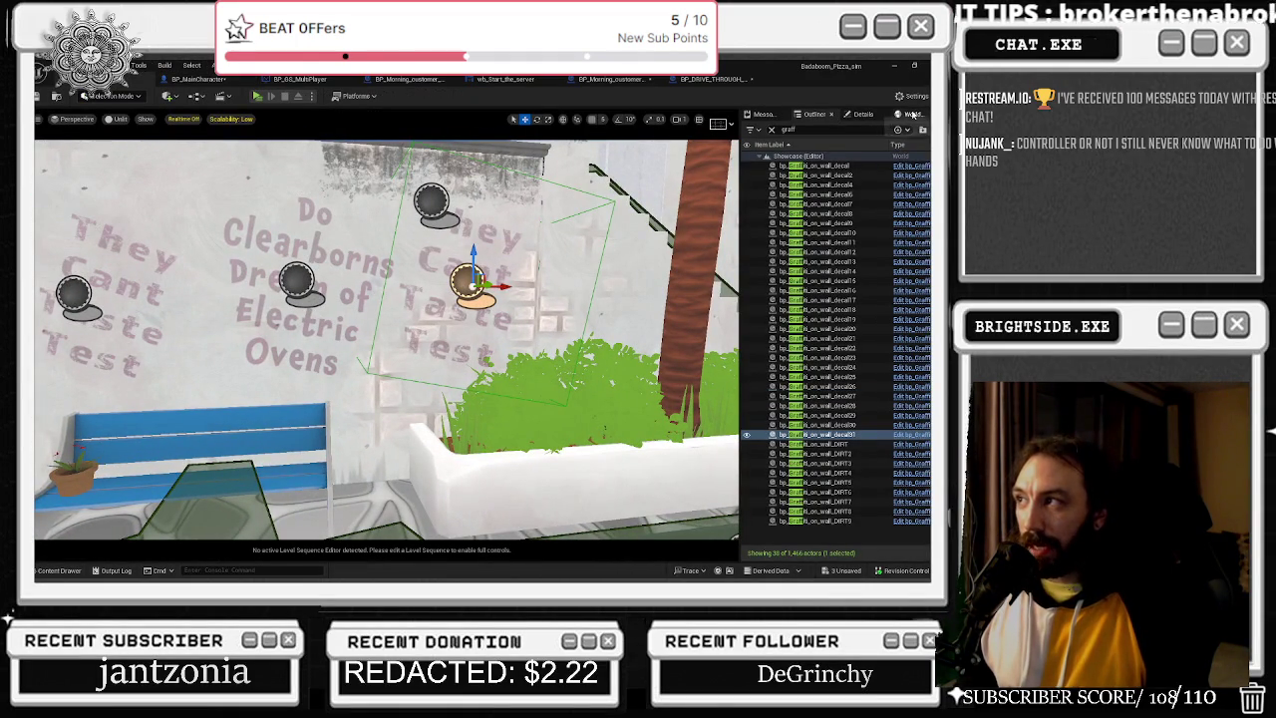
left_click(912, 113)
left_click(814, 113)
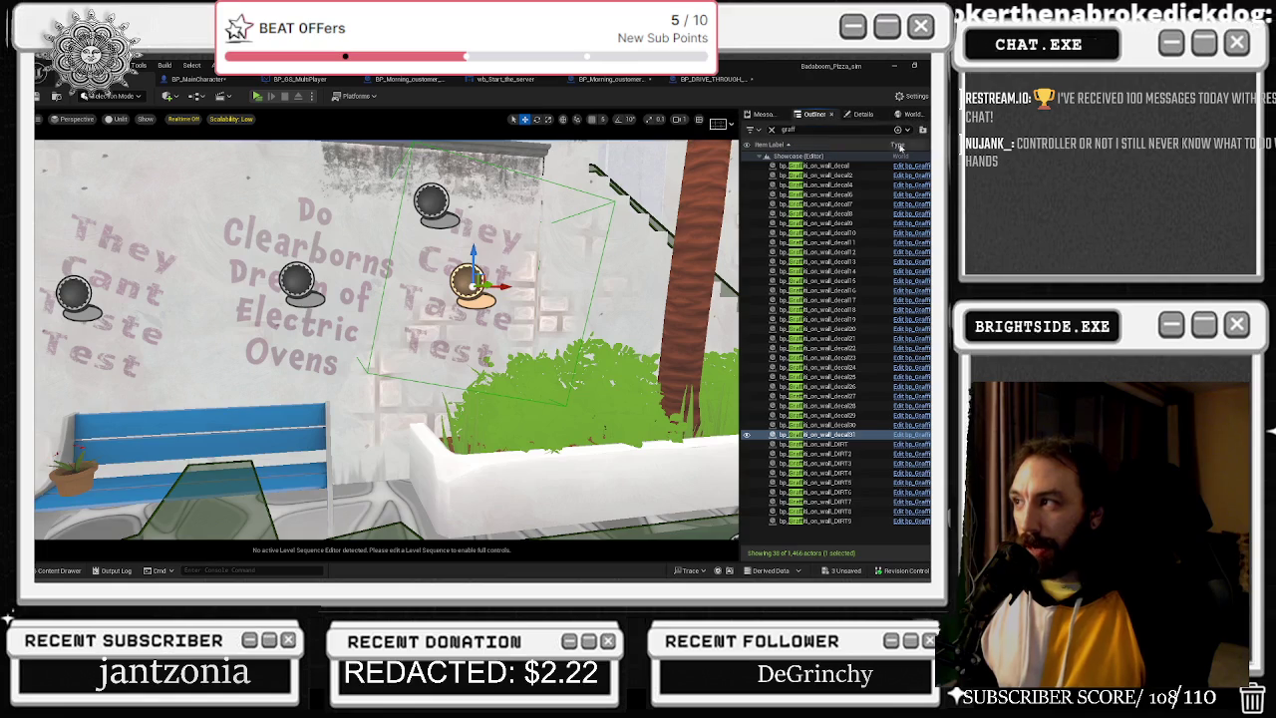
left_click(859, 114)
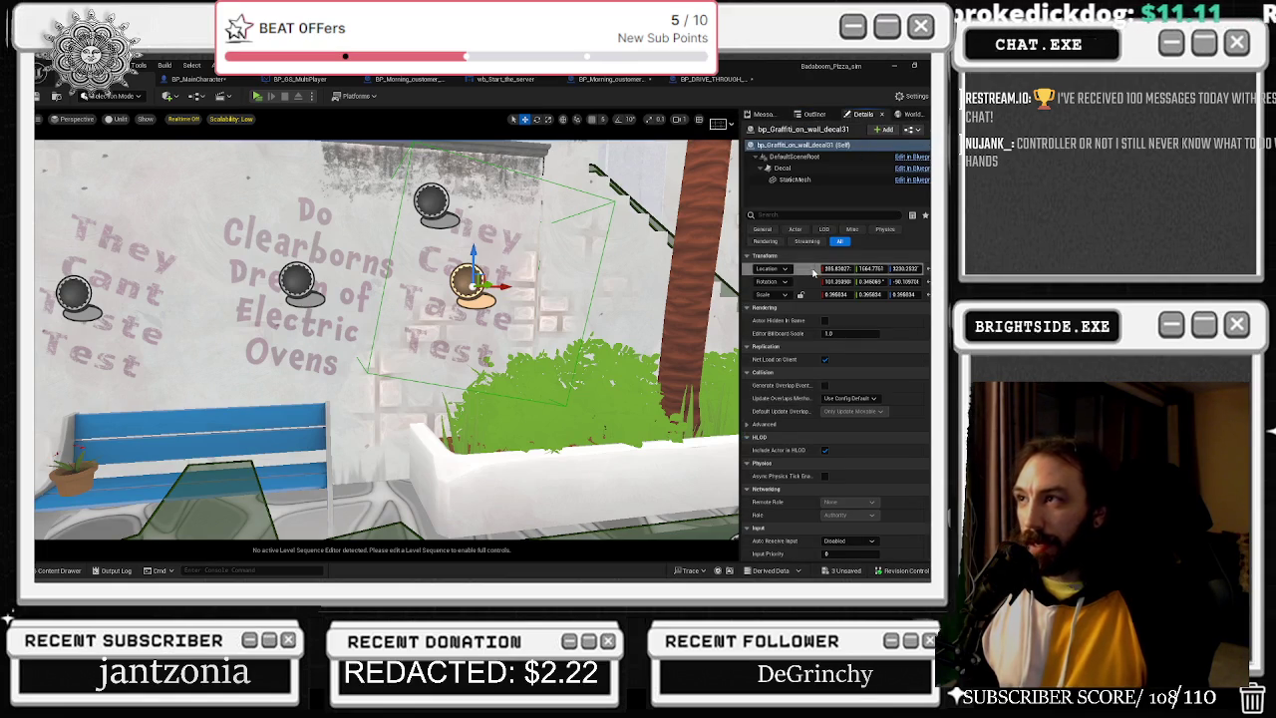
left_click(714, 79)
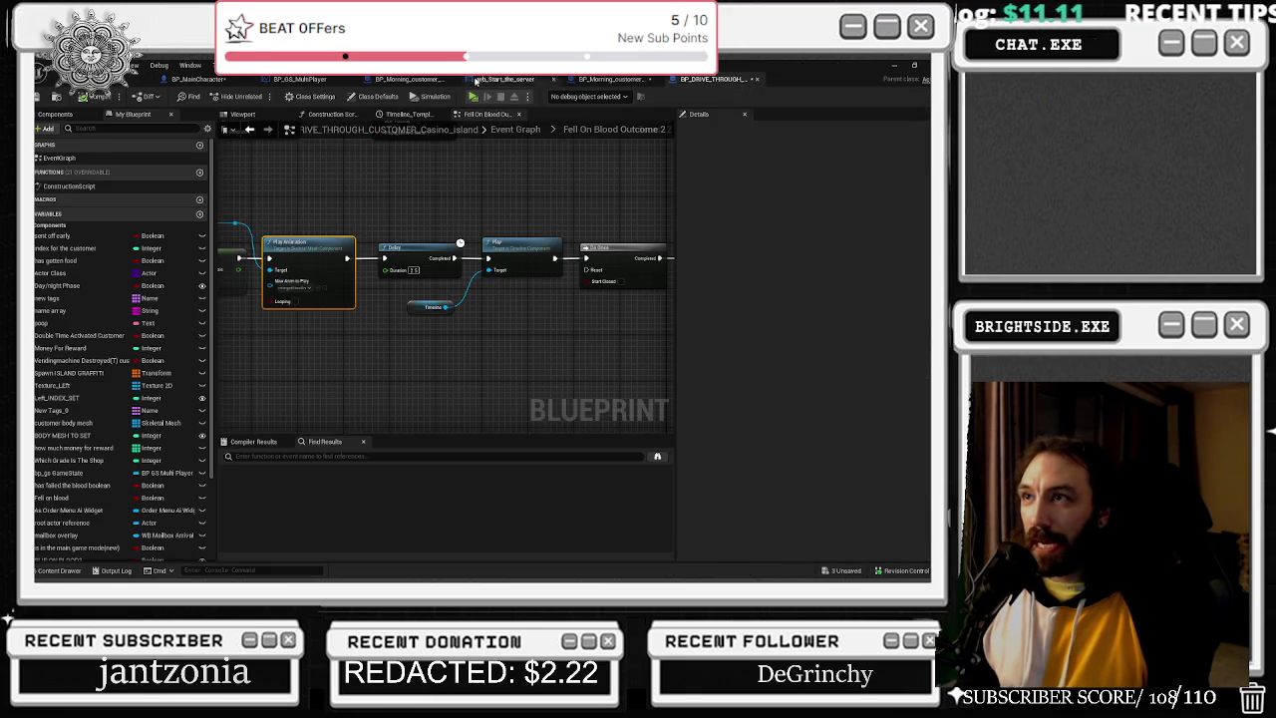
left_click(199, 79)
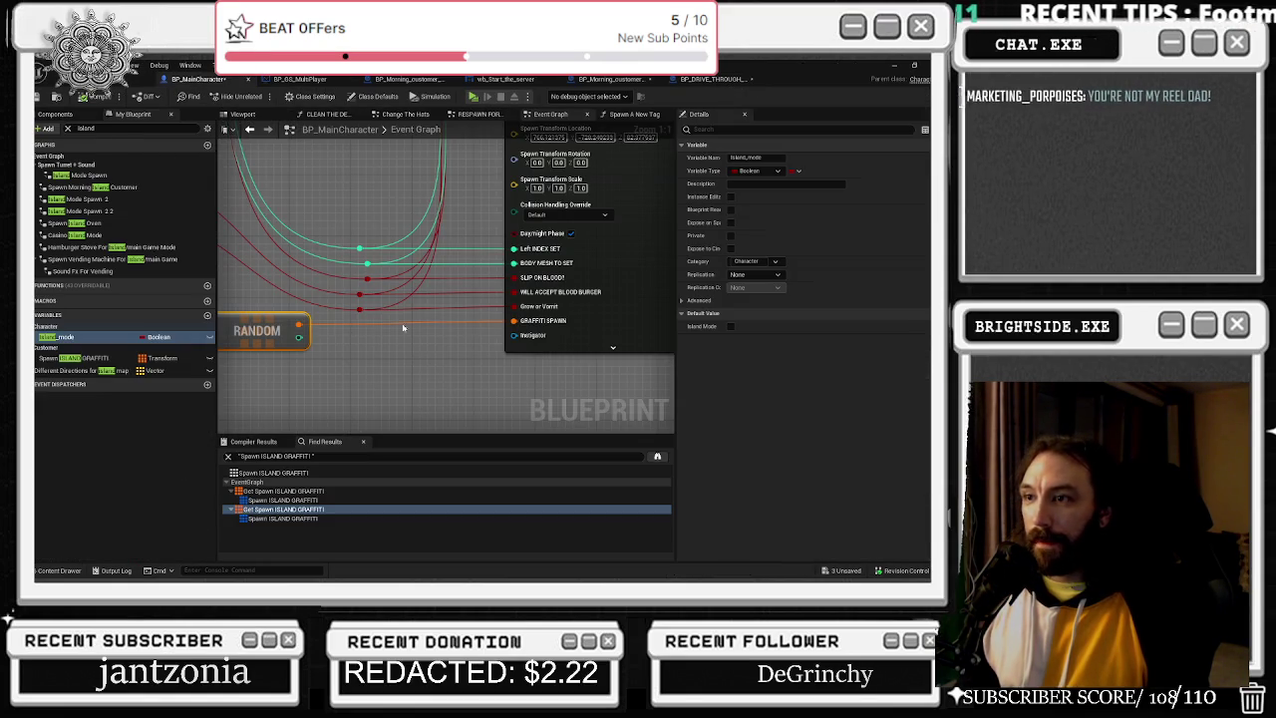
left_click(536, 323)
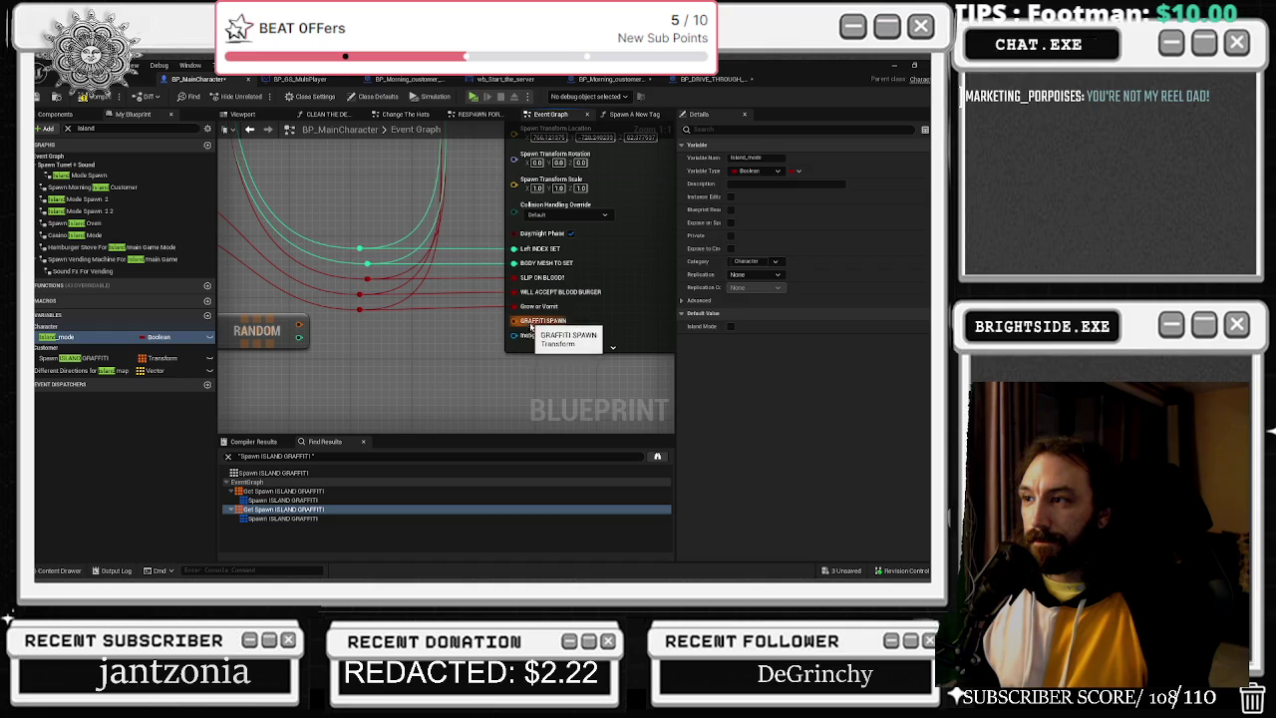
right_click(536, 323)
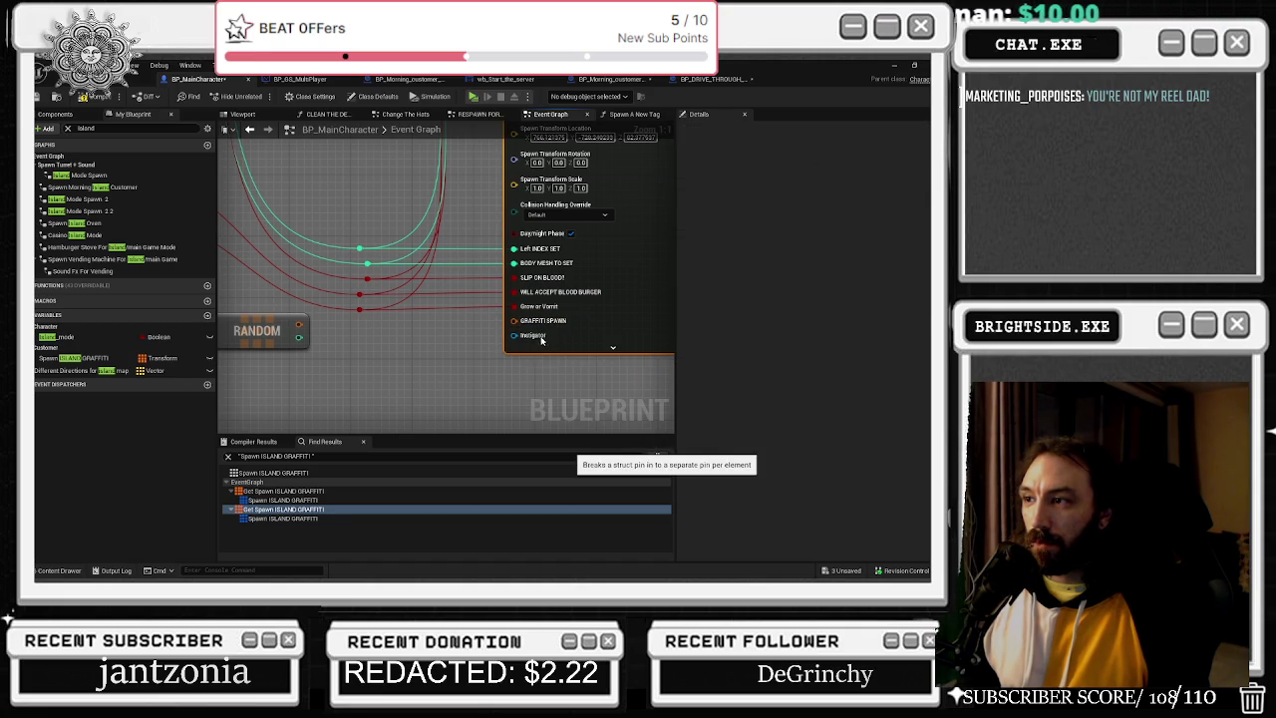
Split the GRAFFITI SPAWN pin and enter the placed decal's location and rotation Z values.
left_click(433, 267)
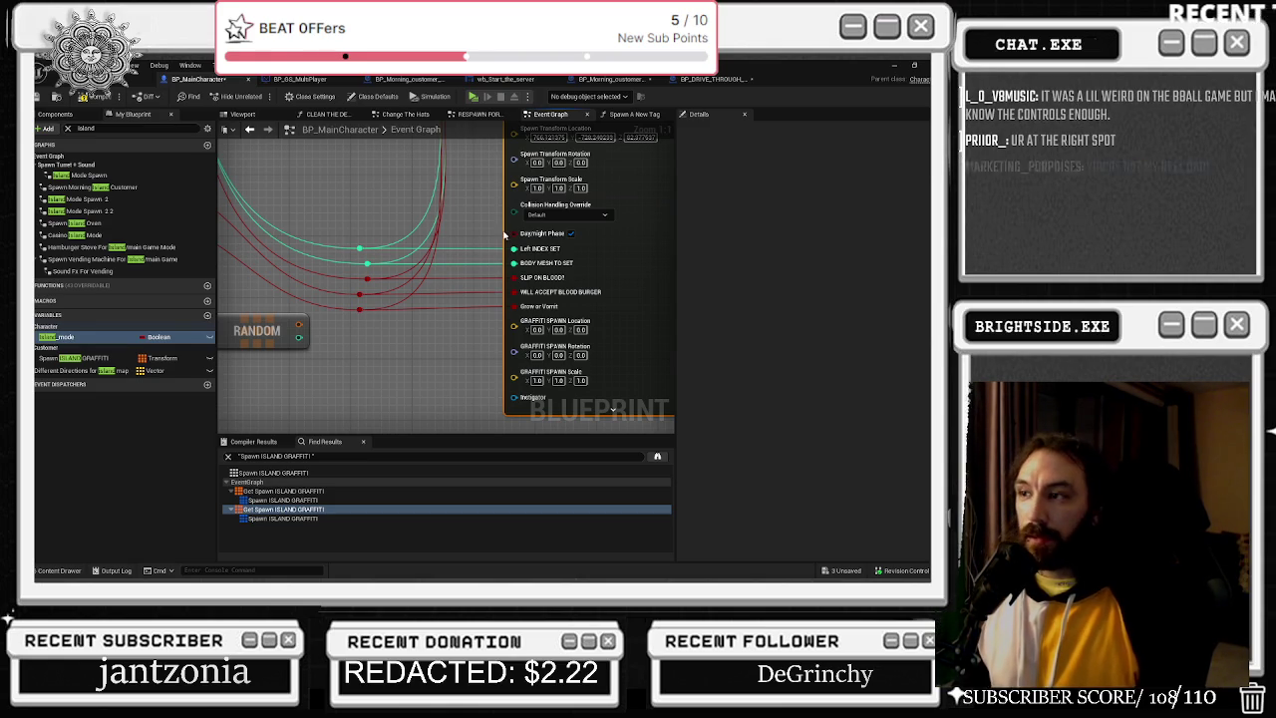
left_click(132, 79)
left_click(199, 79)
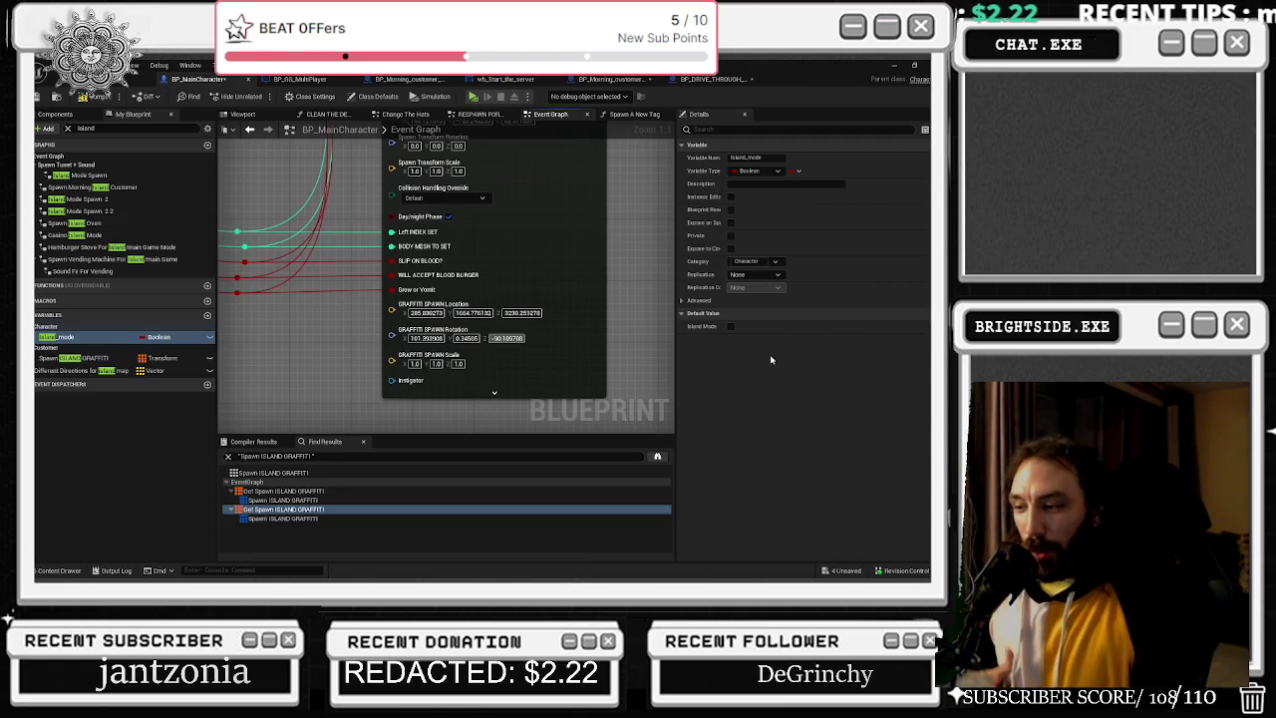
key("Return")
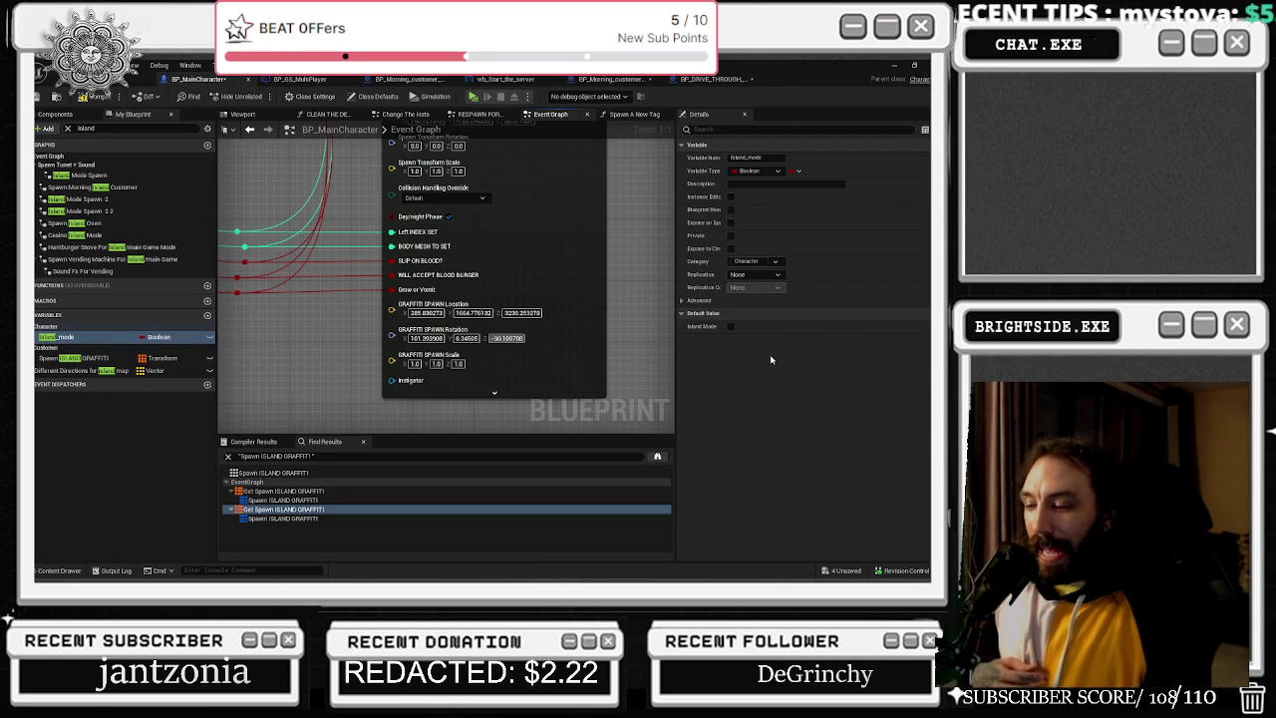
key("Return")
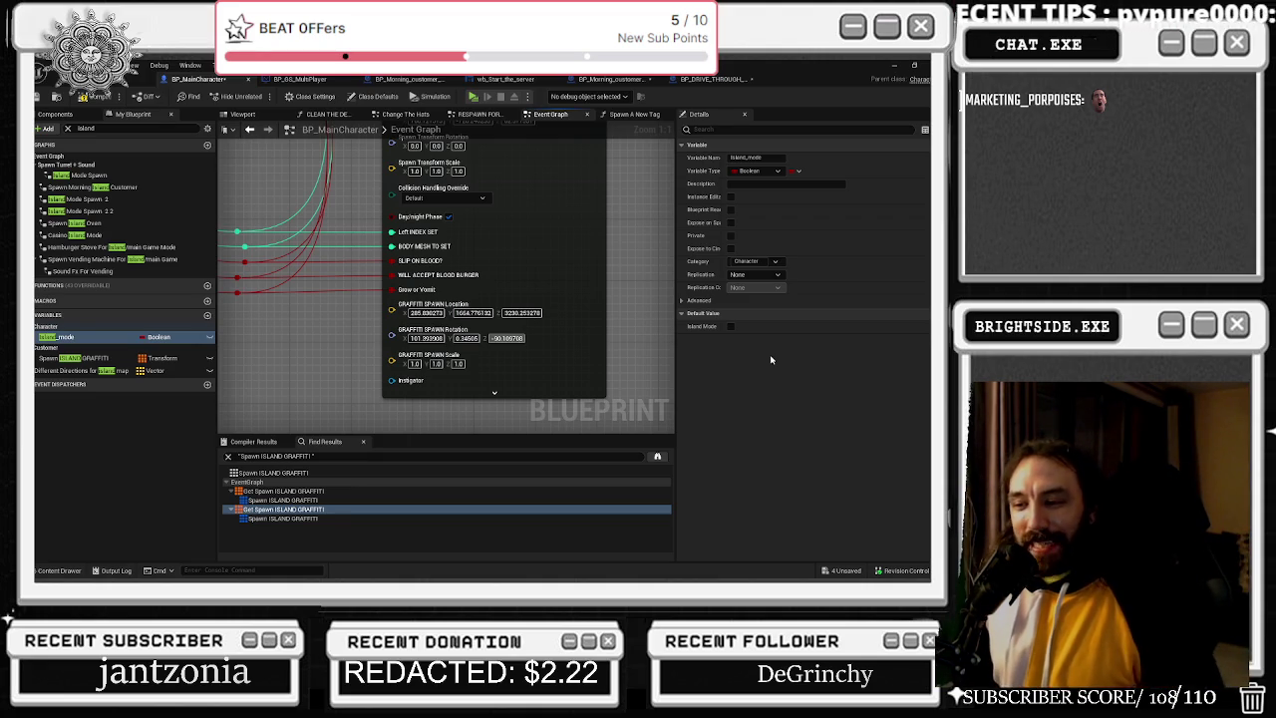
key("Return")
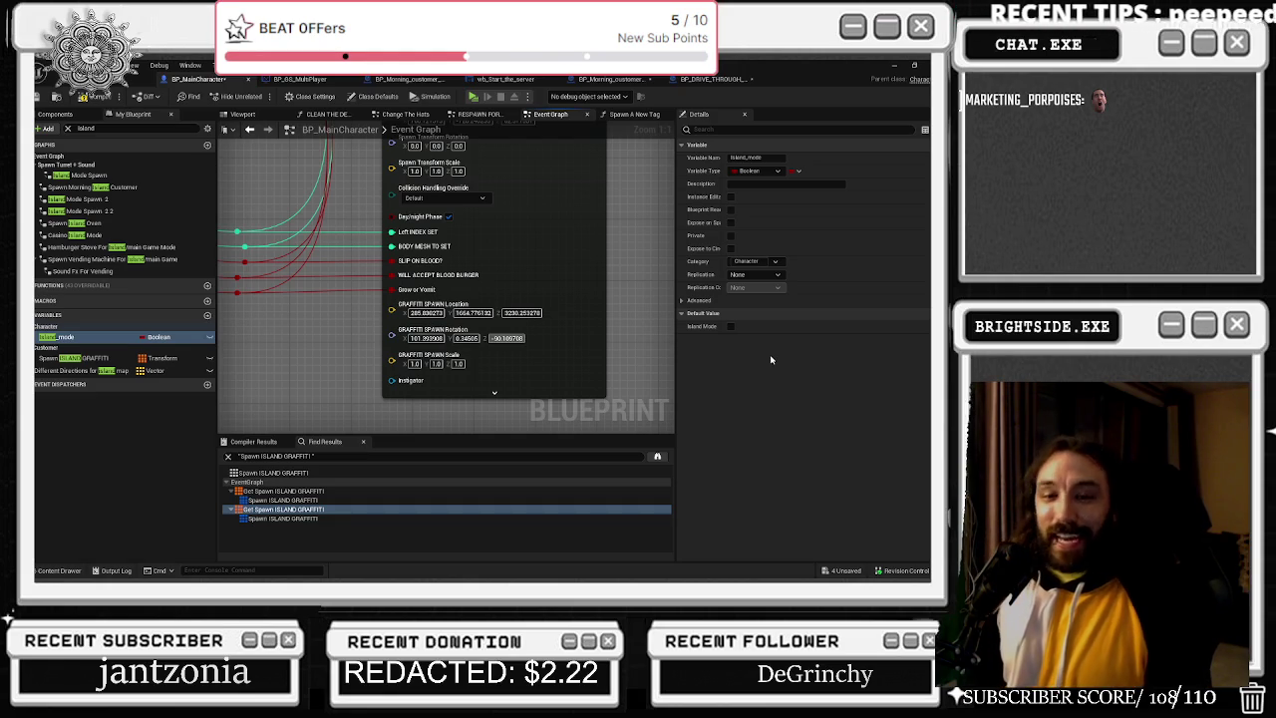
key("Return")
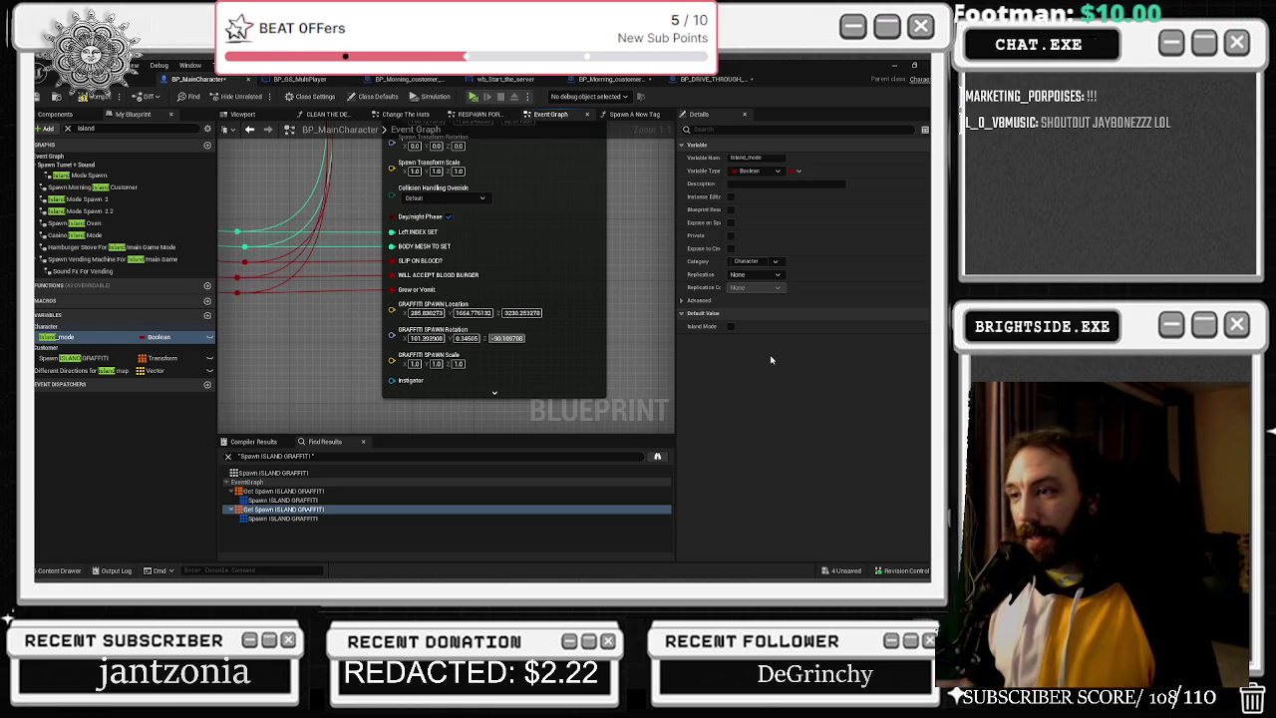
Commit the rotation Z value and check the graffiti decal's transform in the level.
left_click(316, 318)
left_click(139, 79)
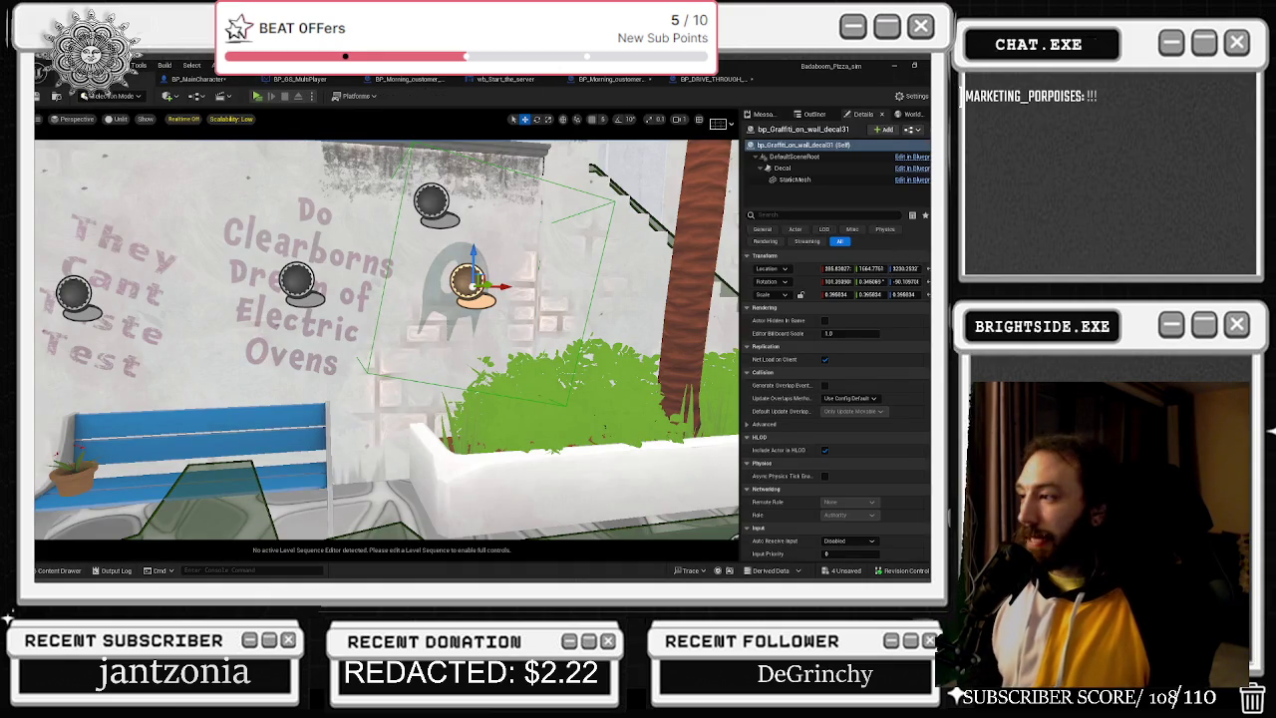
left_click(710, 79)
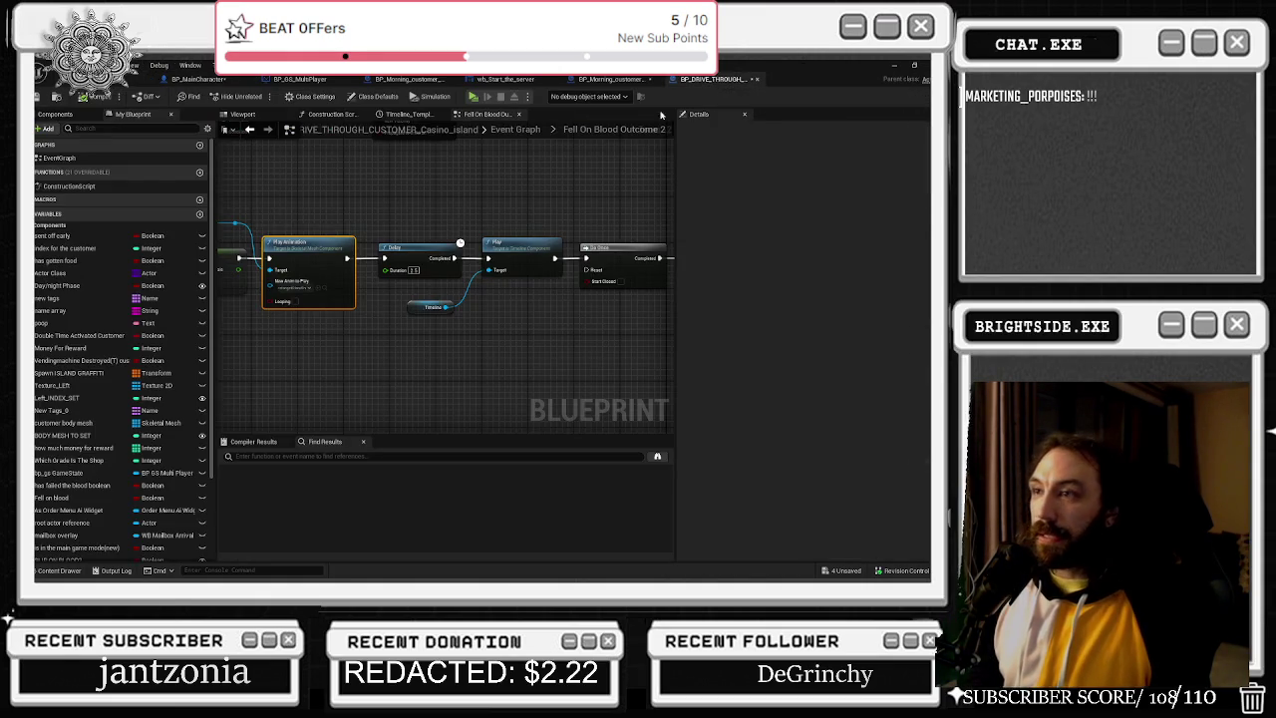
left_click(200, 79)
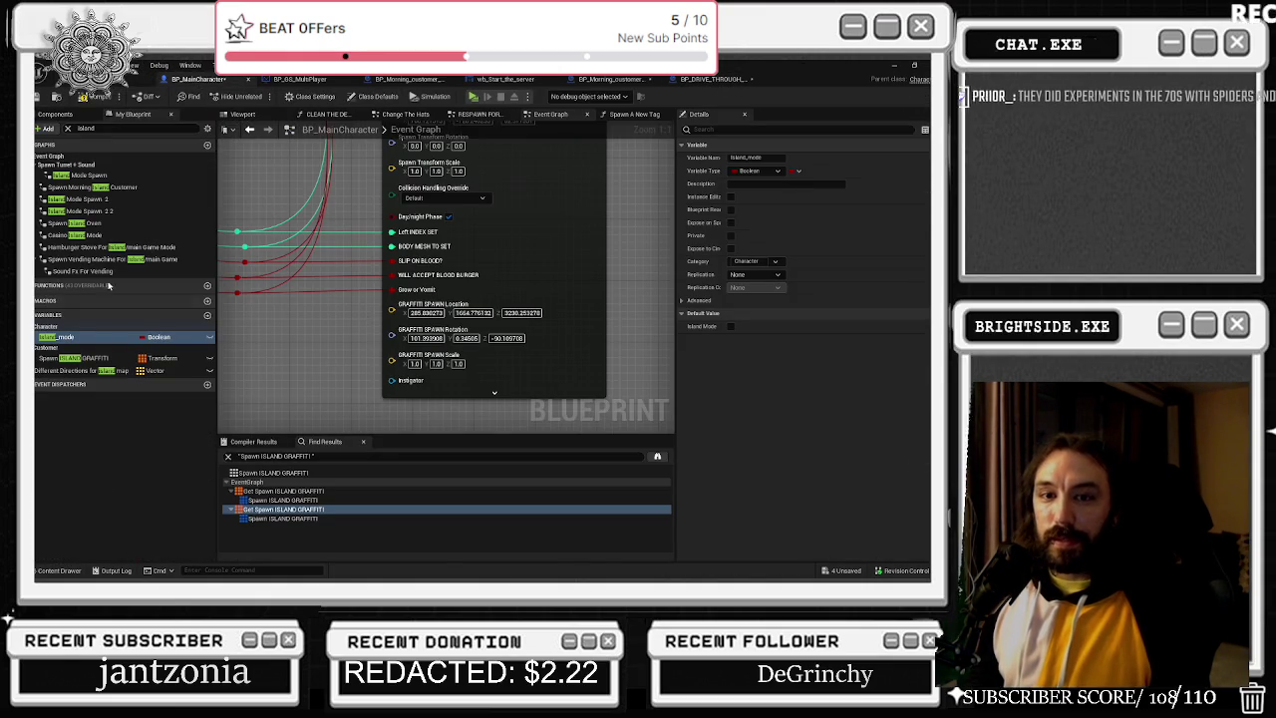
Set GRAFFITI SPAWN Scale X, Y and Z to 0.395834 and compile BP_MainCharacter.
left_click(414, 363)
type("0.395834")
key("Tab")
type("0.395834")
key("Tab")
type("0.395834")
left_click(379, 333)
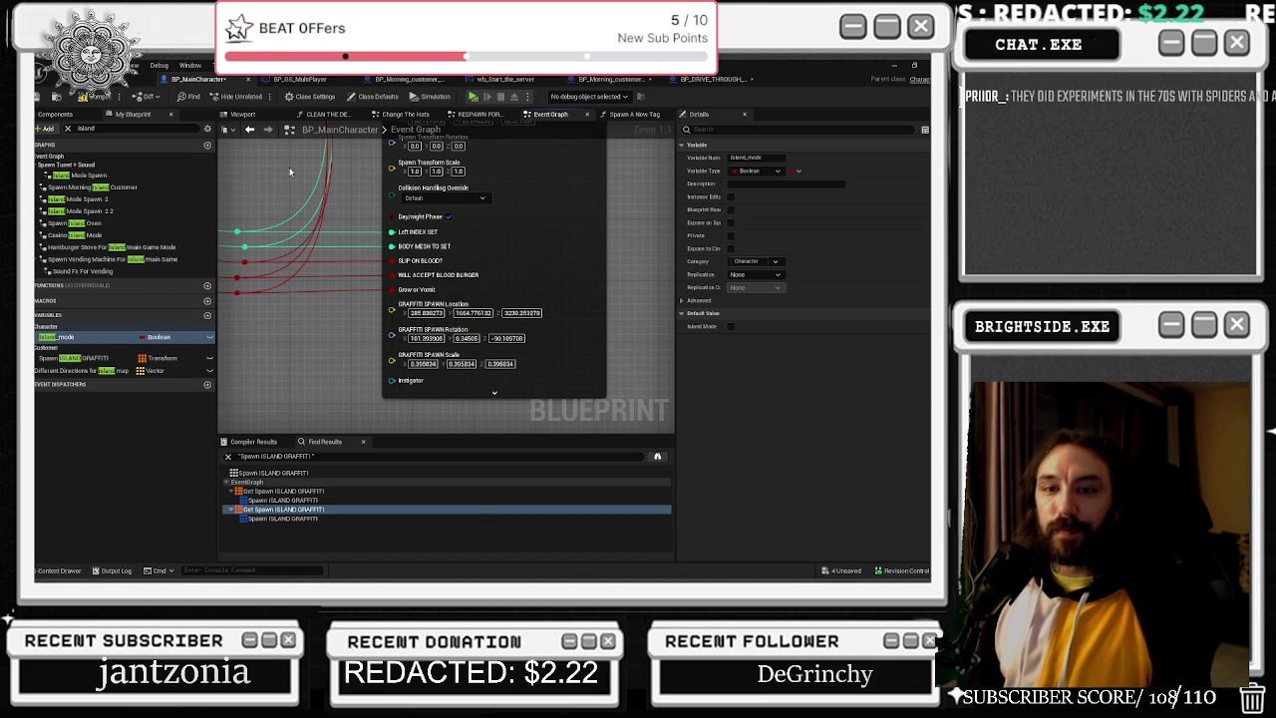
left_click(89, 96)
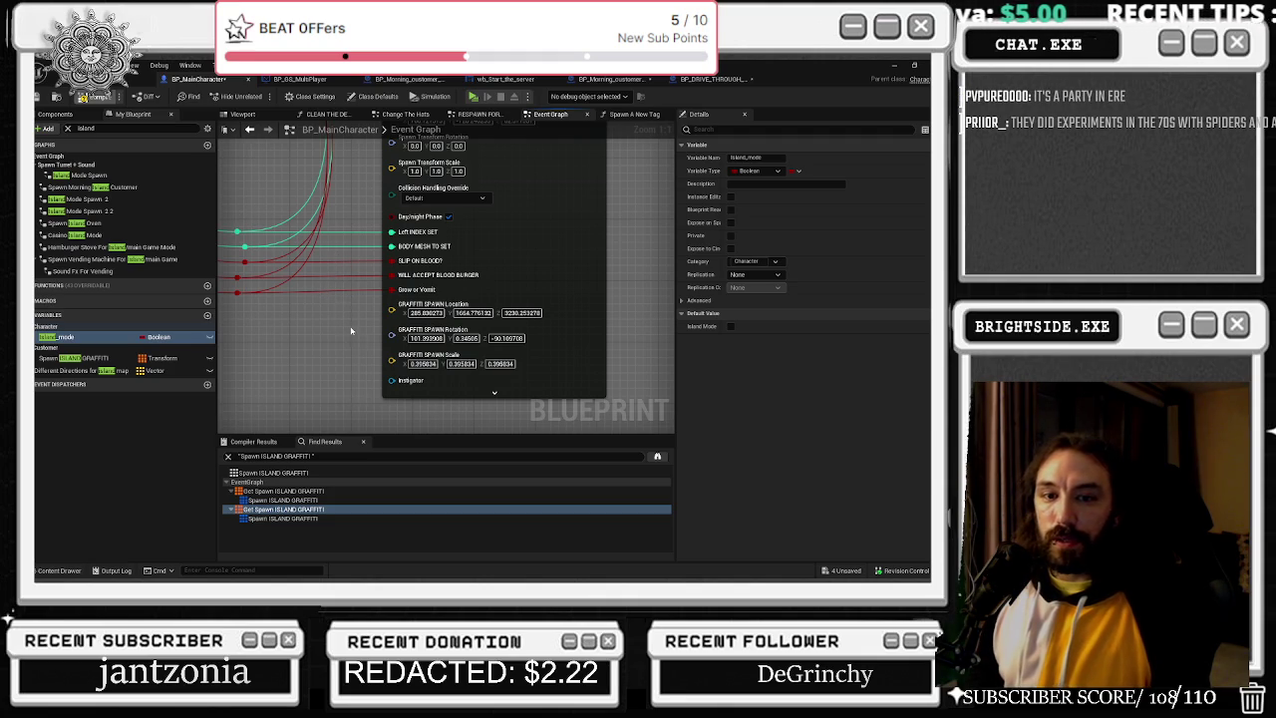
right_click(346, 270)
Pan to the second drive-through customer SpawnActor node's pins, undo the last vector change, and open the action list.
mouse_move(347, 273)
left_mouse_down()
mouse_move(437, 397)
mouse_move(402, 429)
mouse_move(461, 359)
left_mouse_up()
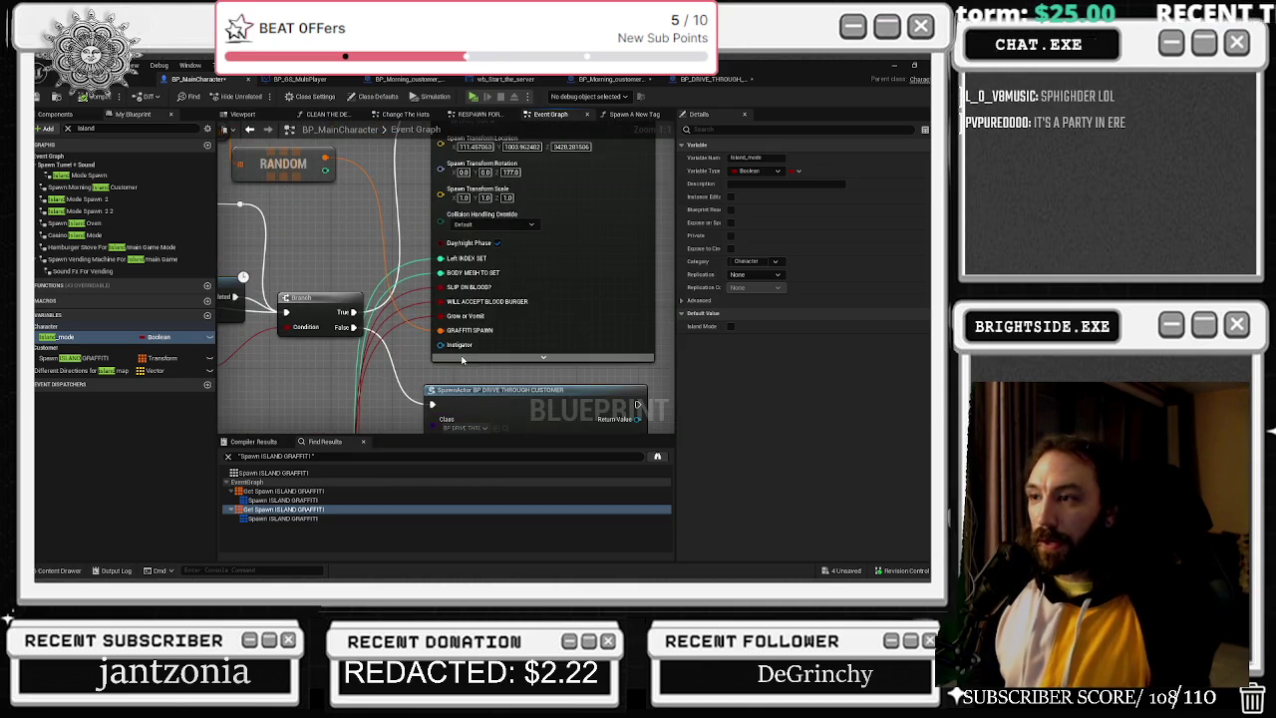
left_click_drag(544, 332, 545, 409)
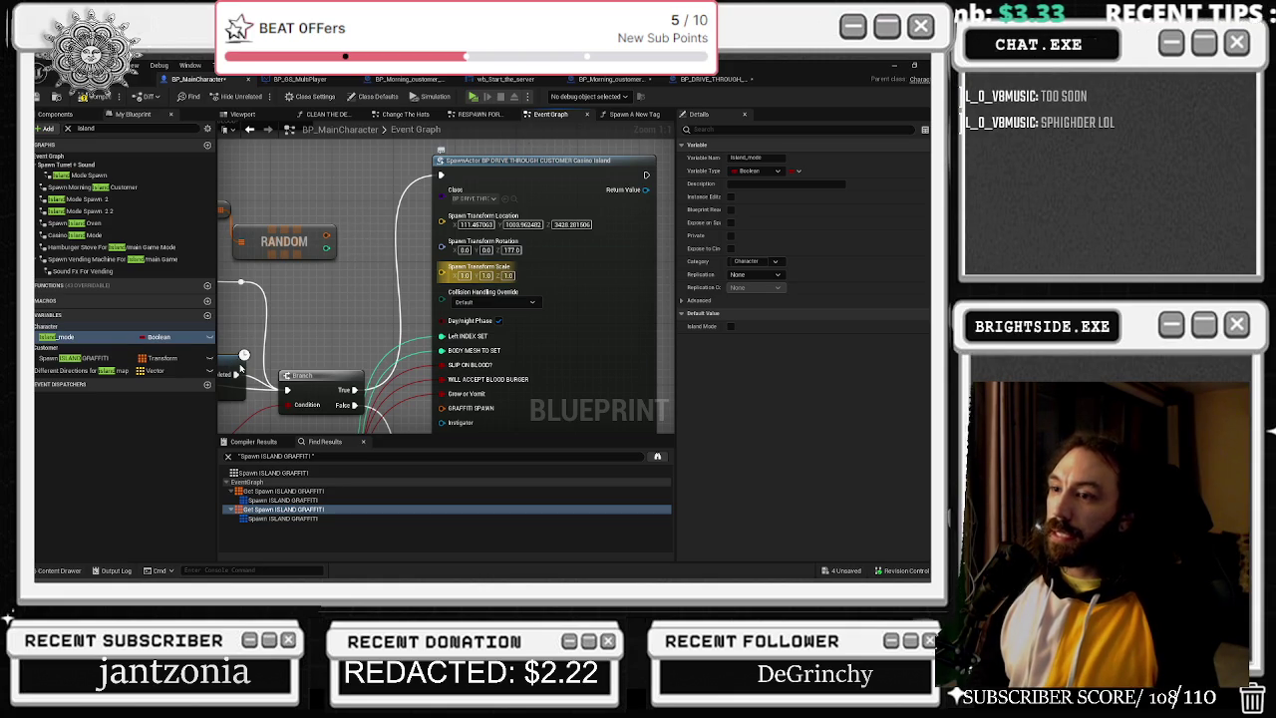
scroll(328, 275, "down", 5)
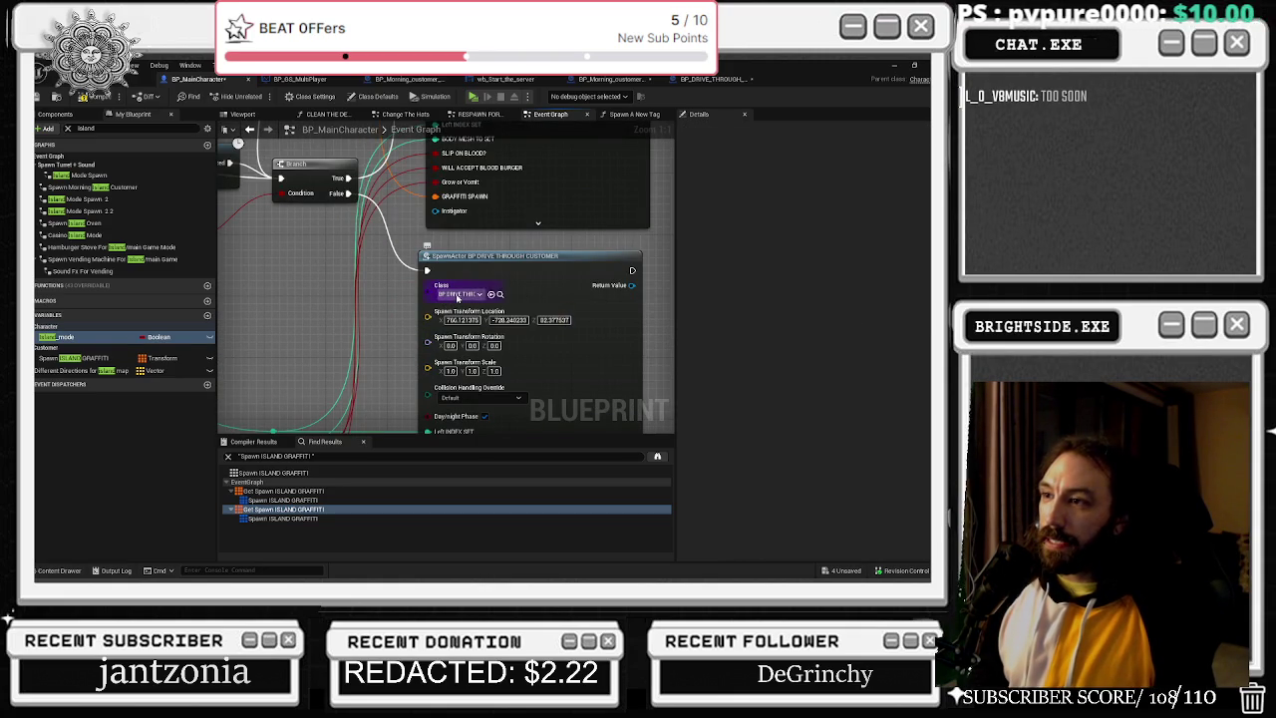
mouse_move(386, 306)
left_mouse_down()
mouse_move(529, 174)
mouse_move(633, 119)
mouse_move(594, 123)
mouse_move(542, 189)
left_mouse_up()
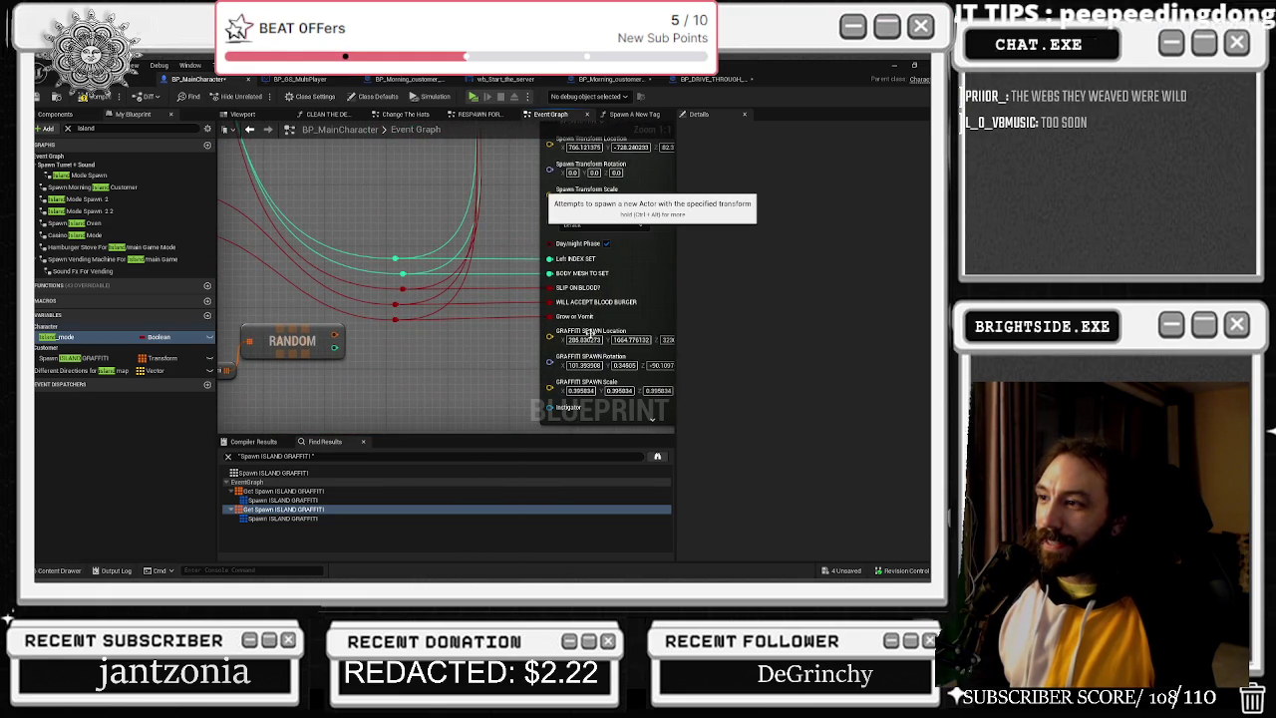
key("ctrl+z")
scroll(467, 231, "down", 2)
right_click(464, 231)
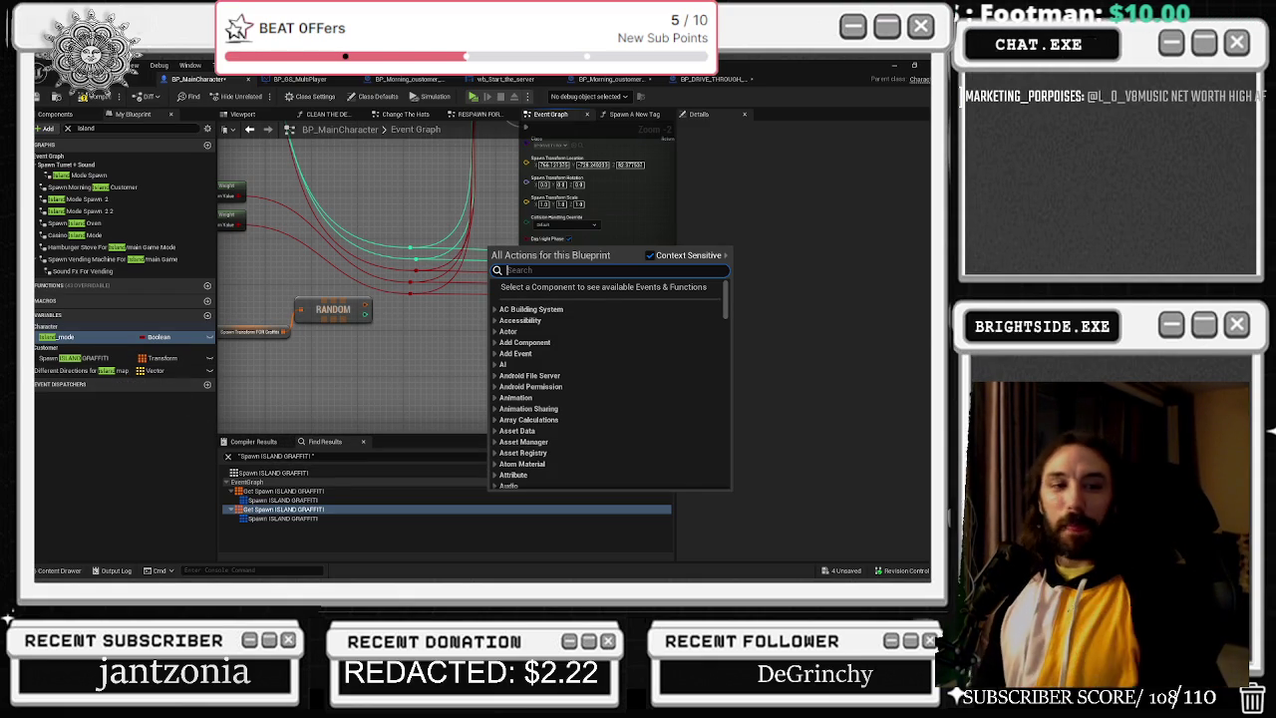
key("alt+Tab")
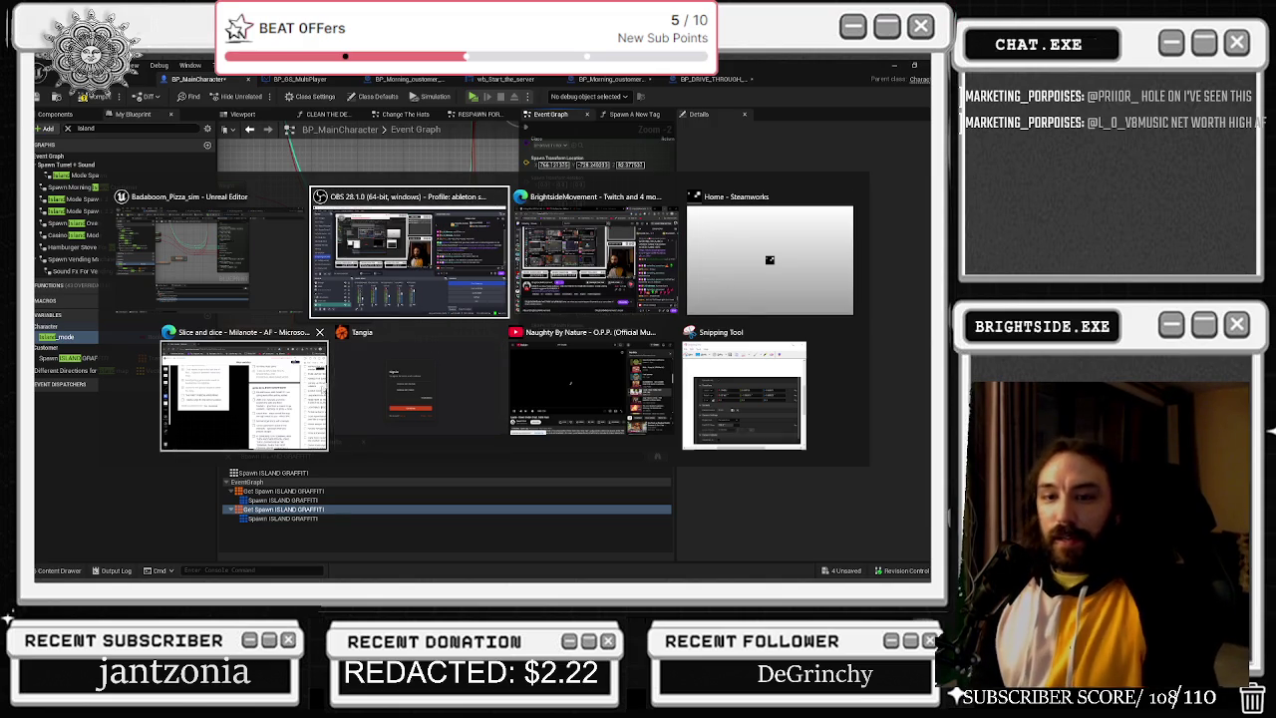
left_click(583, 389)
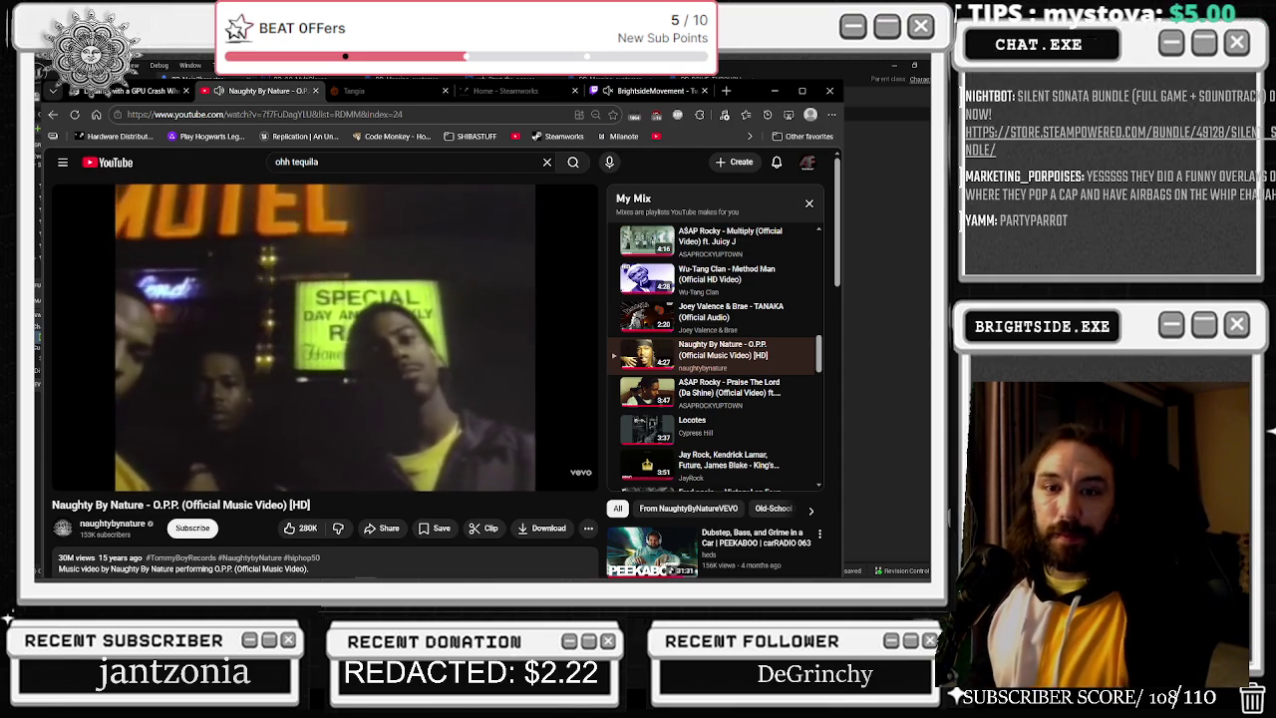
left_click(773, 92)
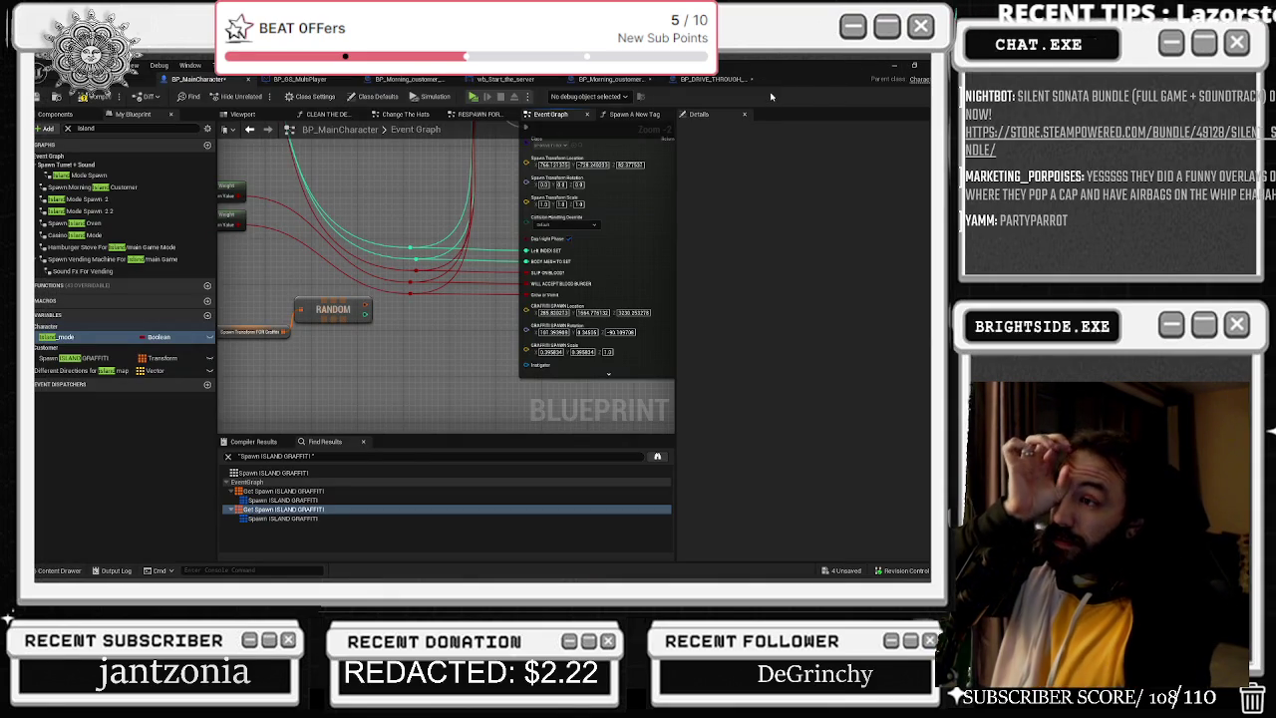
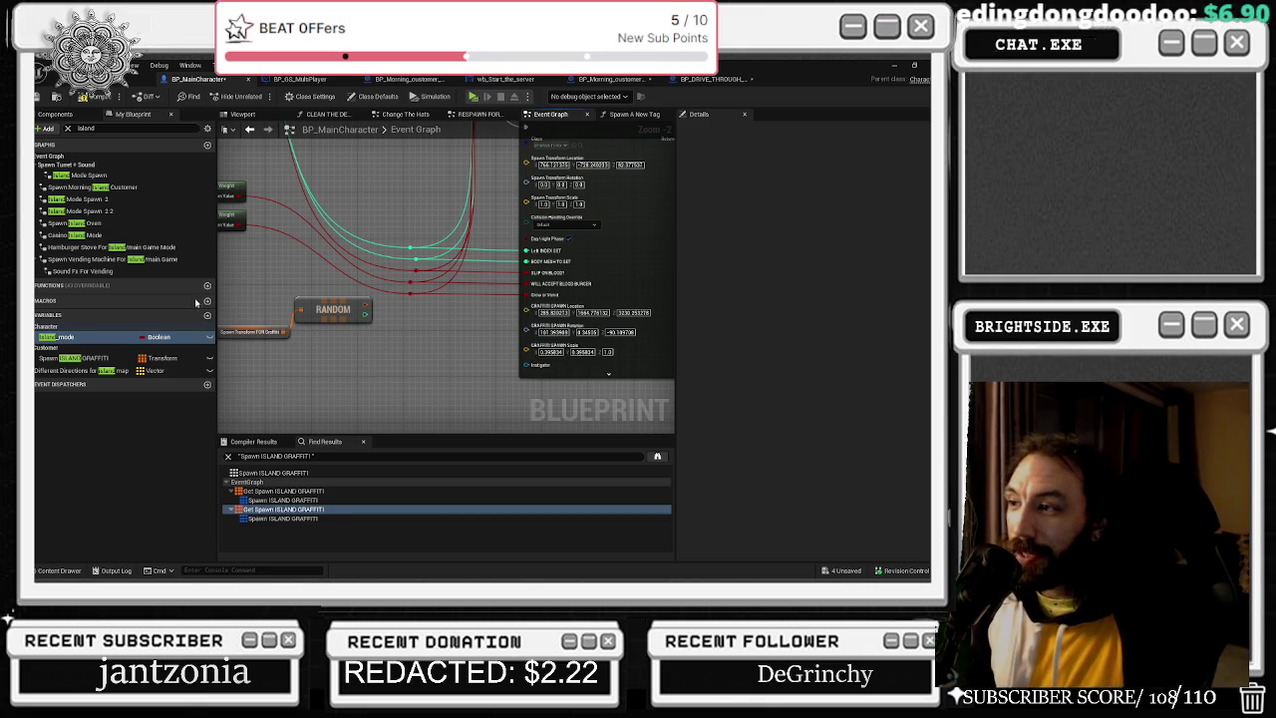
Jump to the first Get Spawn ISLAND GRAFFITI usage and bring the Random and Branch nodes into view.
mouse_move(448, 295)
left_mouse_down()
mouse_move(487, 341)
mouse_move(440, 307)
mouse_move(461, 436)
left_mouse_up()
left_click_drag(379, 299, 624, 396)
left_click_drag(448, 329, 472, 271)
left_click(284, 491)
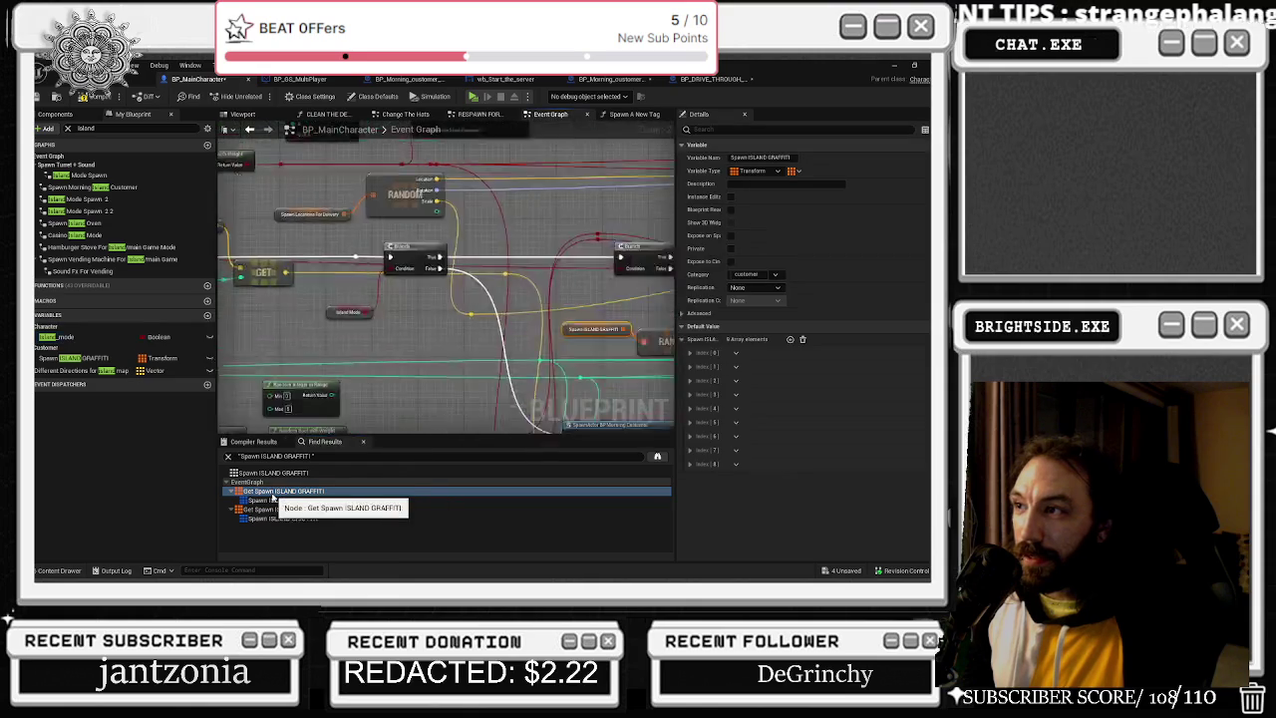
mouse_move(509, 422)
left_mouse_down()
mouse_move(617, 412)
mouse_move(571, 373)
mouse_move(339, 358)
left_mouse_up()
mouse_move(299, 266)
left_mouse_down()
mouse_move(387, 296)
mouse_move(307, 289)
mouse_move(371, 267)
left_mouse_up()
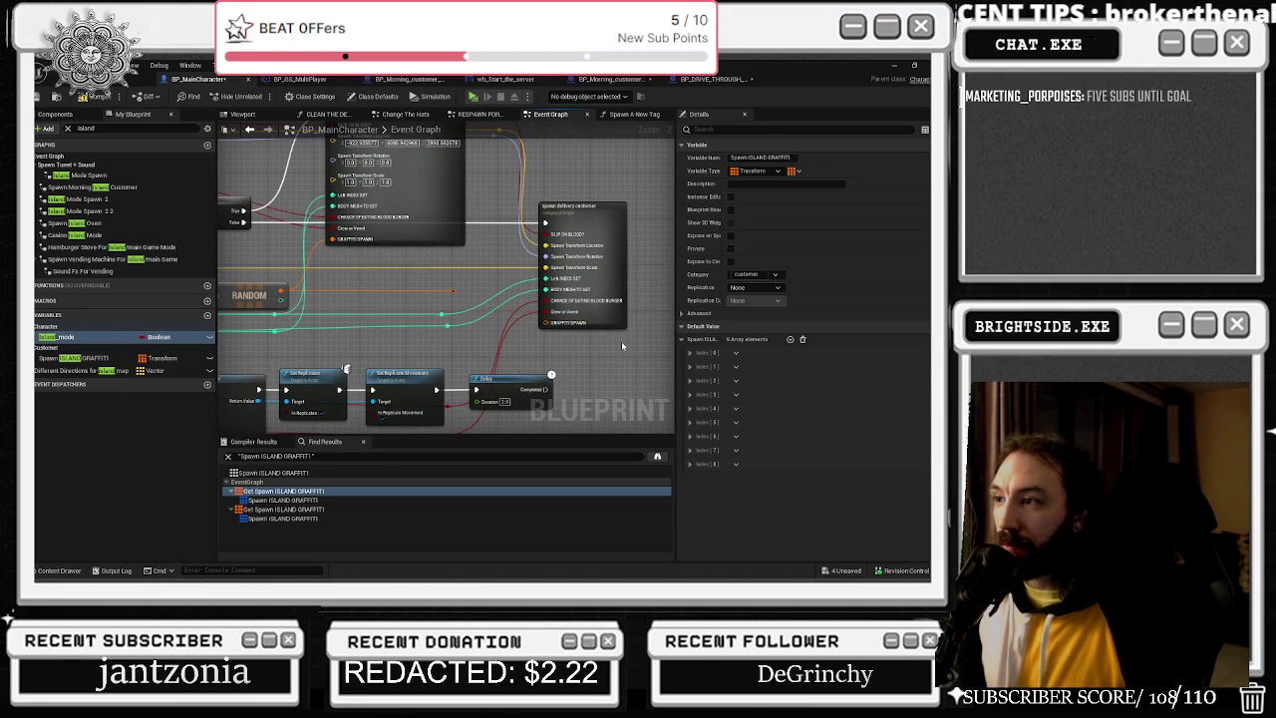
Select the Spawn Morning Island Customer node among the customer spawn nodes.
left_click_drag(440, 288, 486, 302)
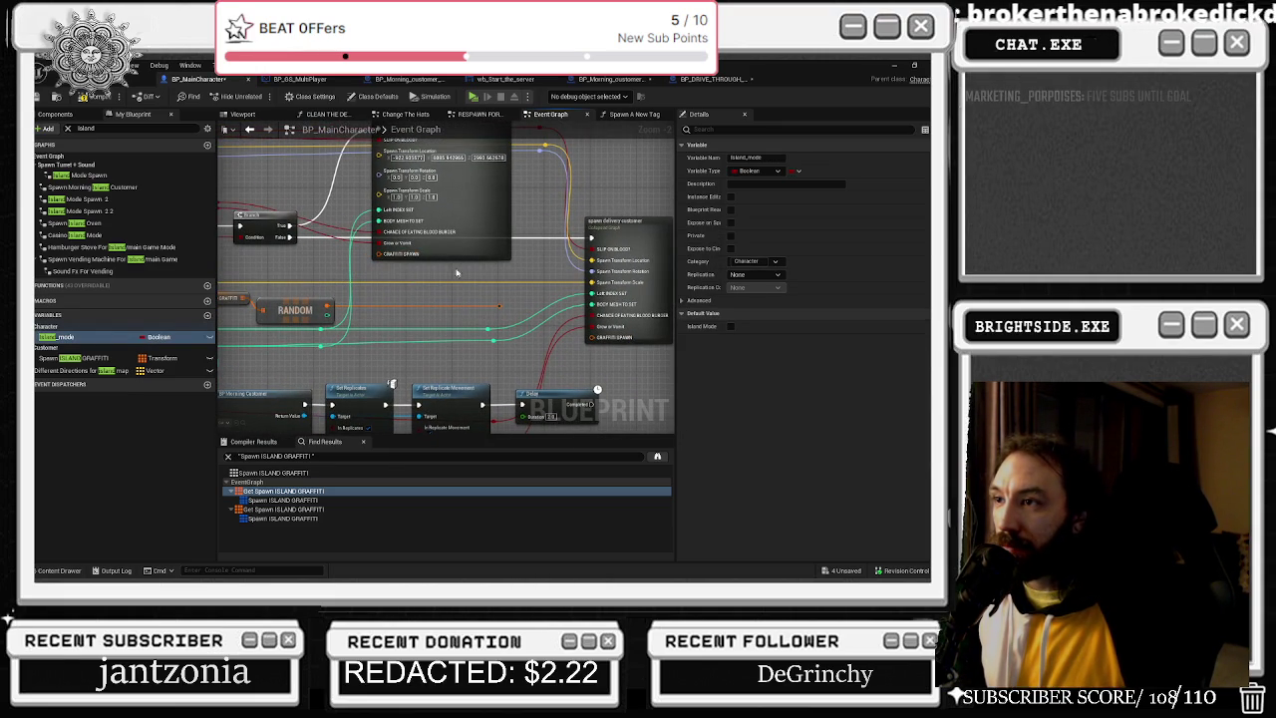
right_click(407, 258)
left_click(444, 313)
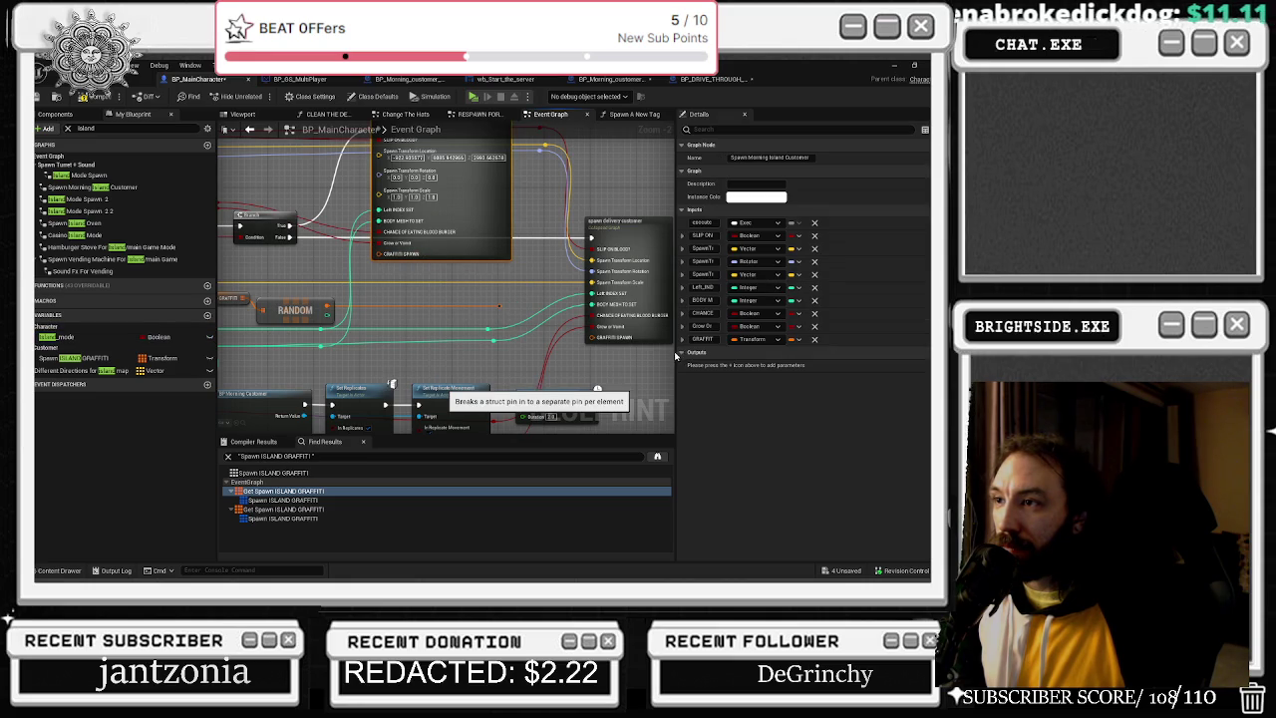
Split the GRAFFITI SPAWN pin into Location, Rotation and Scale, and postpone the autosave.
right_click(606, 338)
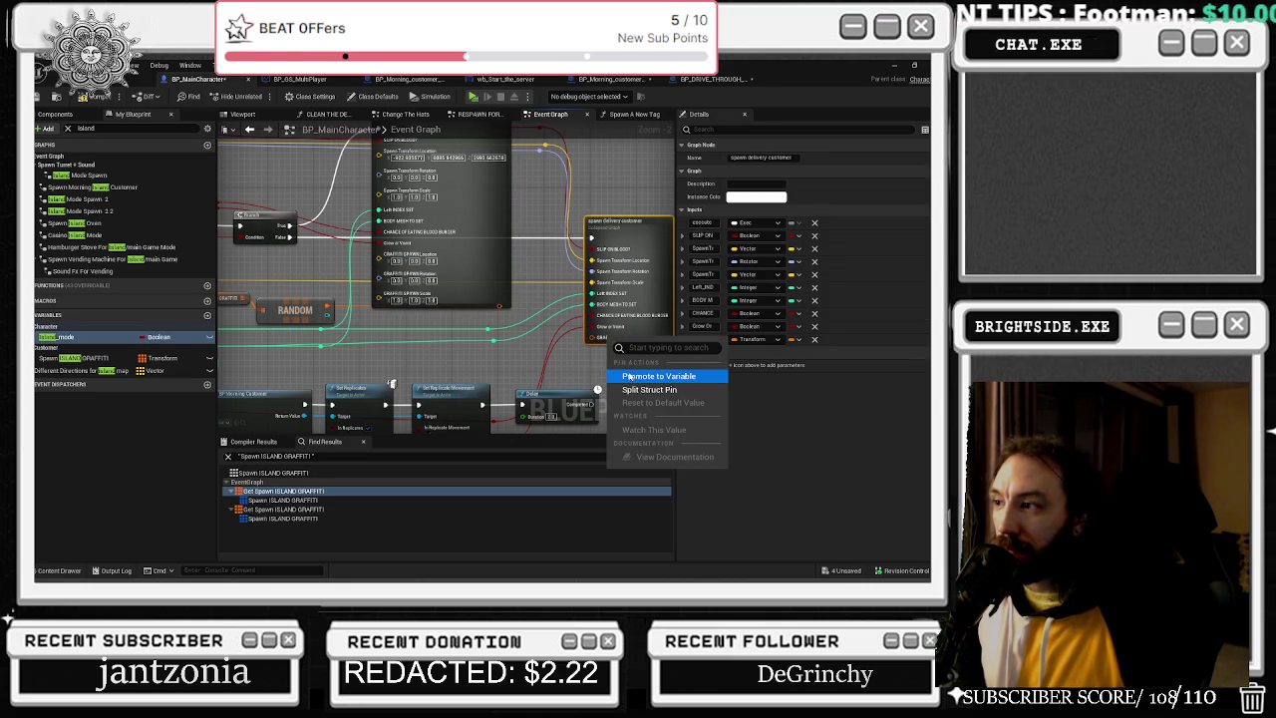
key("Escape")
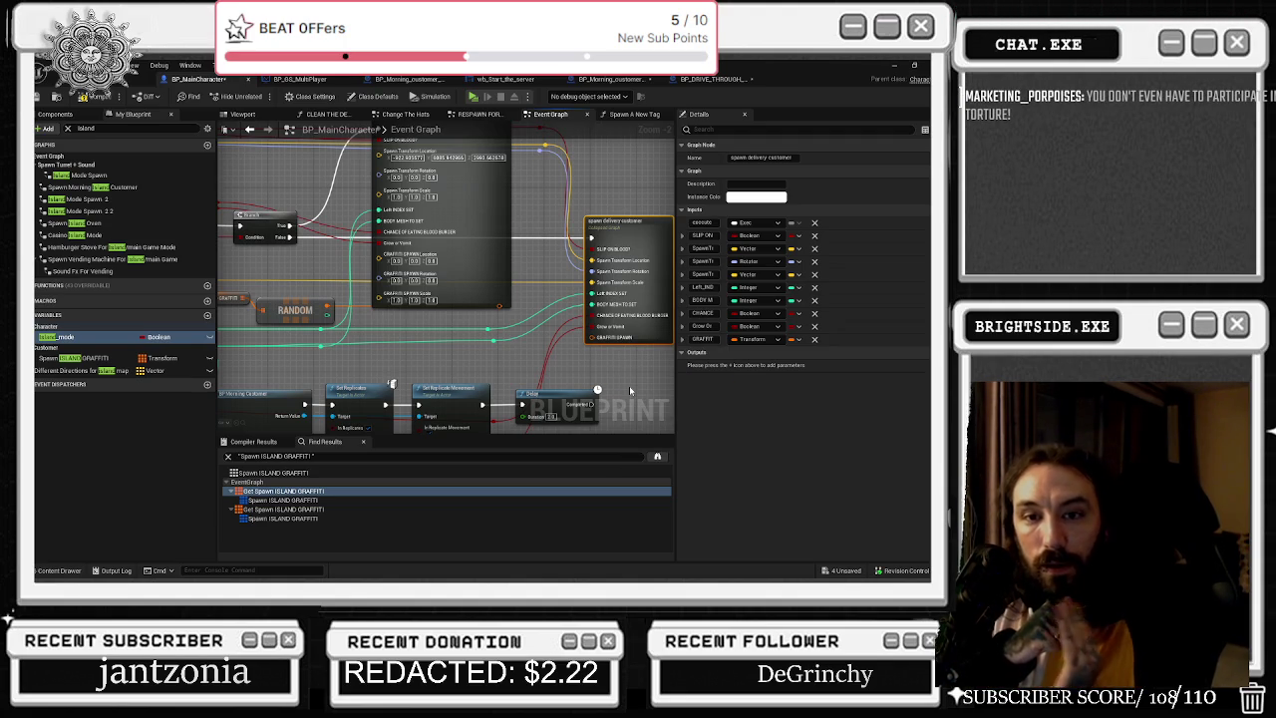
left_click(630, 391)
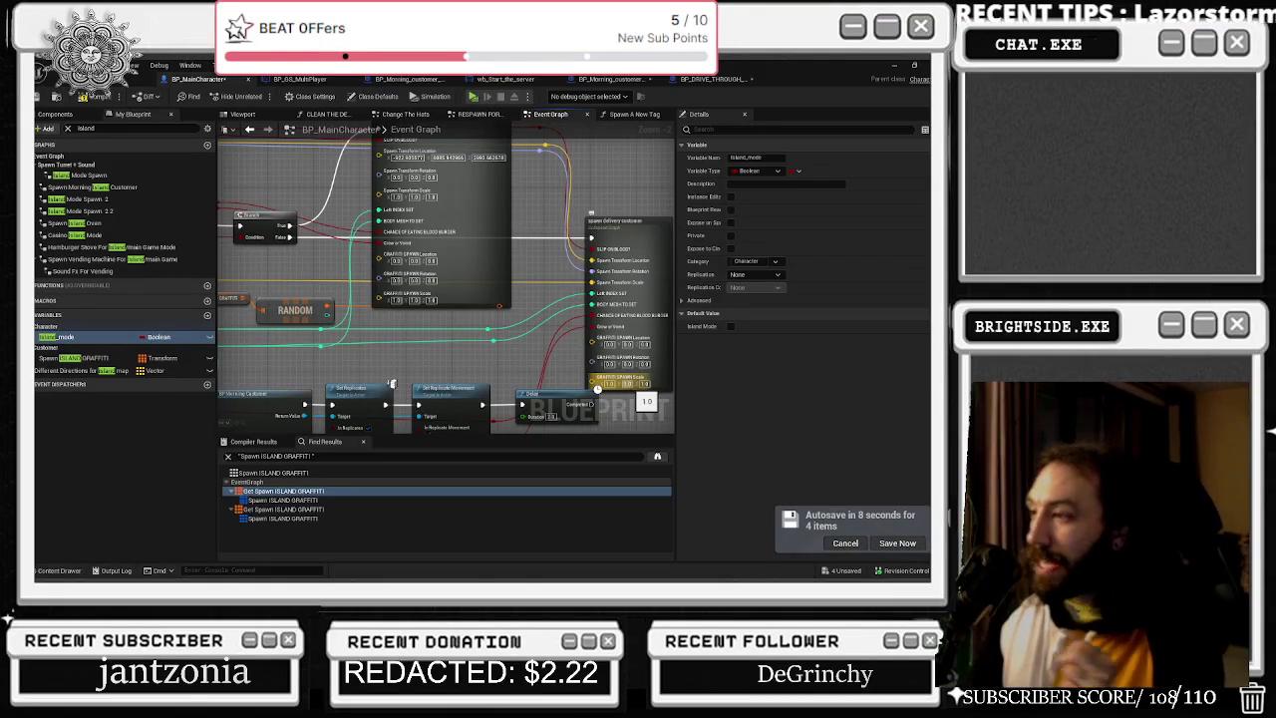
left_click(845, 542)
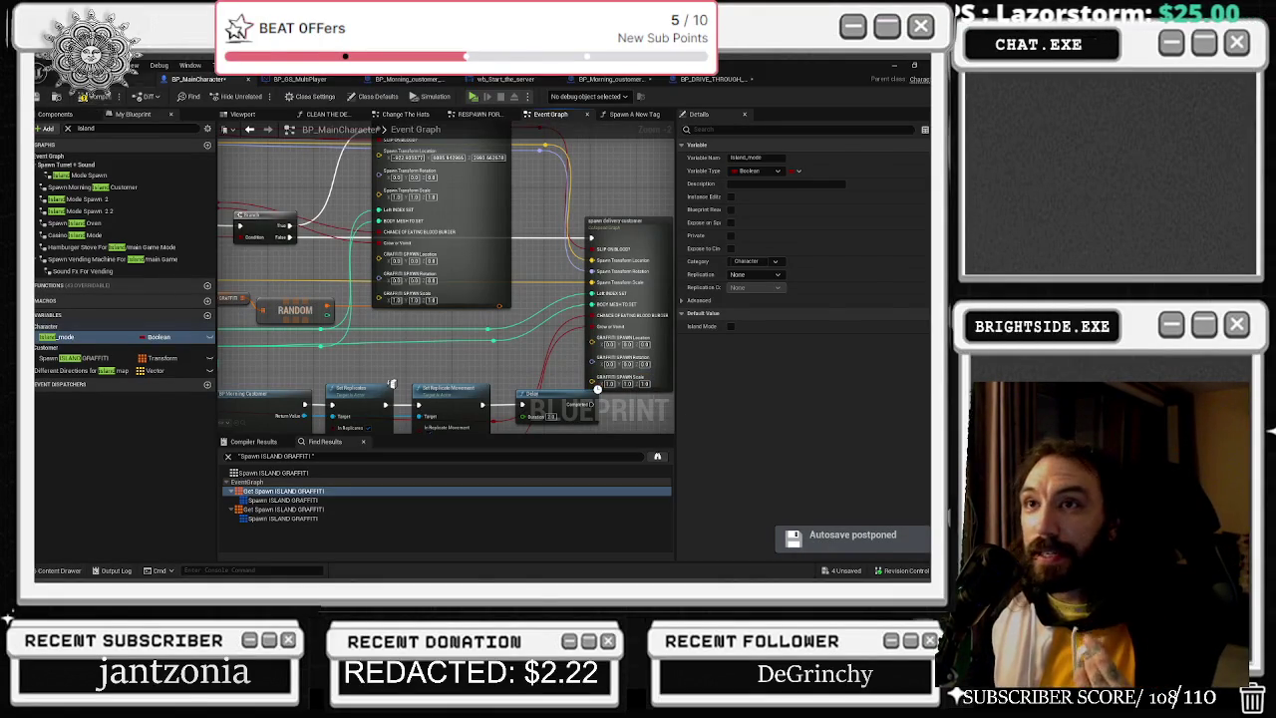
left_click(139, 80)
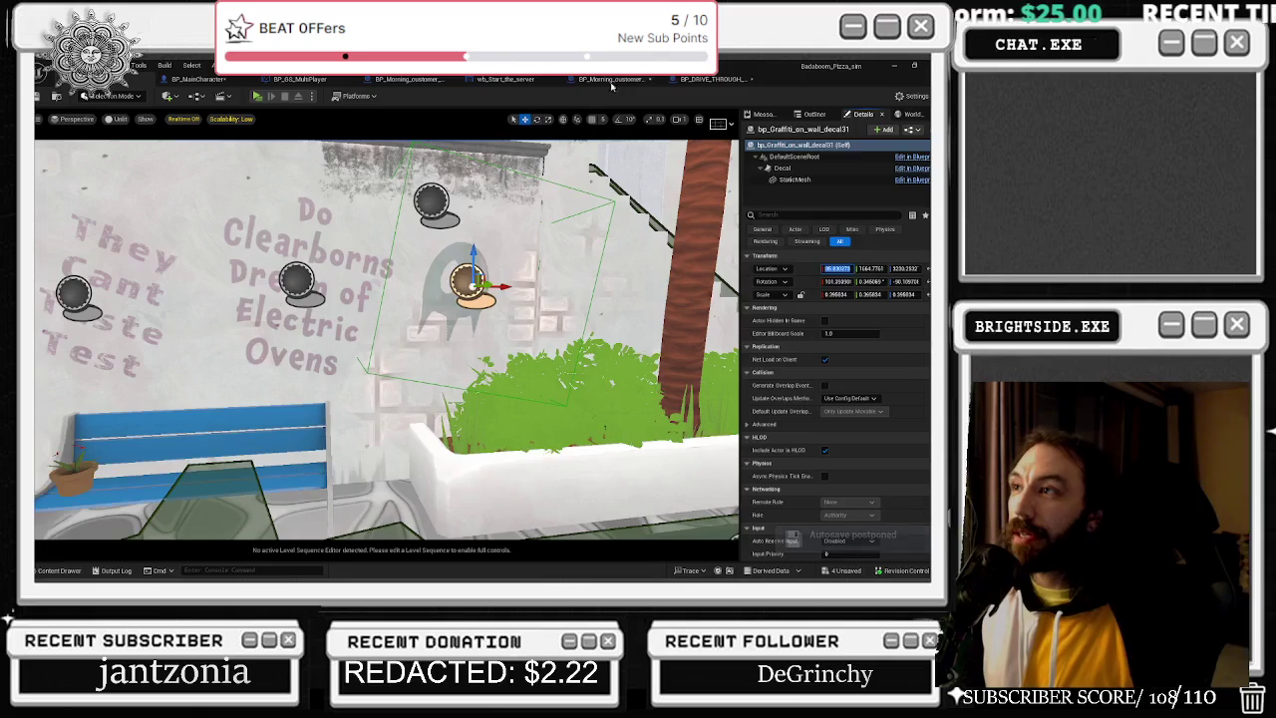
Copy the graffiti decal's Location values from the level into the spawn node's Location pins.
left_click(692, 81)
left_click(200, 79)
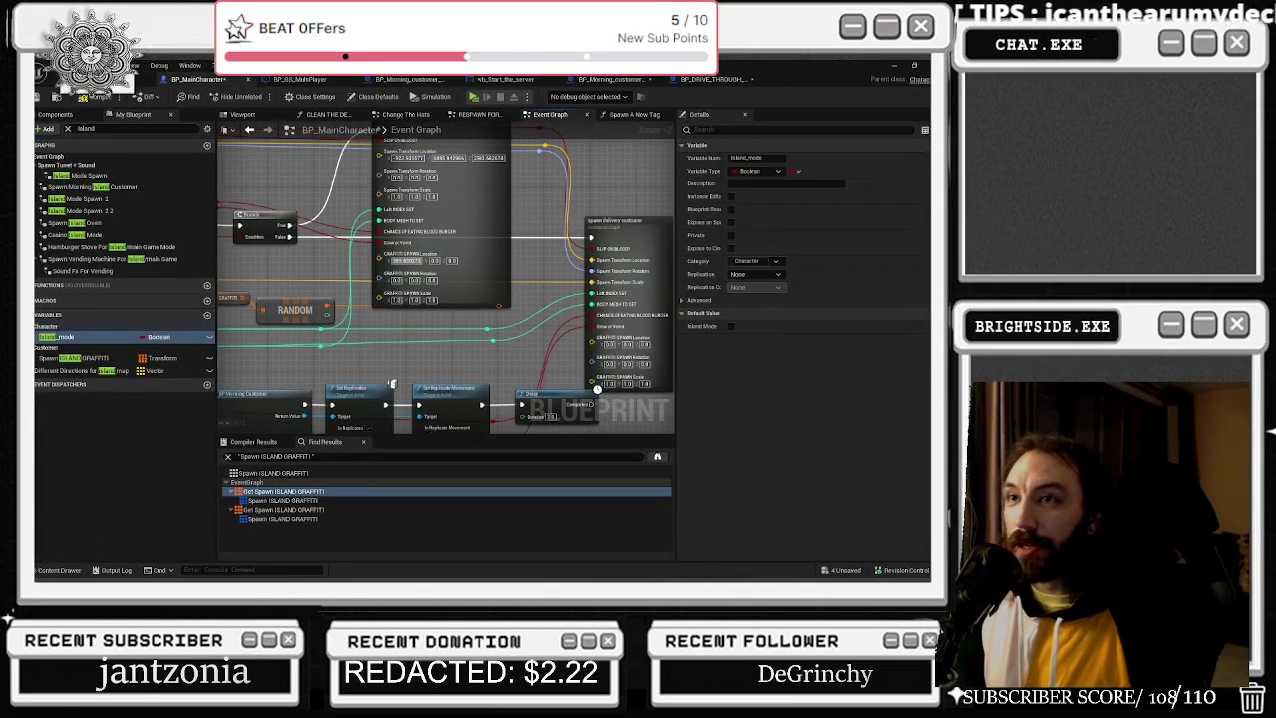
left_click(116, 82)
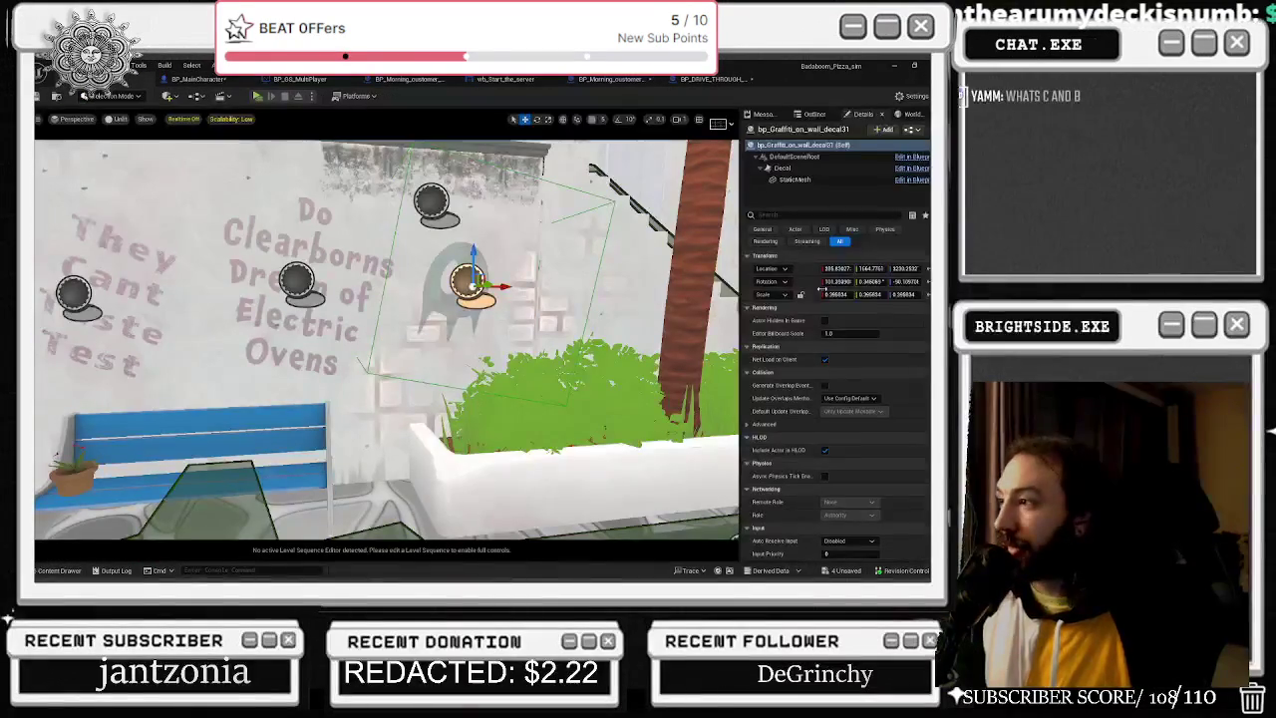
left_click(200, 79)
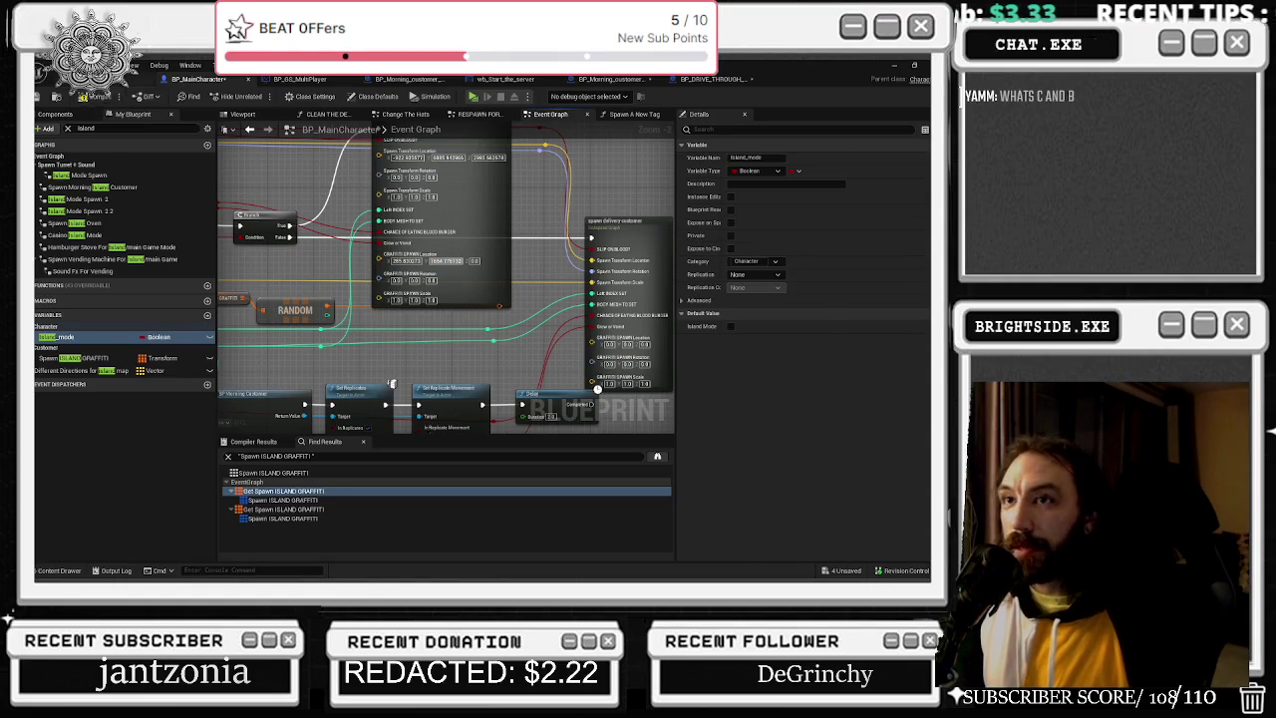
left_click(118, 81)
left_click(214, 78)
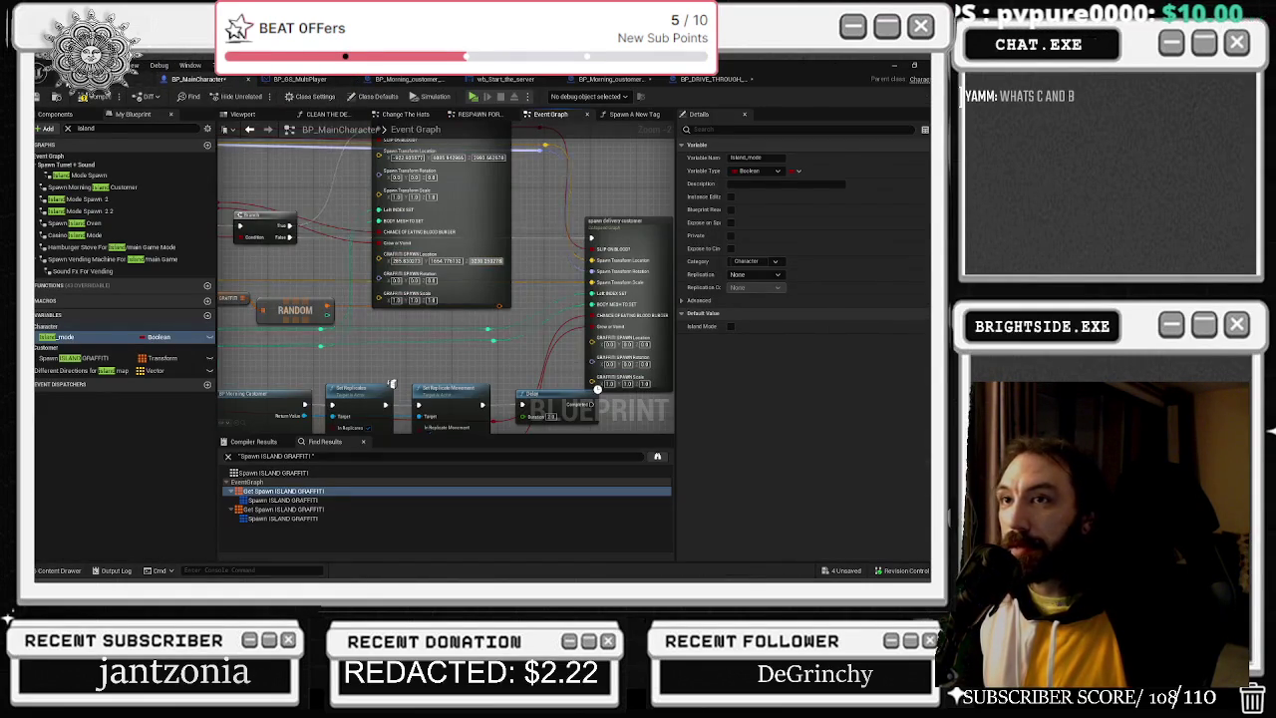
left_click(129, 78)
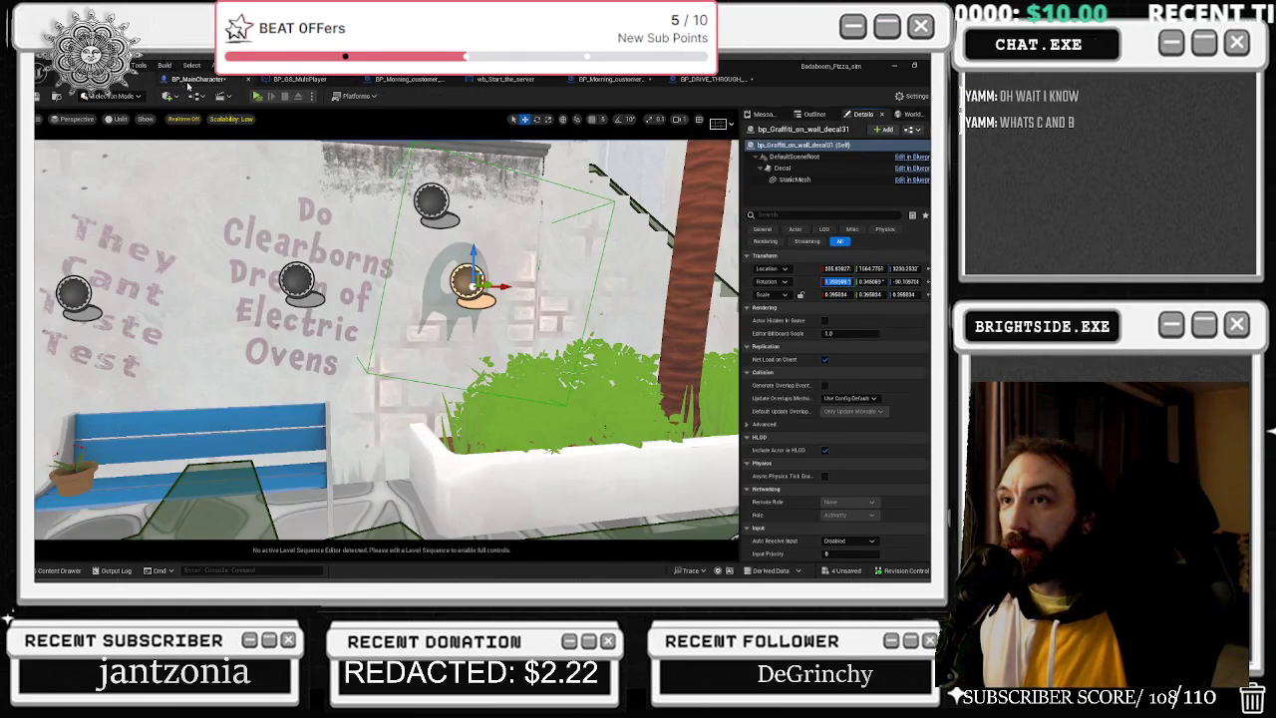
left_click(214, 79)
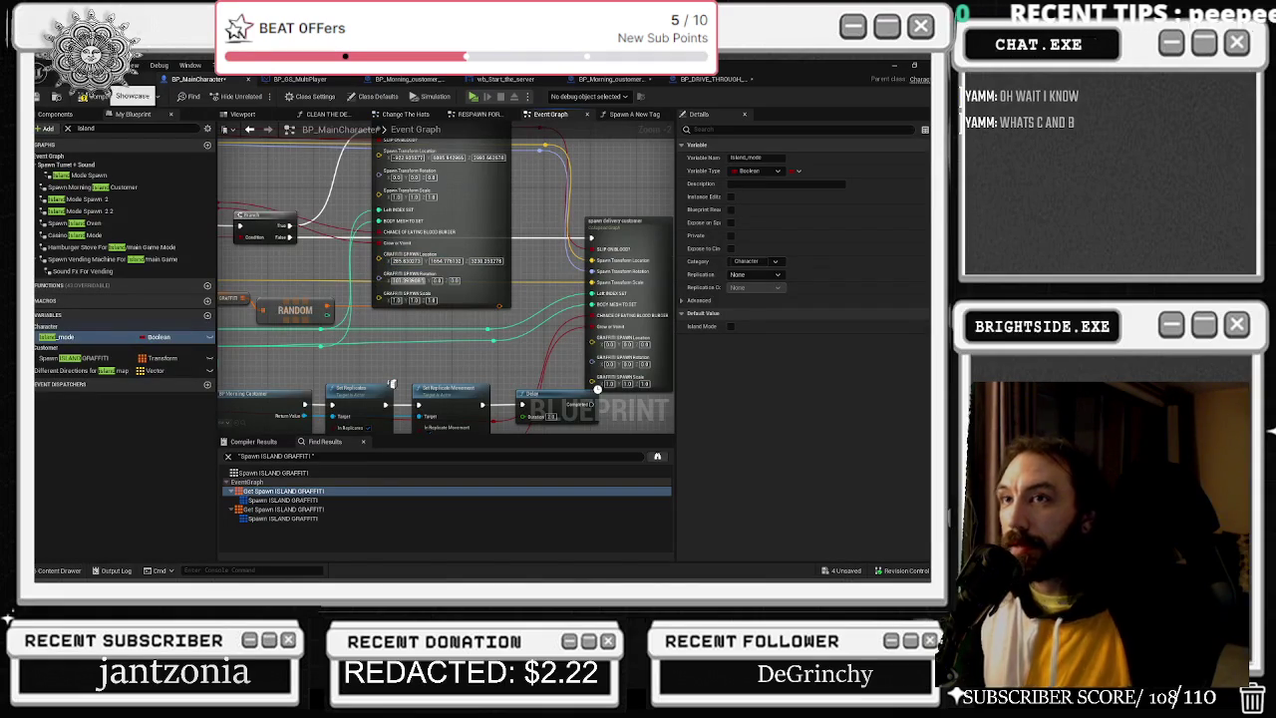
Copy the decal's Rotation values into the Rotation pins and grab its Scale X value.
left_click(130, 78)
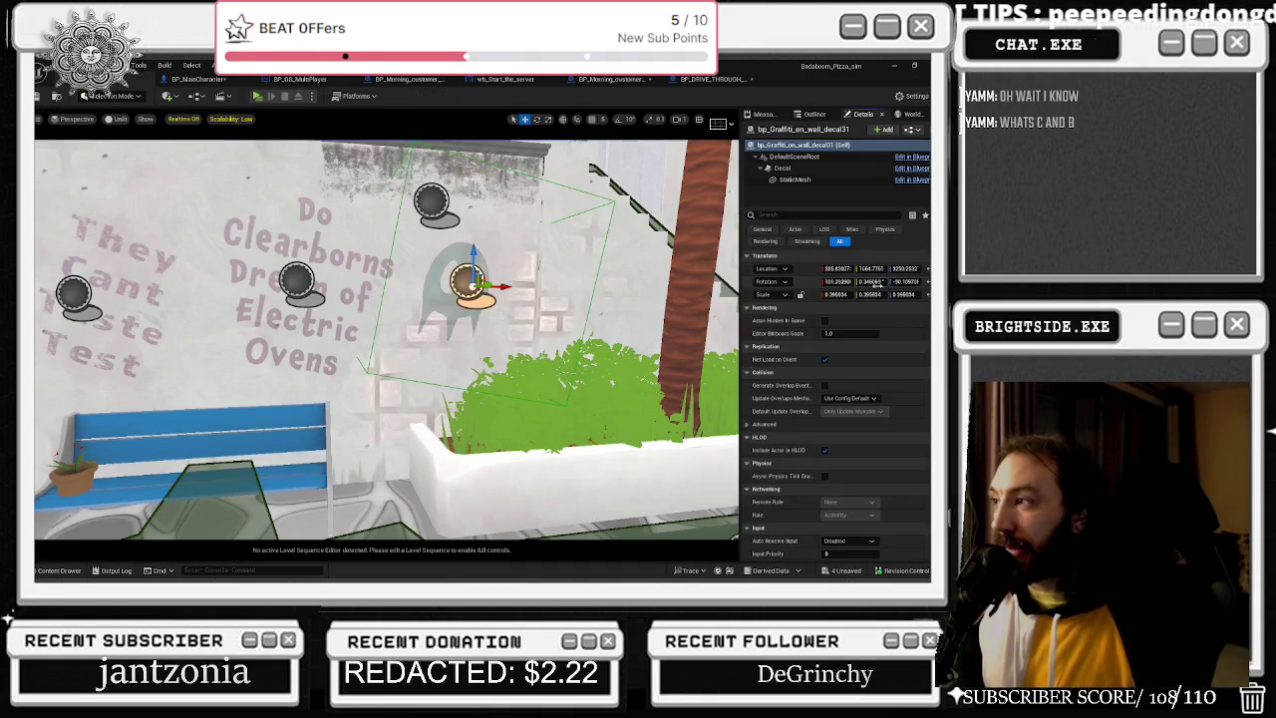
left_click(214, 79)
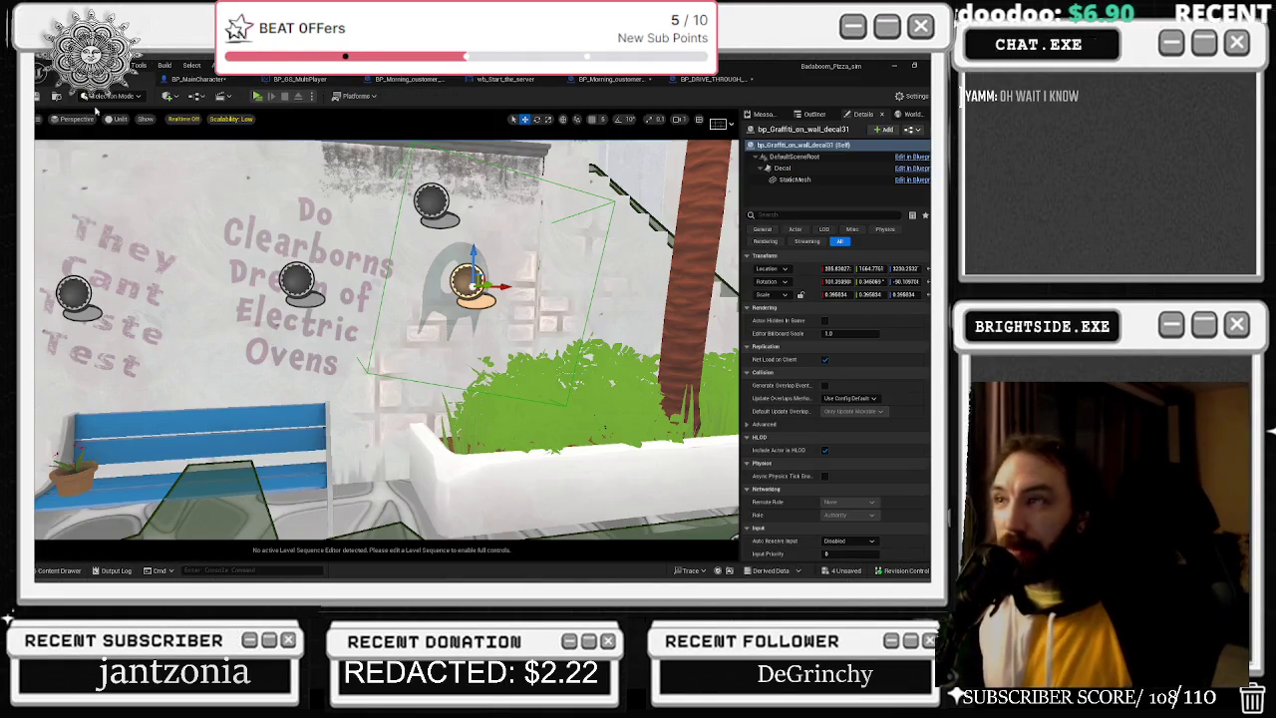
left_click(130, 79)
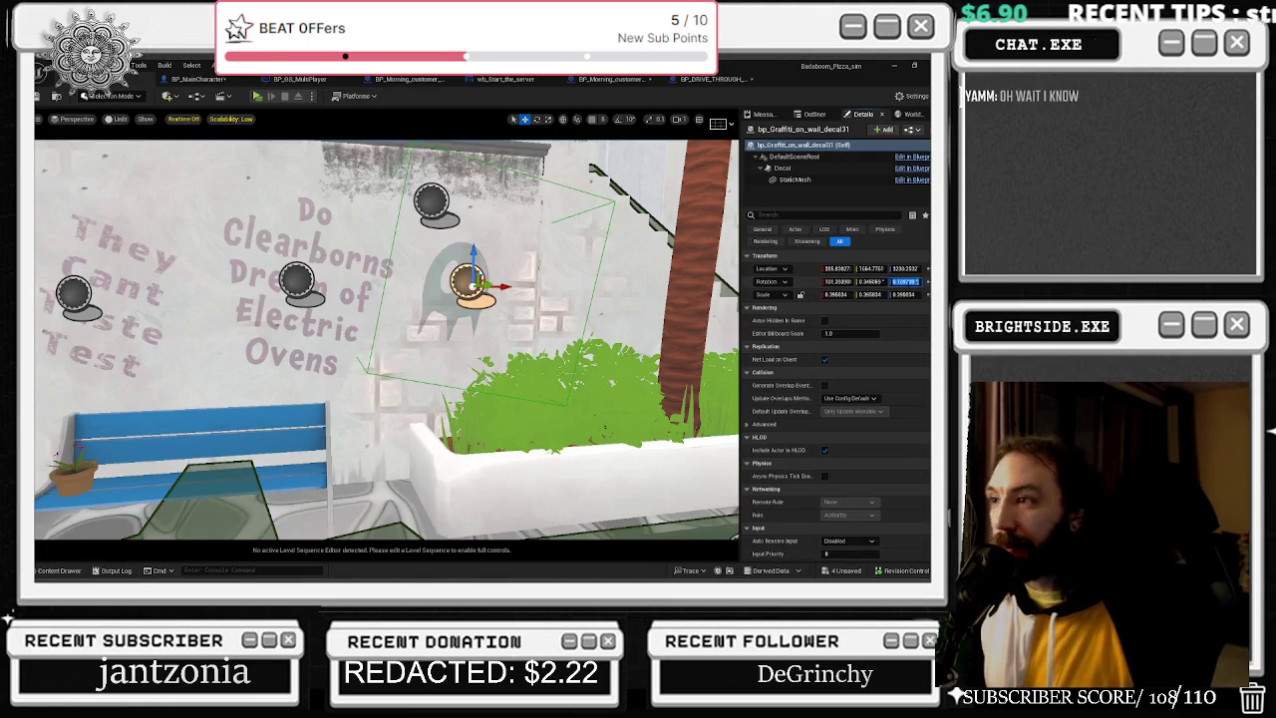
left_click(200, 79)
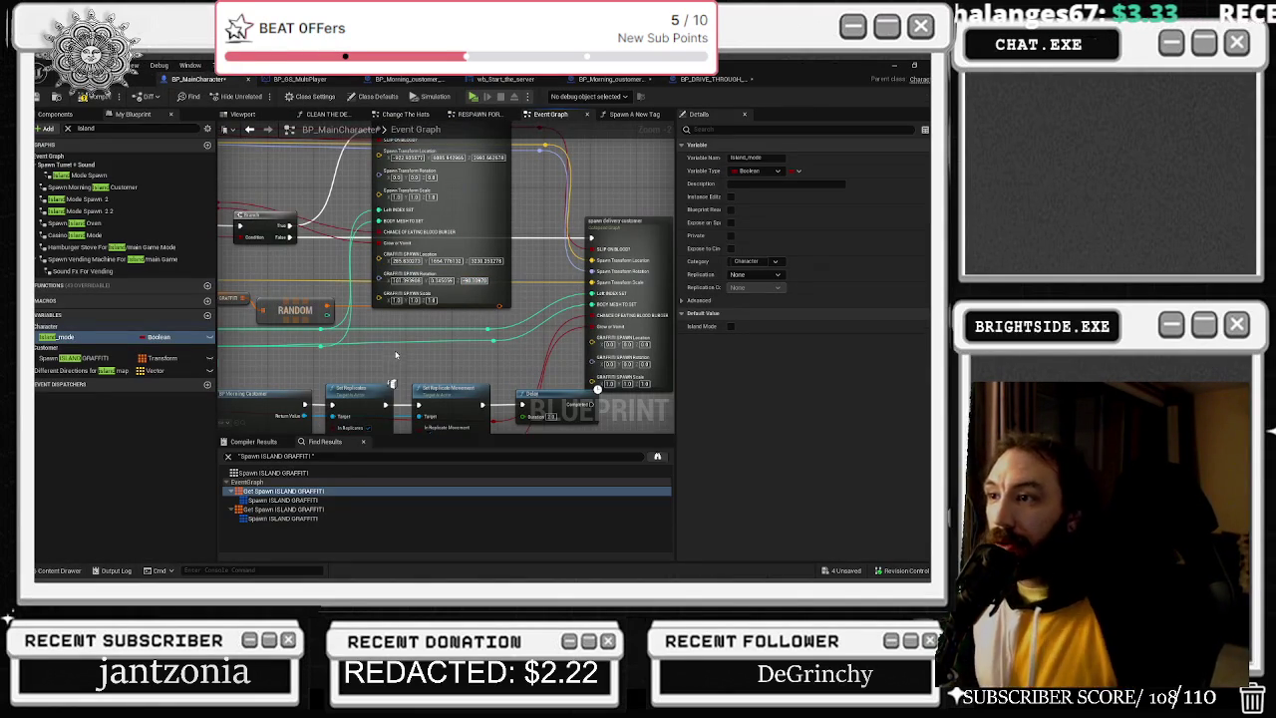
key("alt+Tab")
left_click(843, 293)
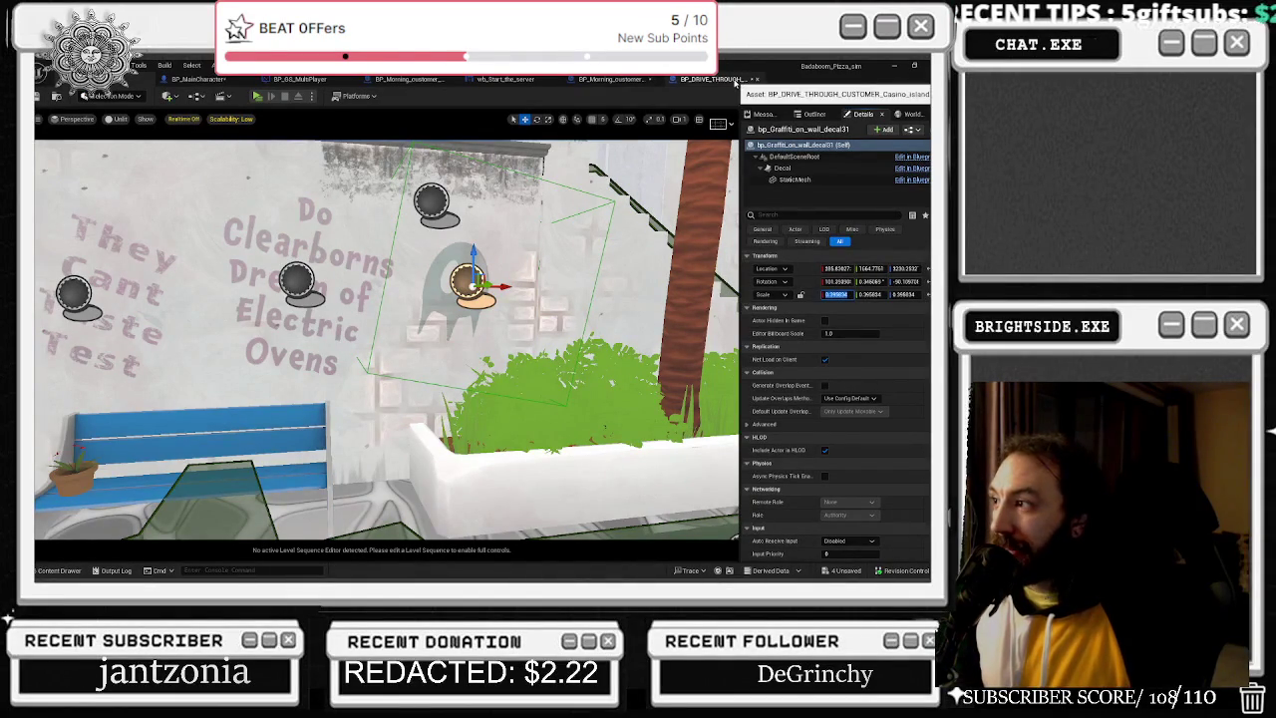
key("alt+Tab")
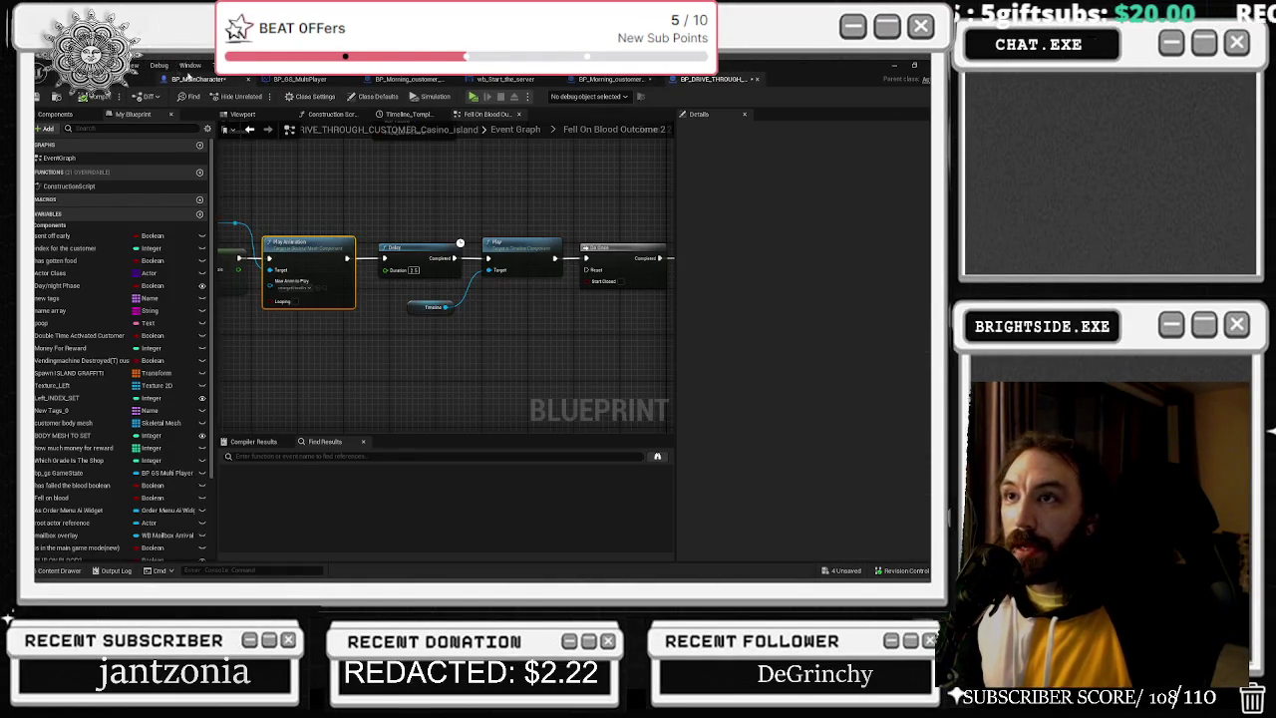
Paste the decal's scale of about 0.3958 into the GRAFFITI SPAWN Scale X field.
left_click(397, 300)
key("ctrl+v")
key("Tab")
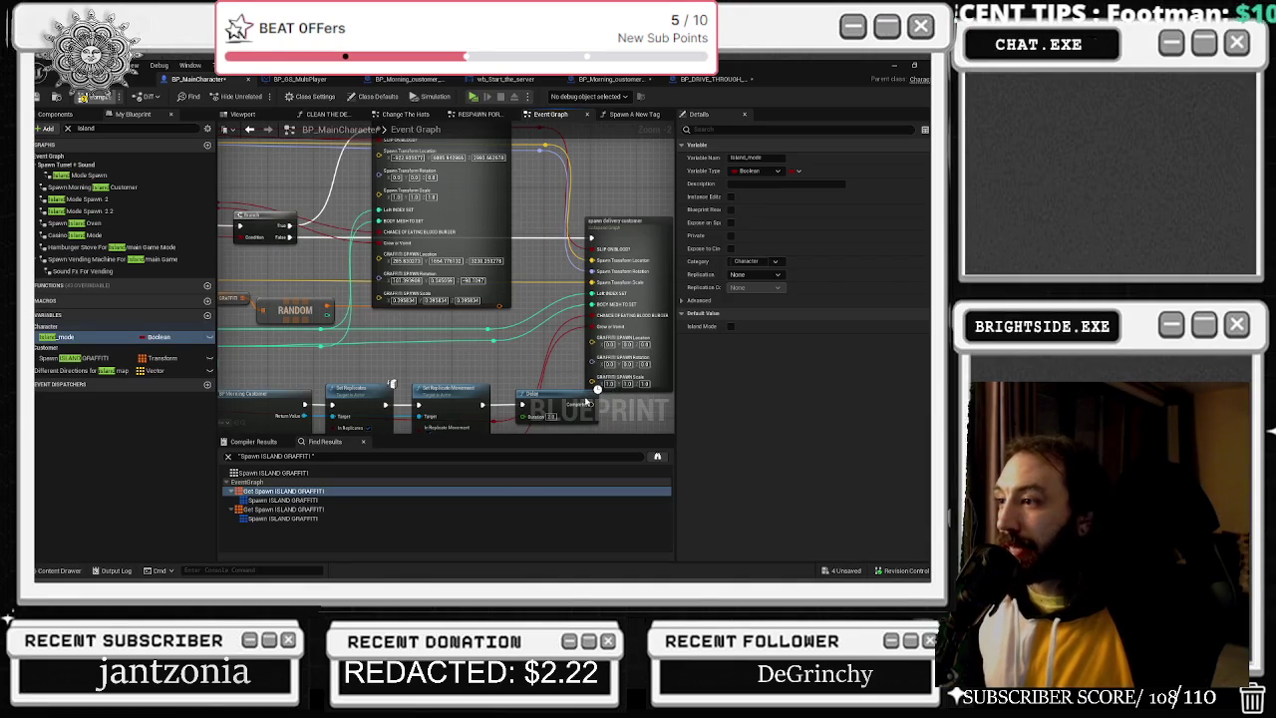
Start copying the upper node's graffiti Scale values into the delivery customer node's Scale fields.
right_click(588, 402)
key("Escape")
left_click(404, 300)
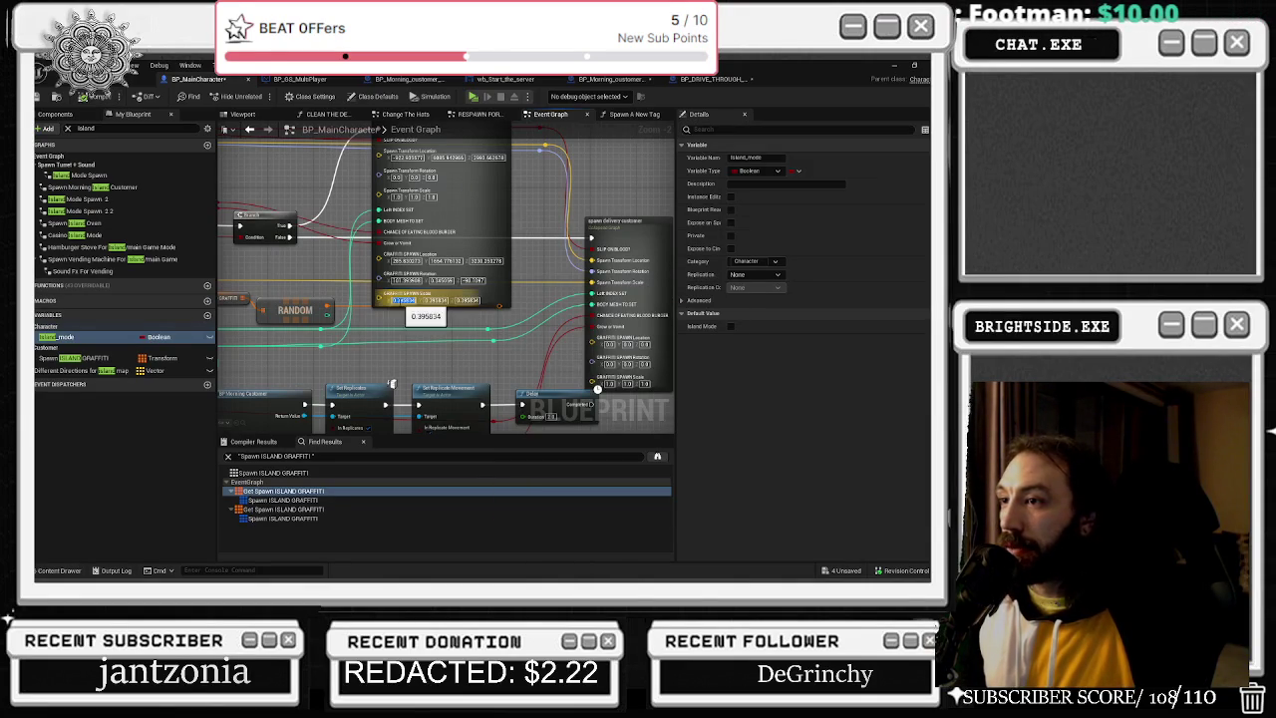
left_click(606, 382)
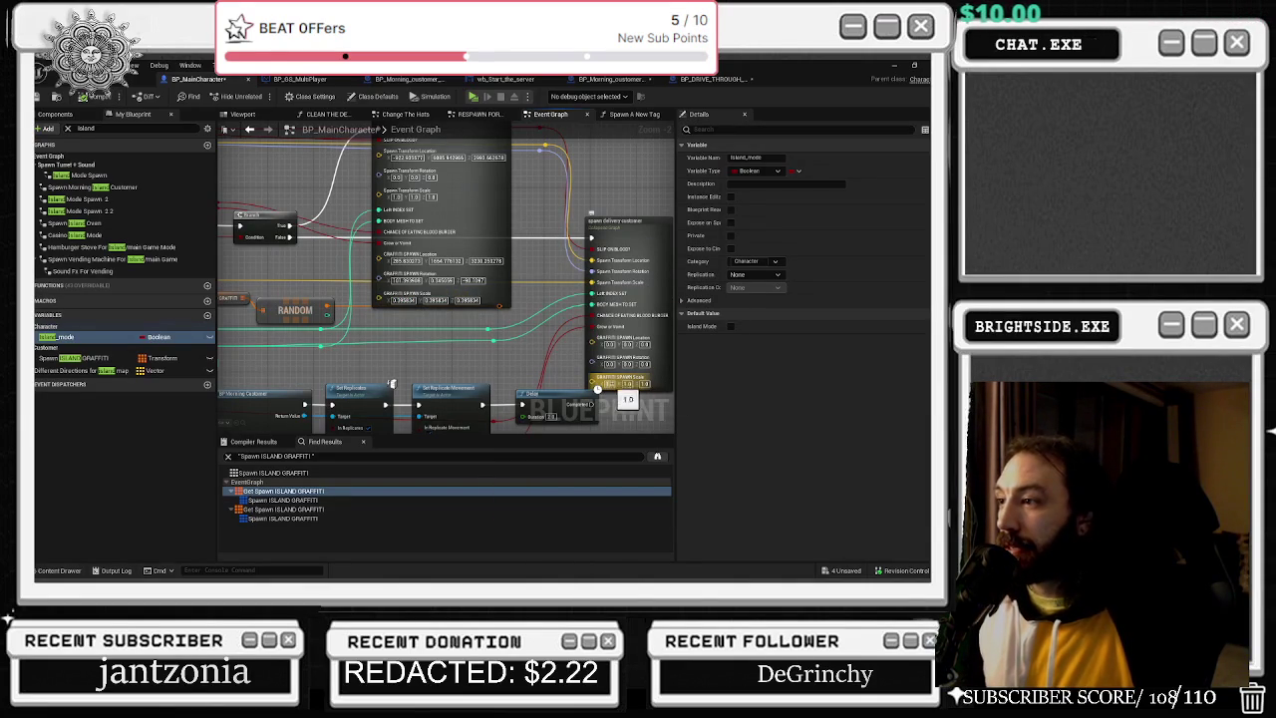
left_click_drag(598, 390, 422, 395)
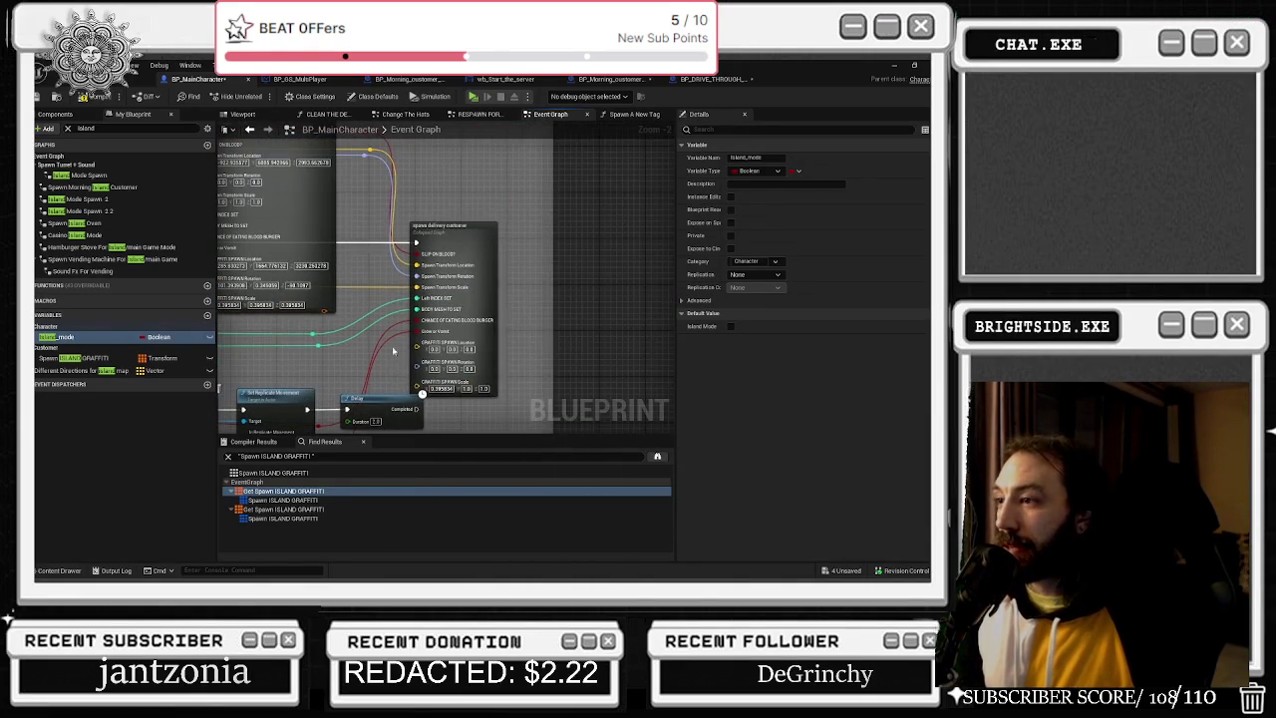
left_click(274, 319)
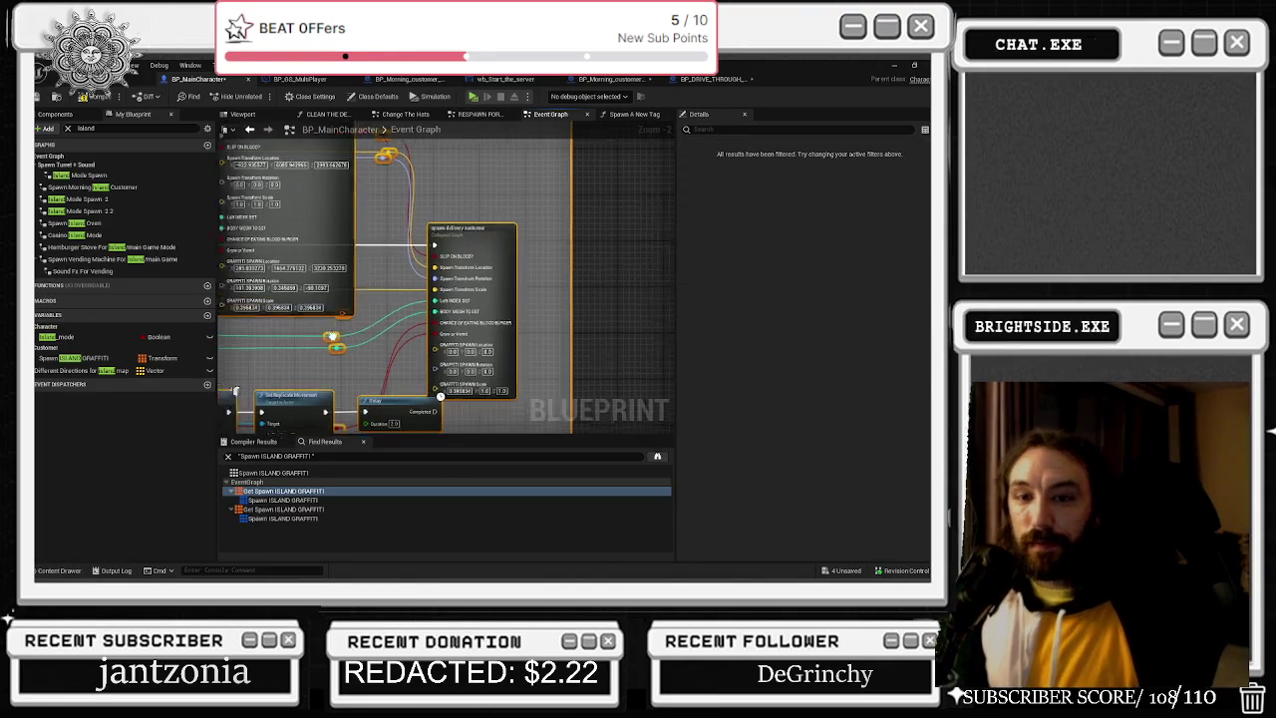
left_click_drag(289, 332, 384, 328)
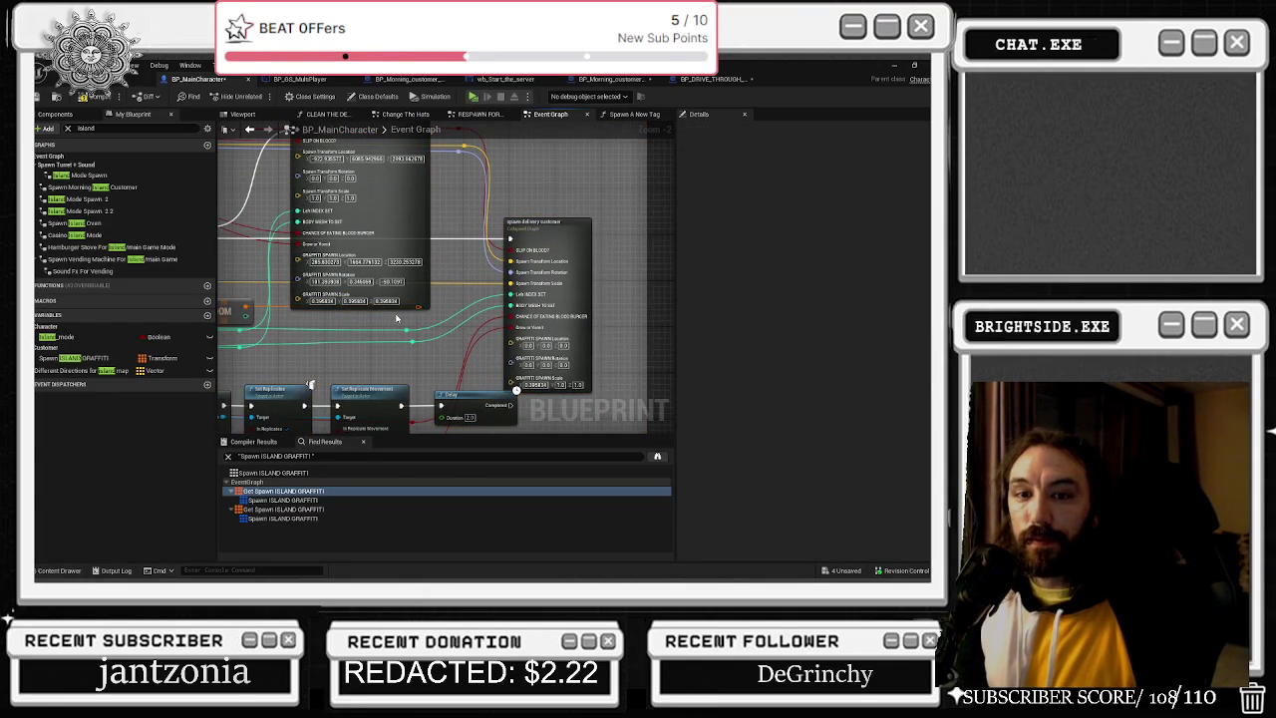
left_click(355, 300)
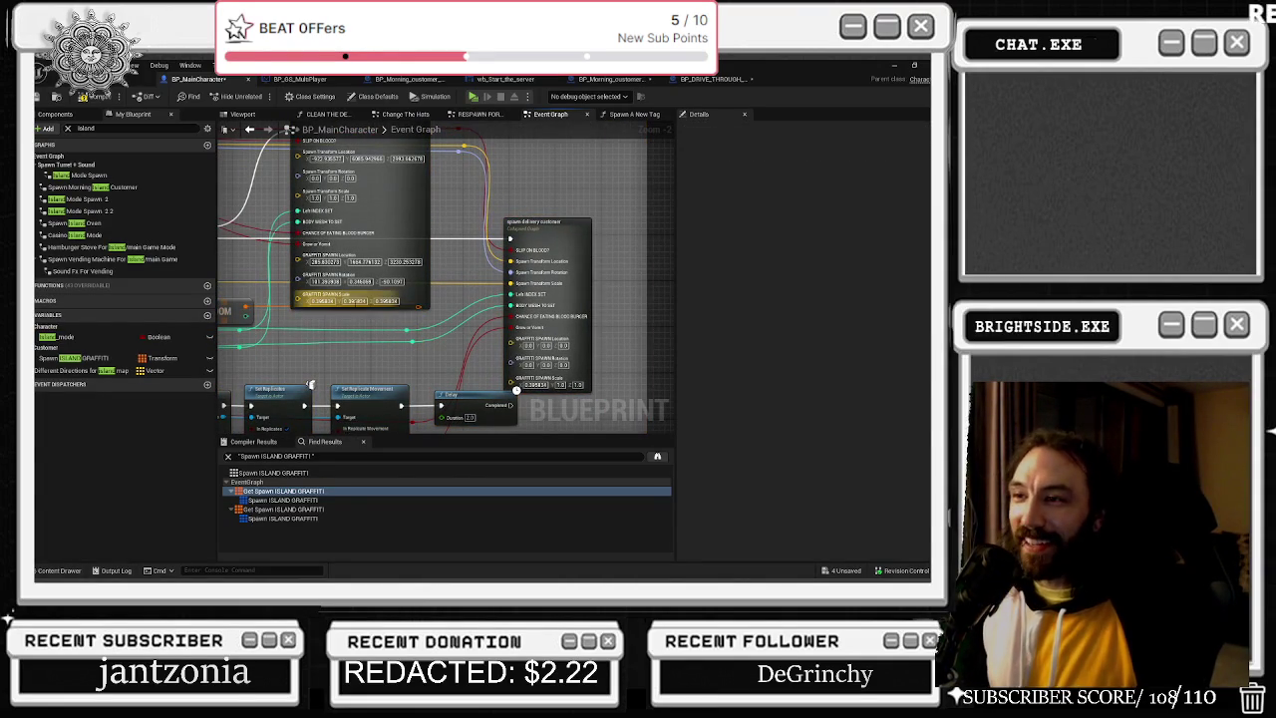
left_click(556, 384)
key("ctrl+v")
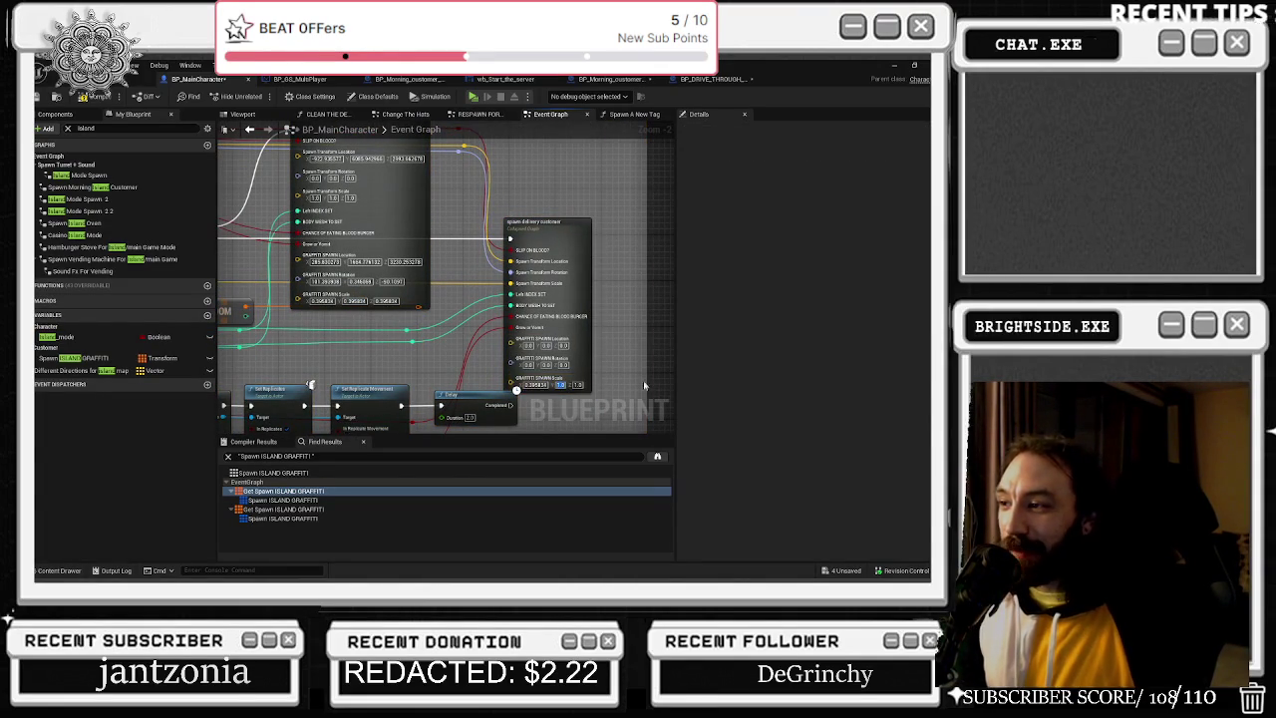
key("Return")
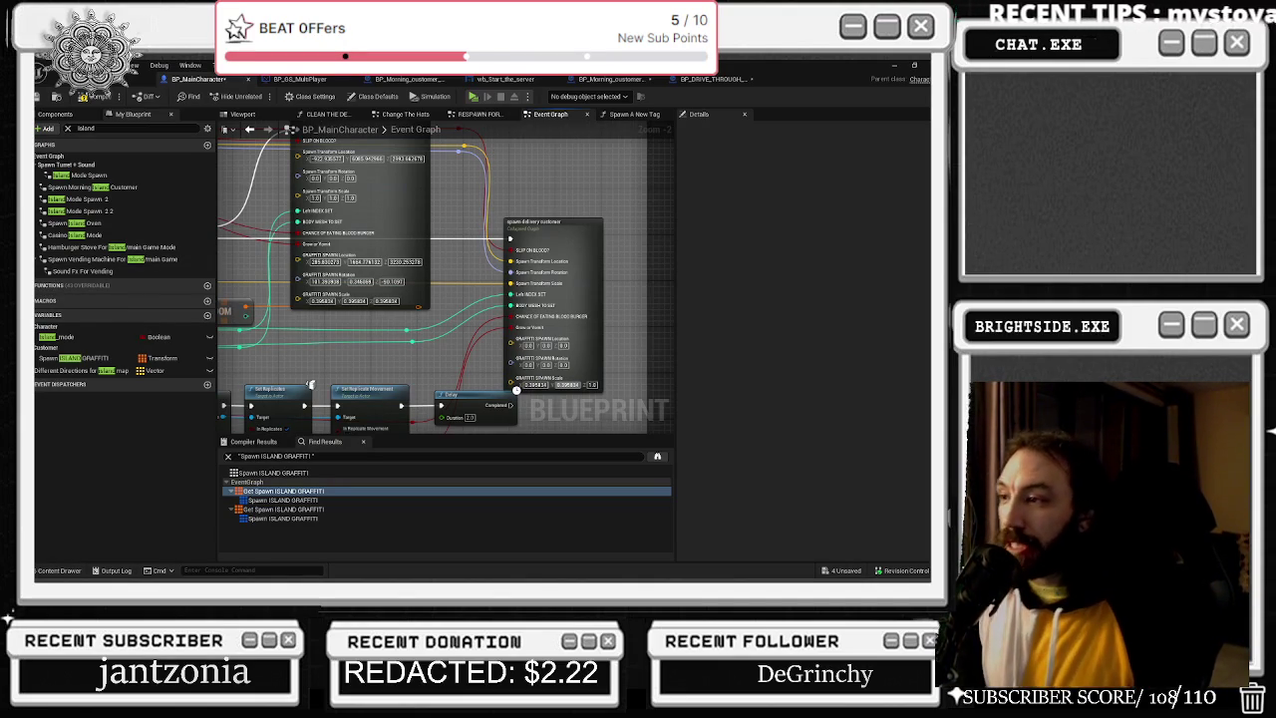
Paste 0.395834 into the delivery customer node's remaining Scale field.
left_click(387, 300)
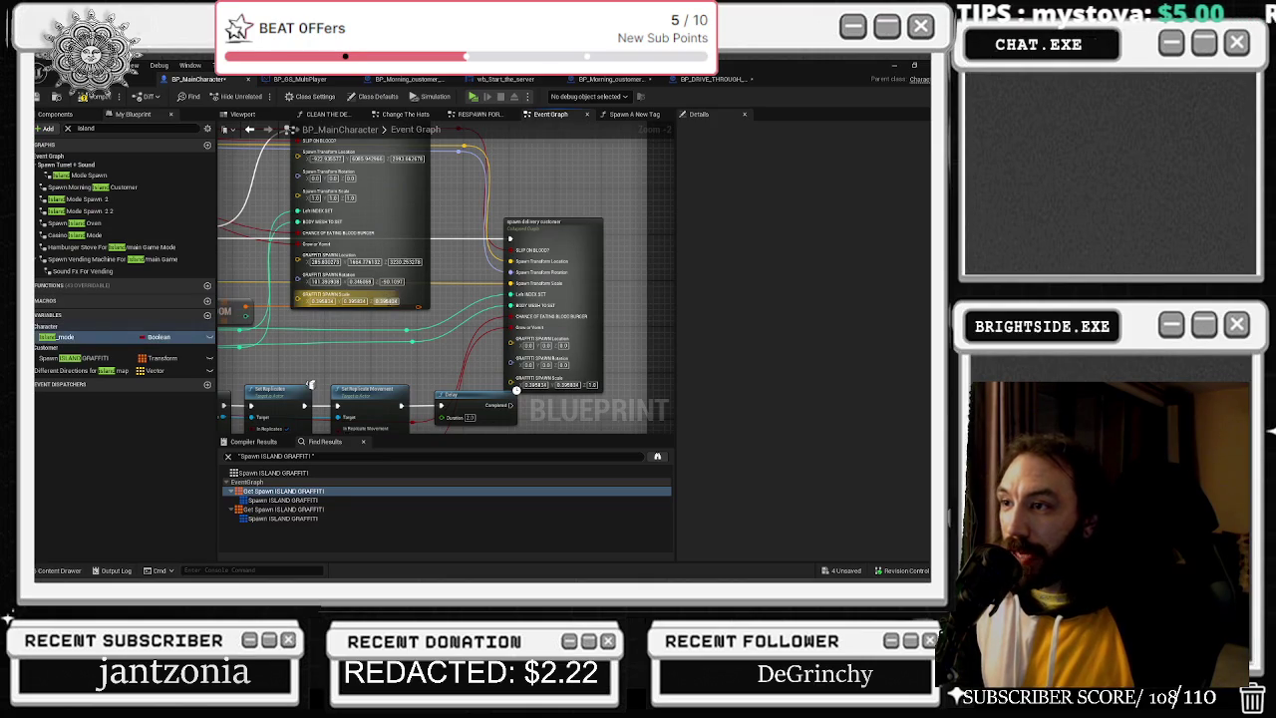
left_click(592, 385)
key("ctrl+v")
key("Return")
Copy the Rotation values -50.1097, 0.346869 and 181.263938 into the delivery node's Rotation fields.
left_click(391, 281)
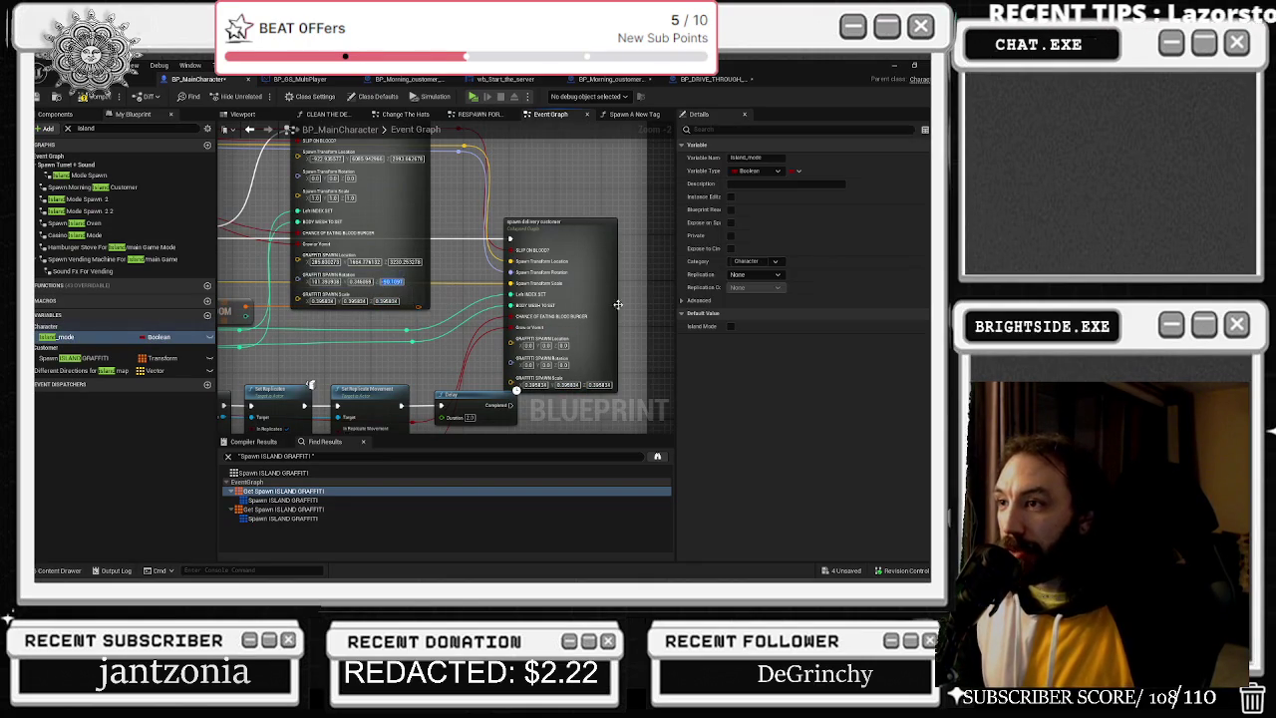
left_click(564, 365)
key("ctrl+v")
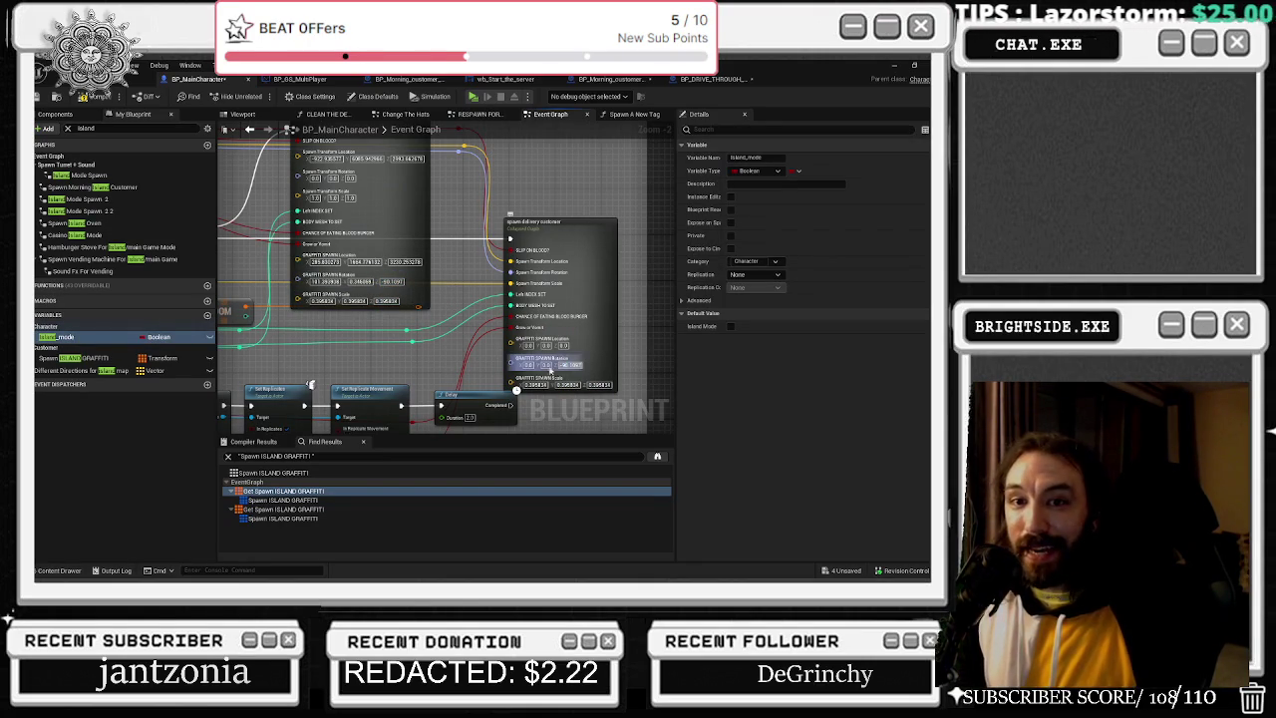
key("Return")
left_click(386, 300)
left_click(361, 281)
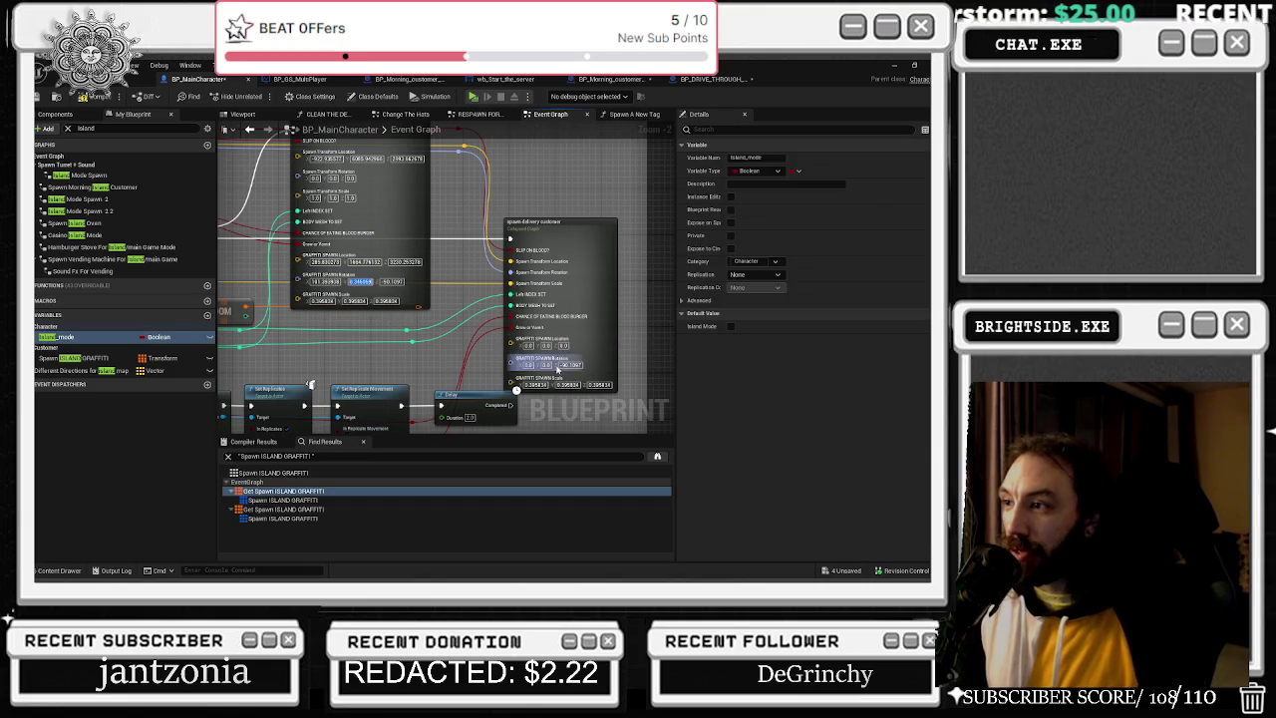
left_click(554, 365)
key("ctrl+v")
key("Return")
left_click(324, 281)
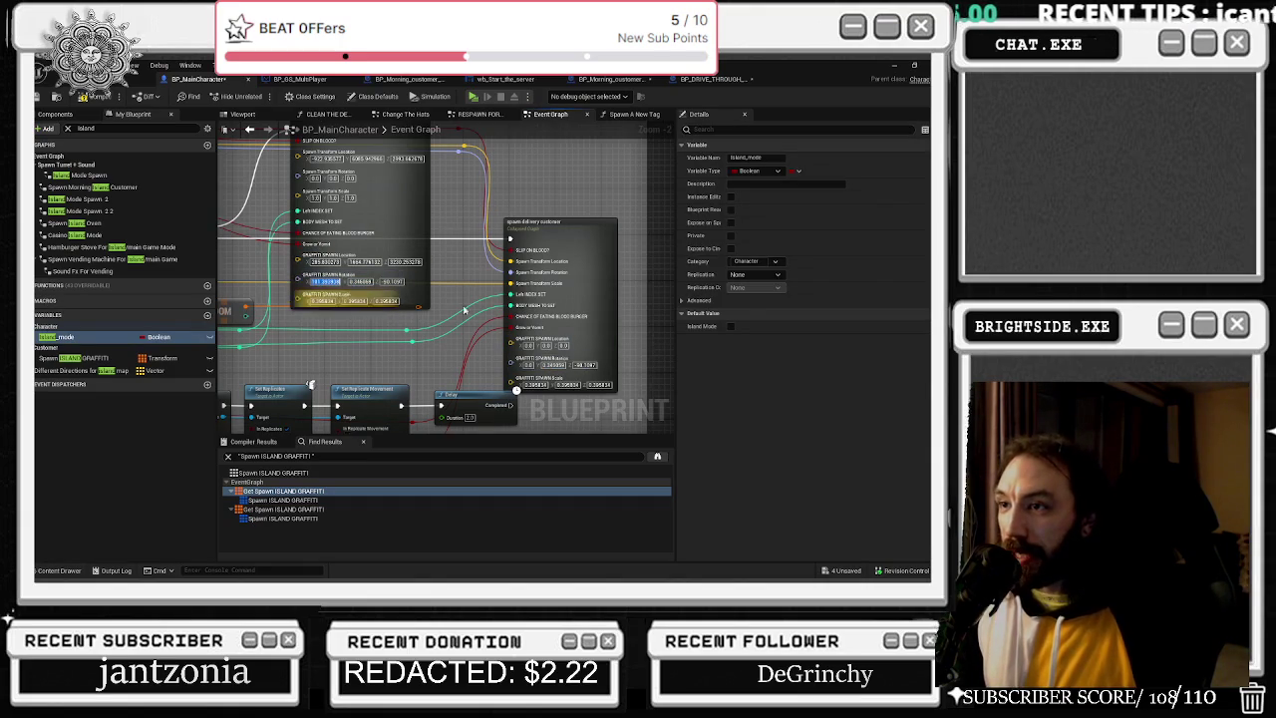
left_click(529, 365)
key("ctrl+v")
key("Return")
Copy Location values 285.803272, 1656.726132 and 3230.253278 into the delivery node's Location fields.
left_click(324, 261)
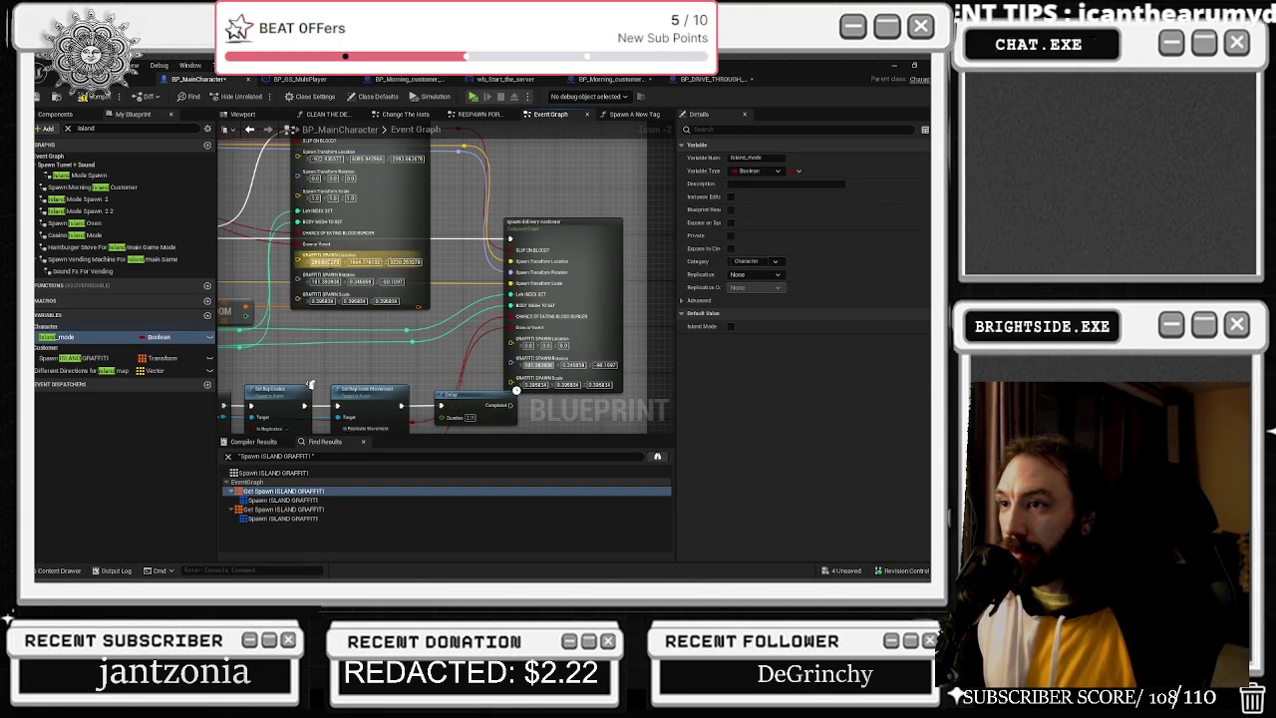
left_click(528, 344)
key("ctrl+v")
key("Return")
key("ctrl+c")
left_click(554, 344)
key("ctrl+v")
key("Return")
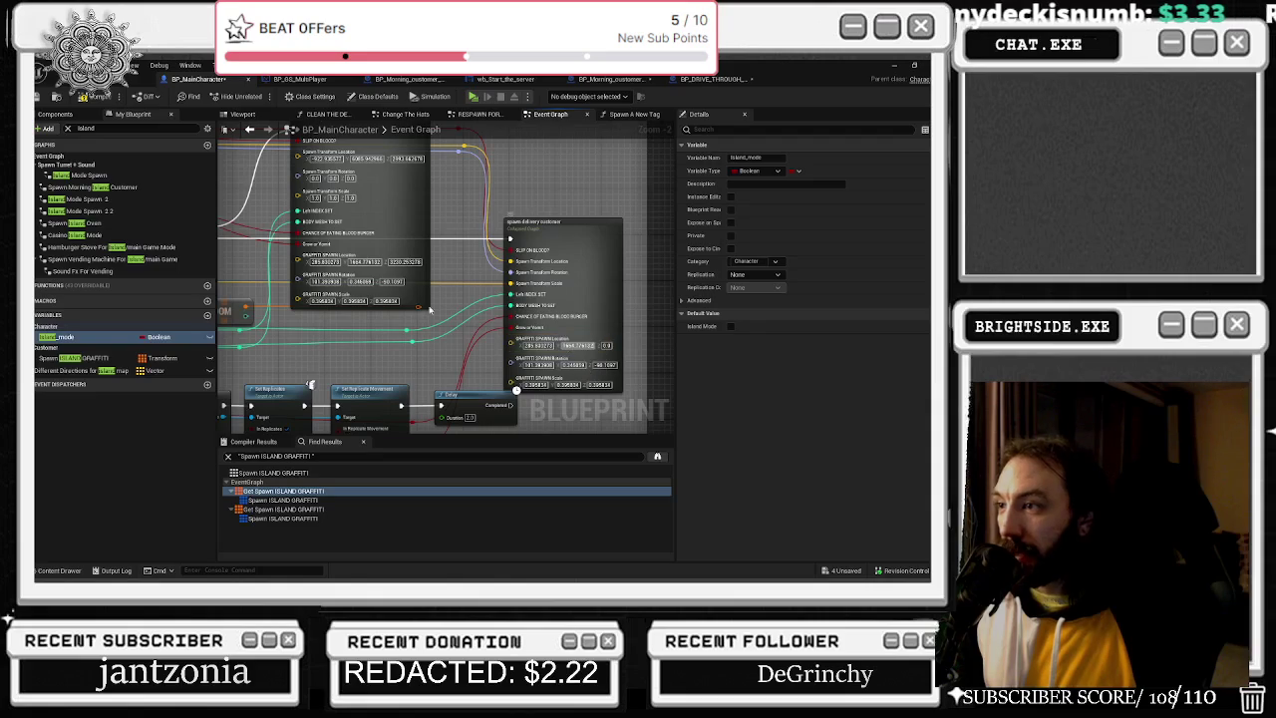
key("ctrl+c")
left_click(608, 345)
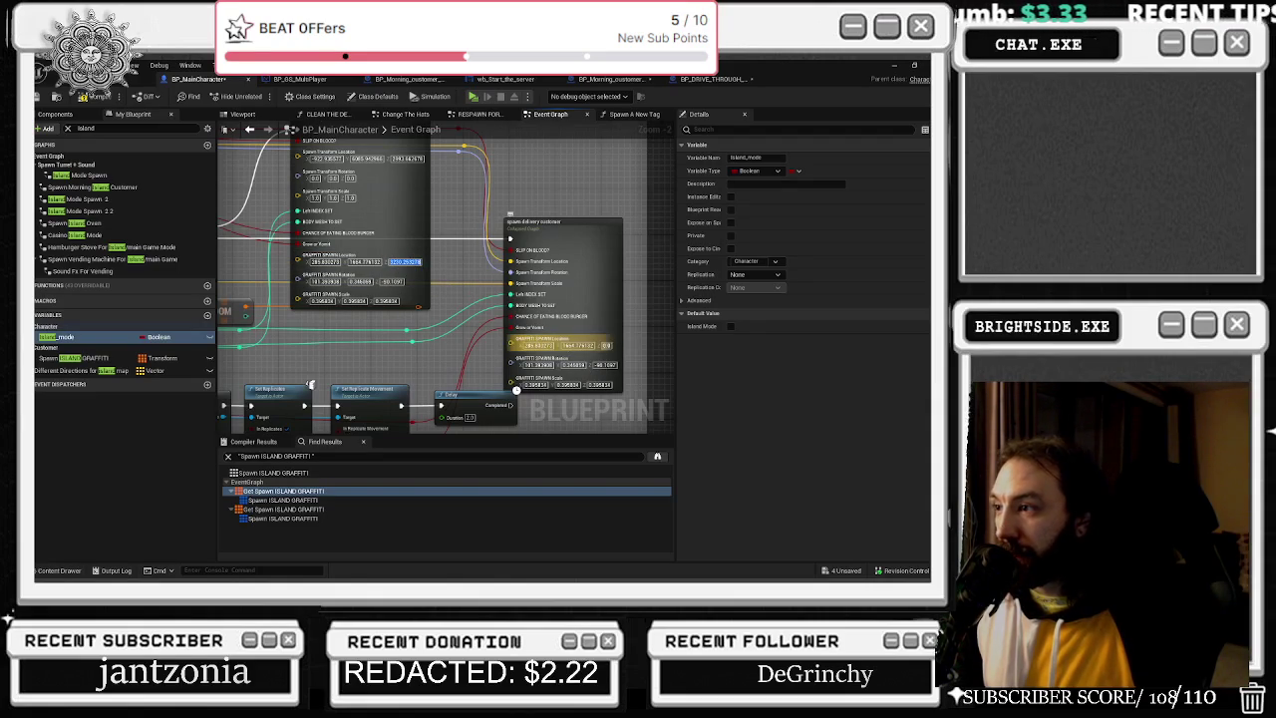
key("ctrl+v")
key("Return")
left_click_drag(412, 371, 489, 356)
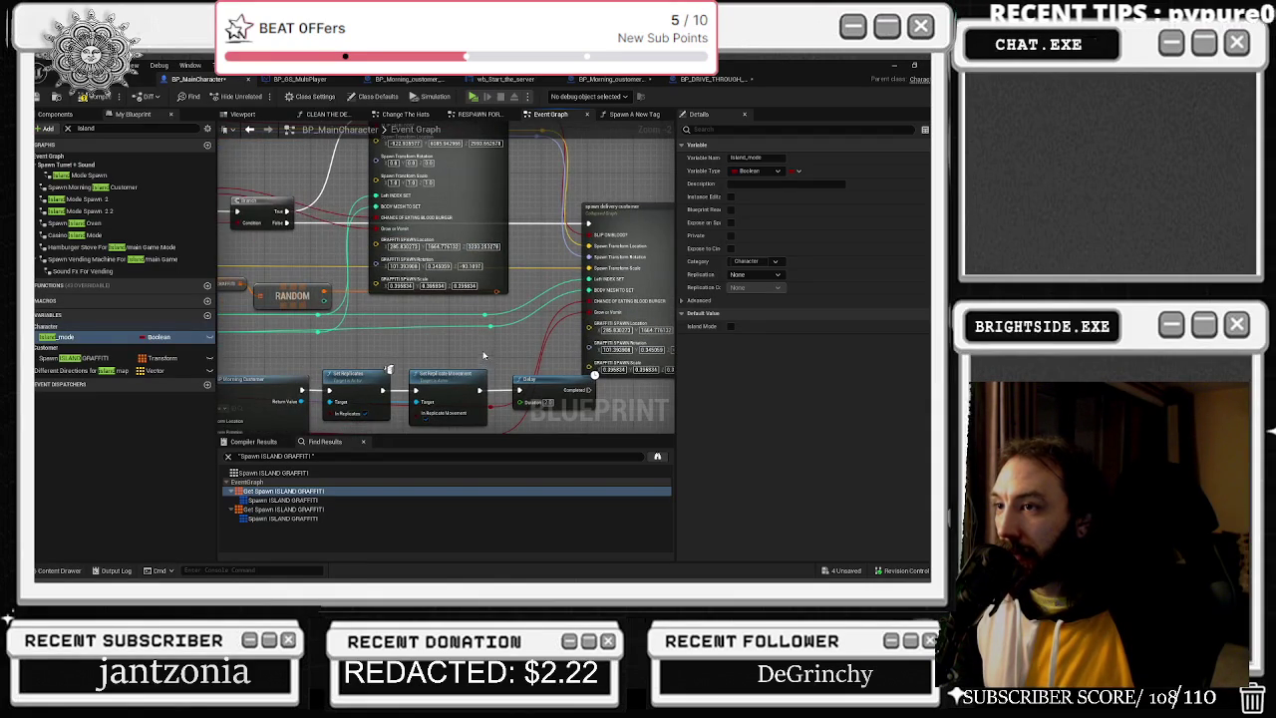
Bring the RANDOM and graffiti transform nodes into view and go to the second Get Spawn ISLAND GRAFFITI usage.
scroll(483, 354, "down", 2)
scroll(338, 396, "up", 3)
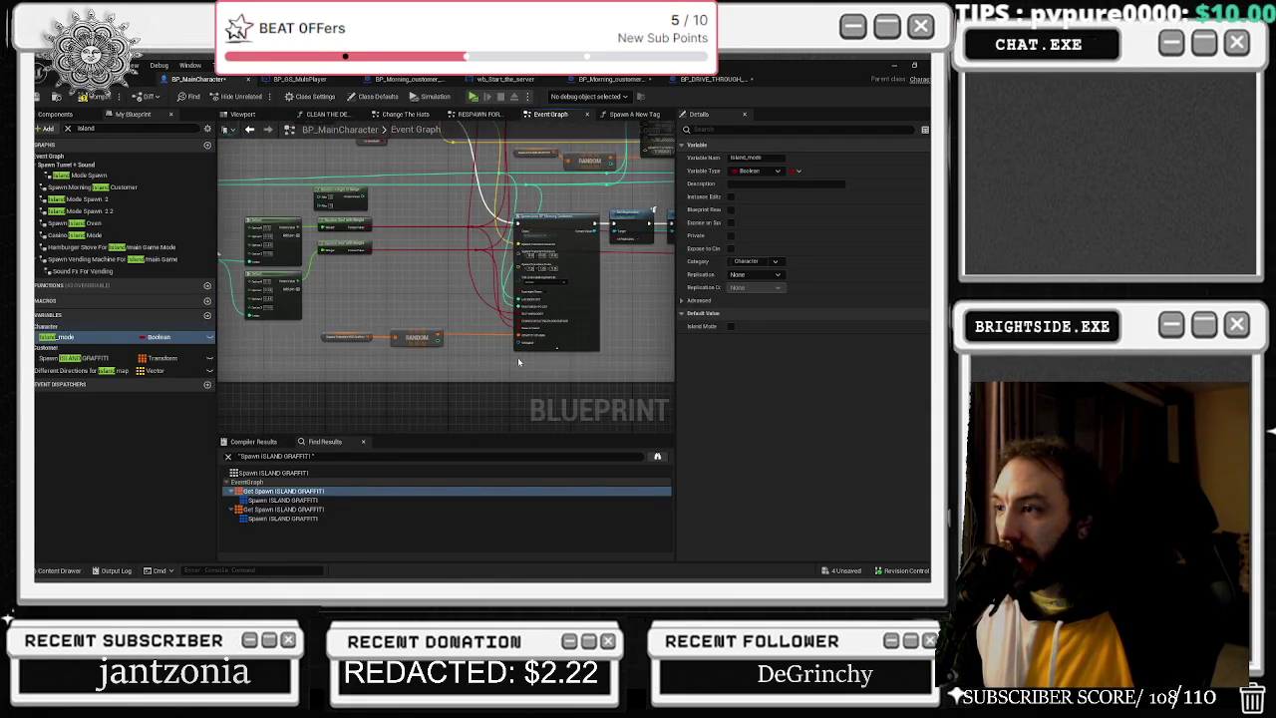
left_click_drag(474, 359, 669, 321)
scroll(669, 322, "down", 5)
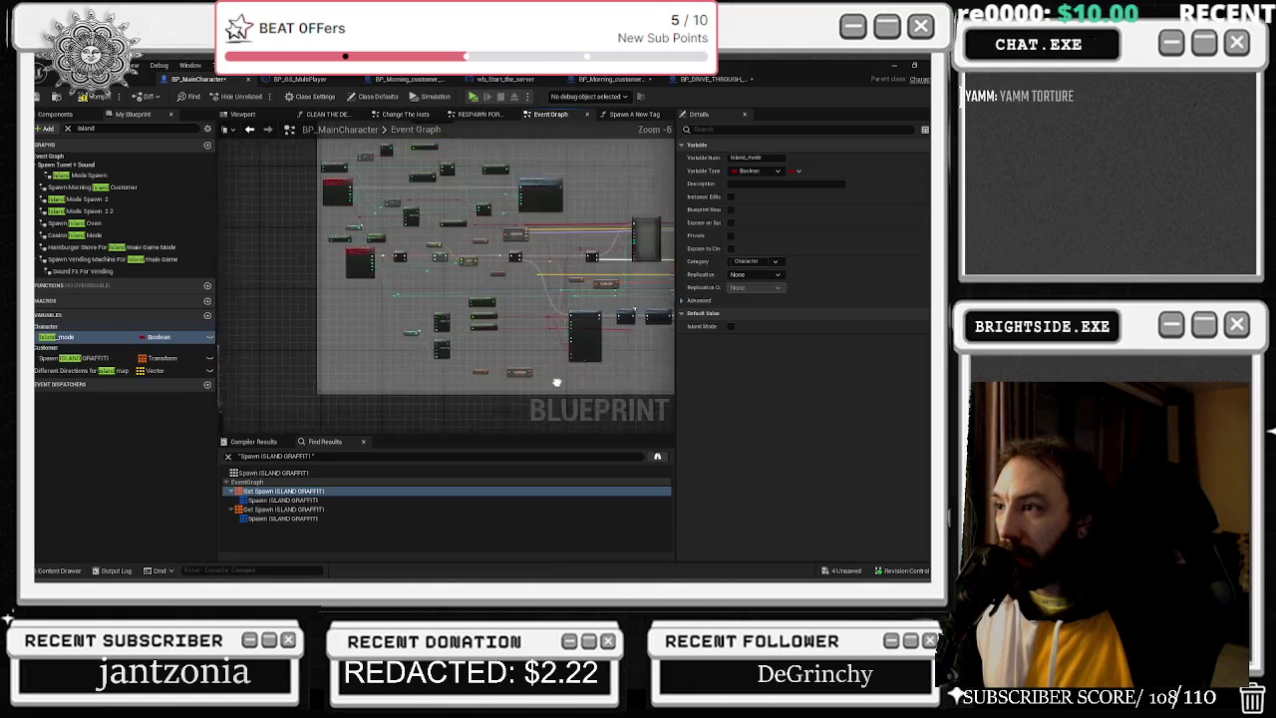
left_click(276, 491)
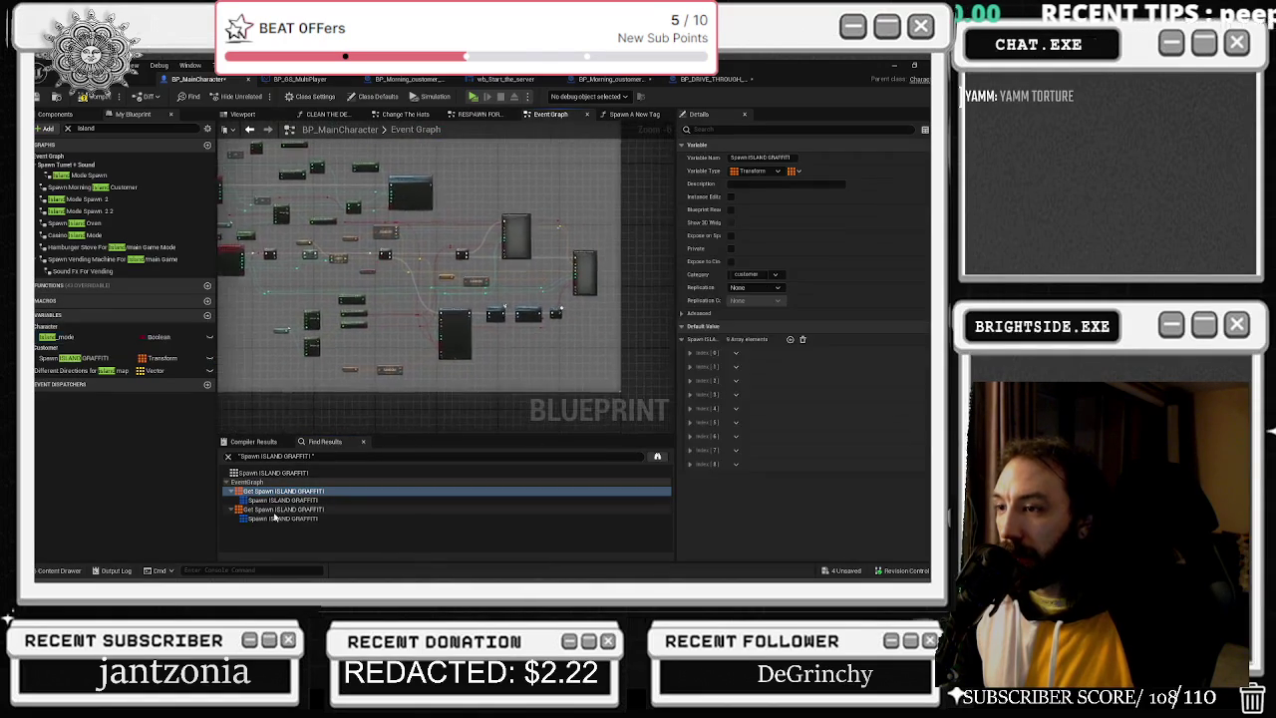
left_click(275, 510)
Recombine the GRAFFITI SPAWN pin and wire RANDOM's graffiti transform output into it.
scroll(385, 364, "down", 4)
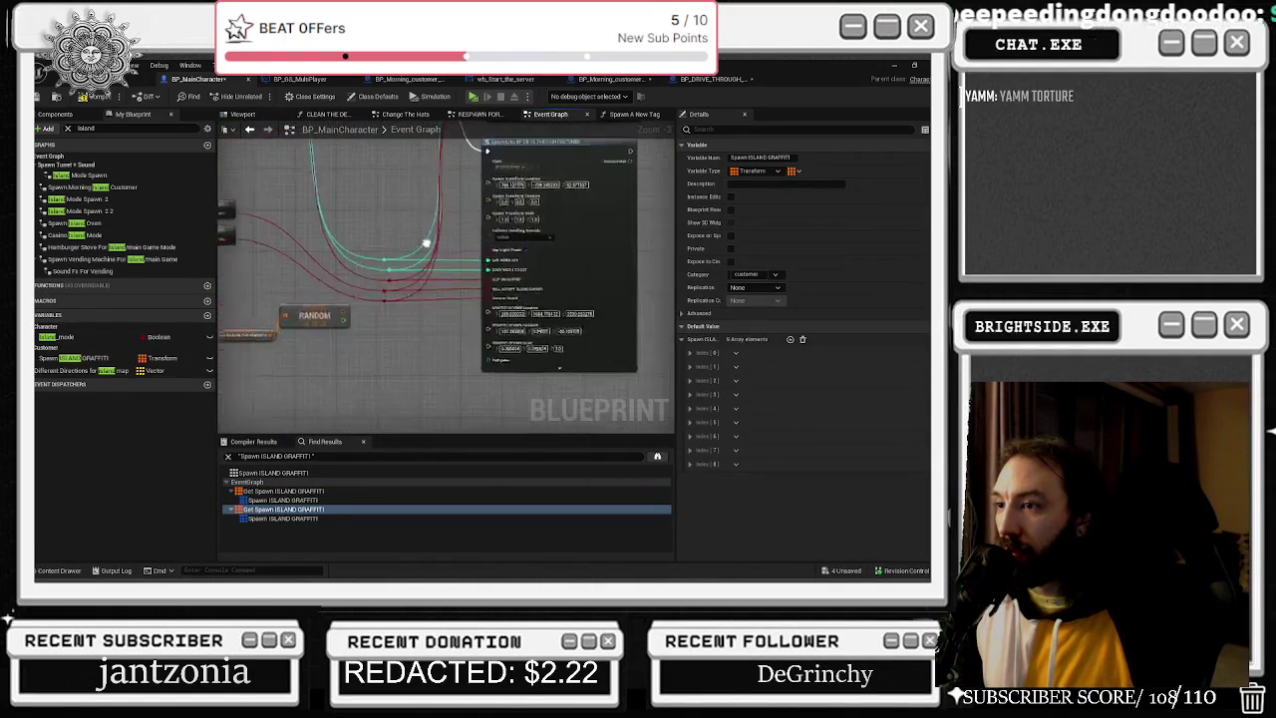
scroll(575, 296, "up", 1)
right_click(575, 296)
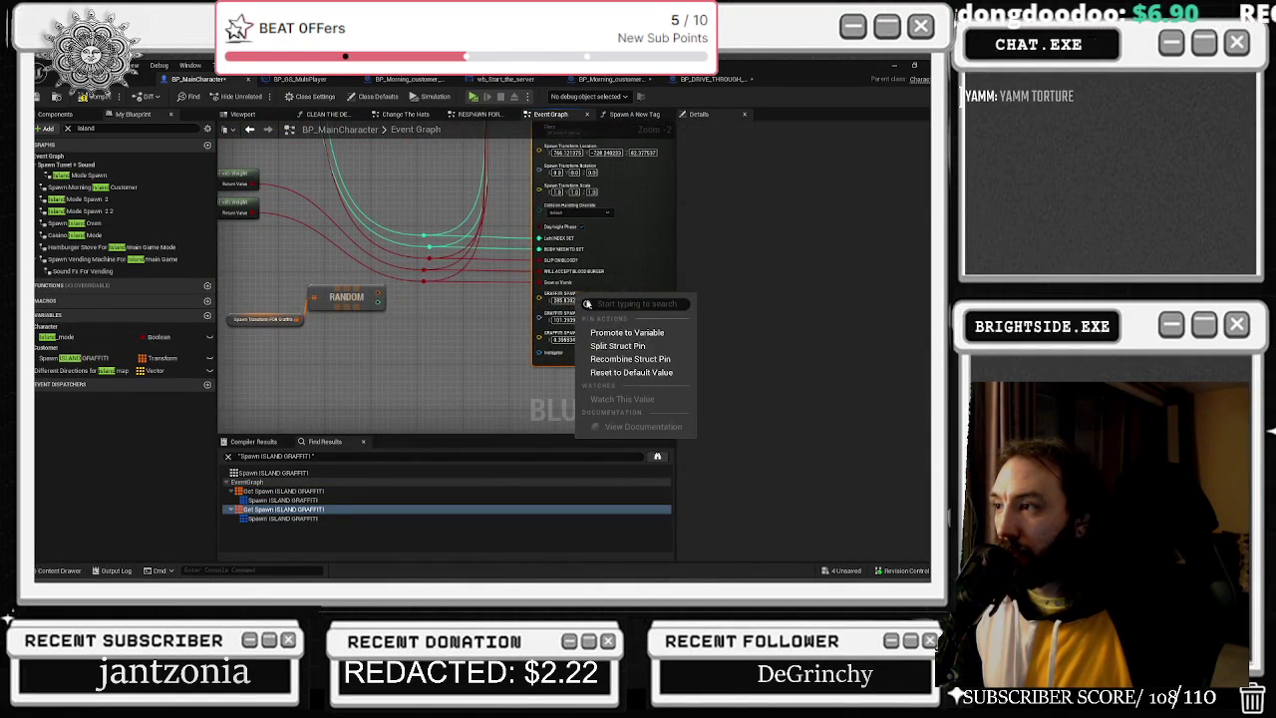
left_click(630, 359)
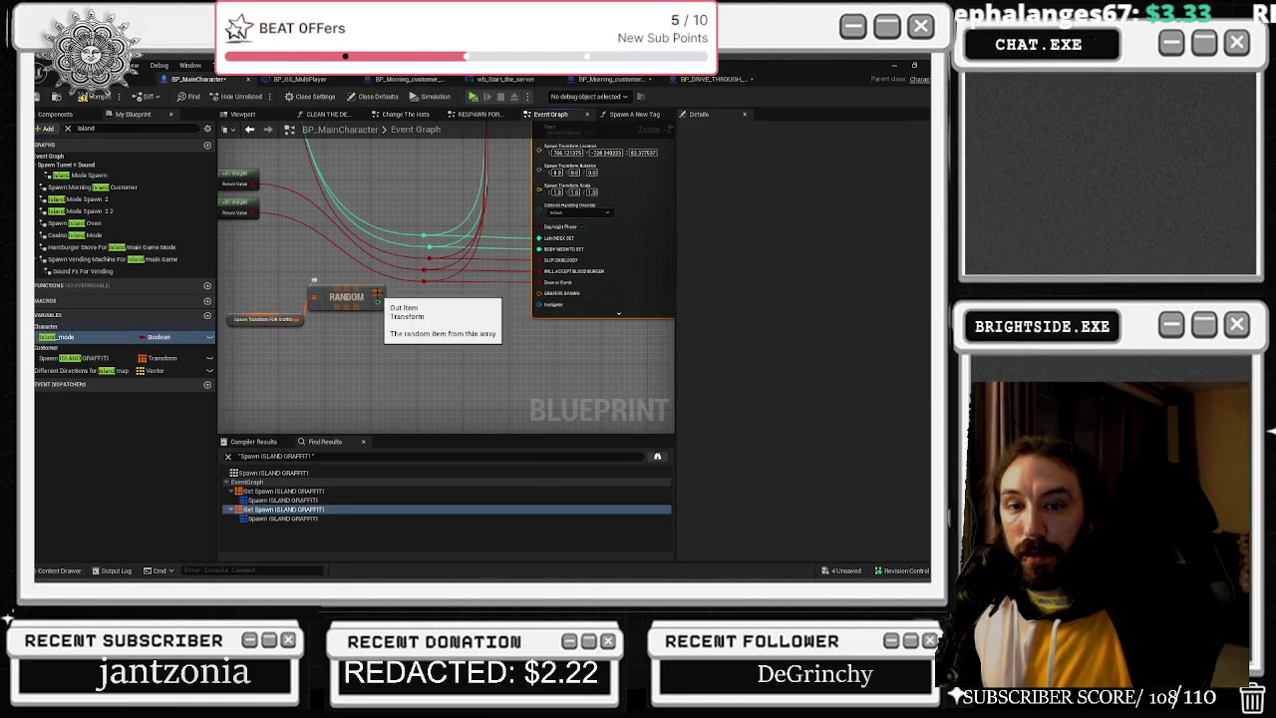
left_click_drag(378, 301, 542, 296)
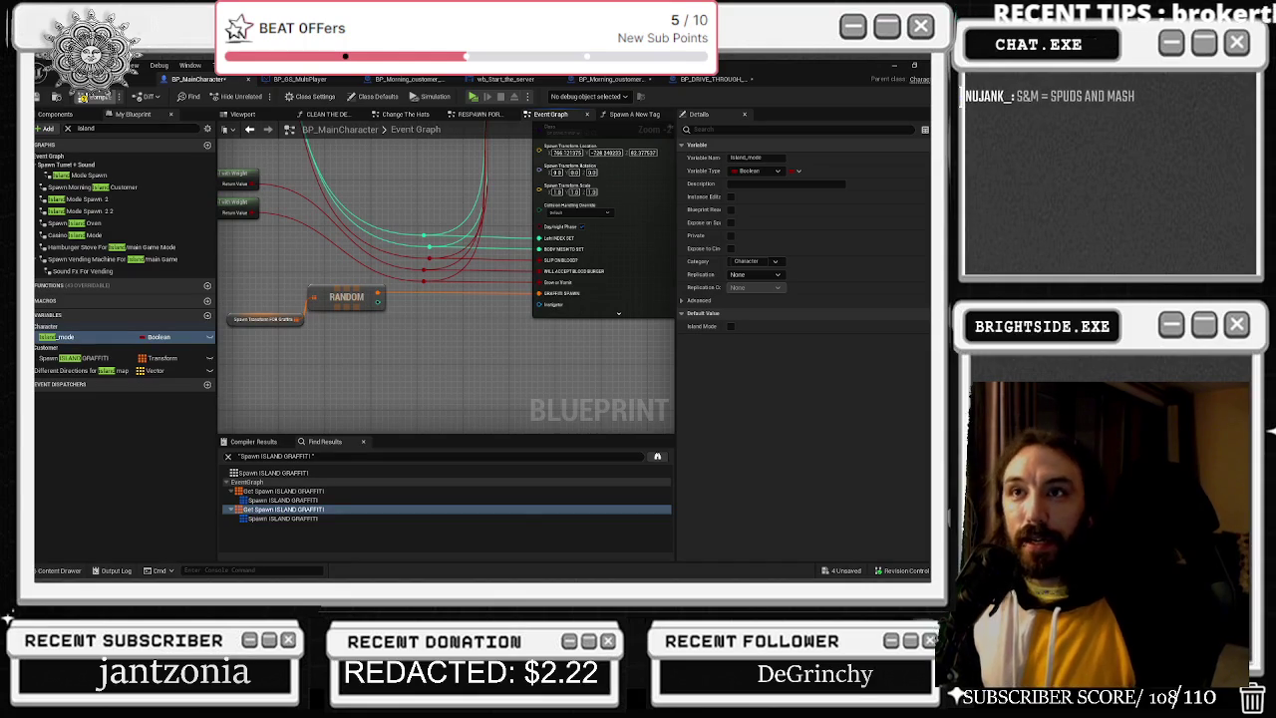
Save the four unsaved assets from the level editor.
key("alt+Tab")
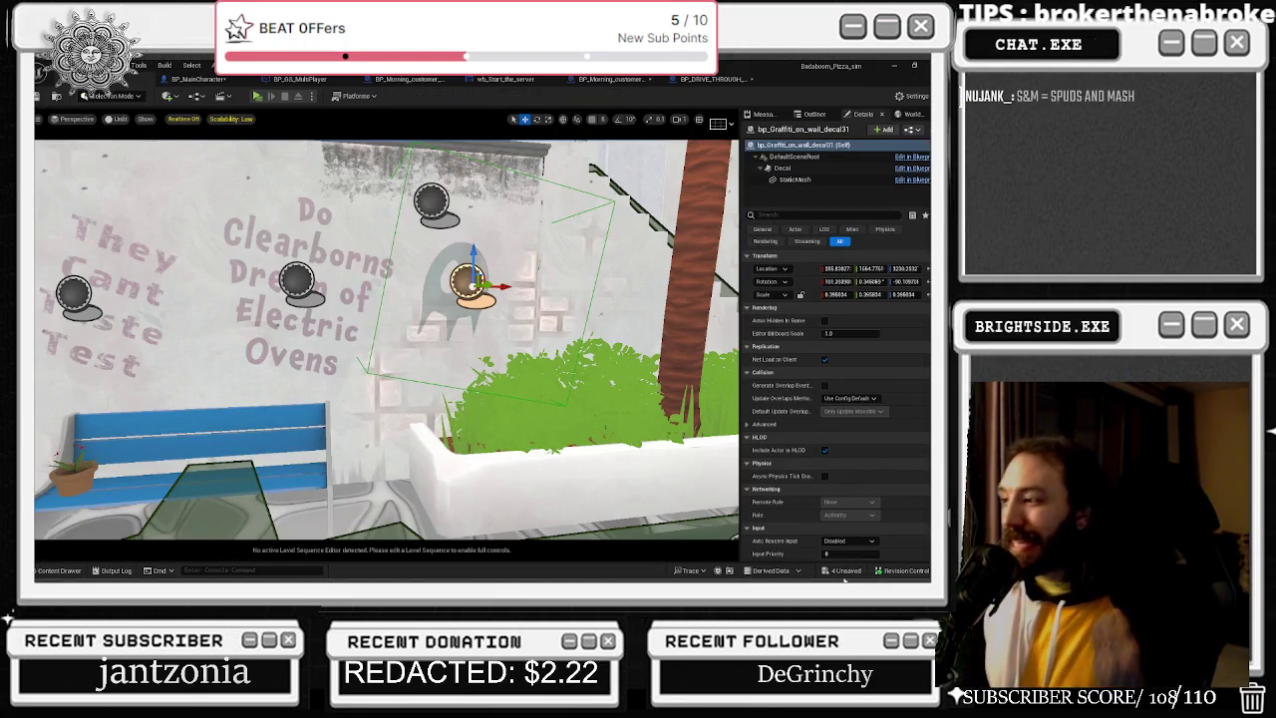
left_click(845, 571)
left_click(595, 459)
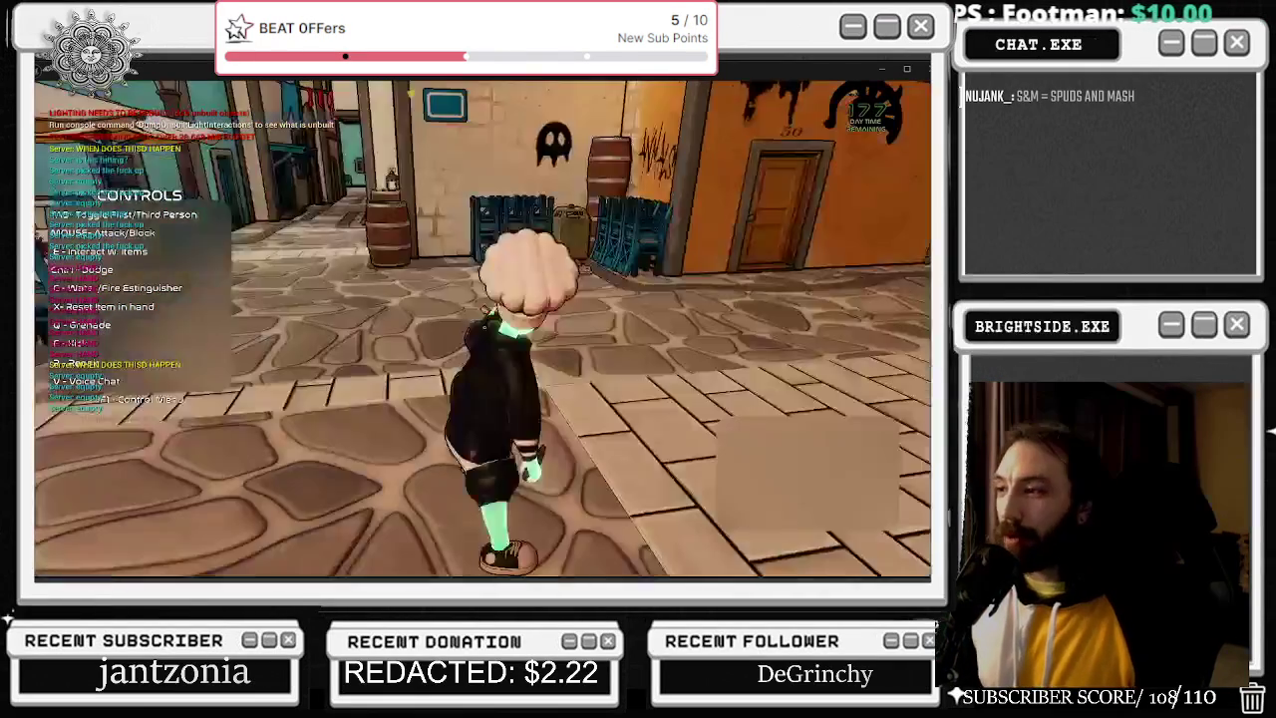
Walk the chef across the plaza to the BROKEN graffiti wall and over to the blue door.
key("w")
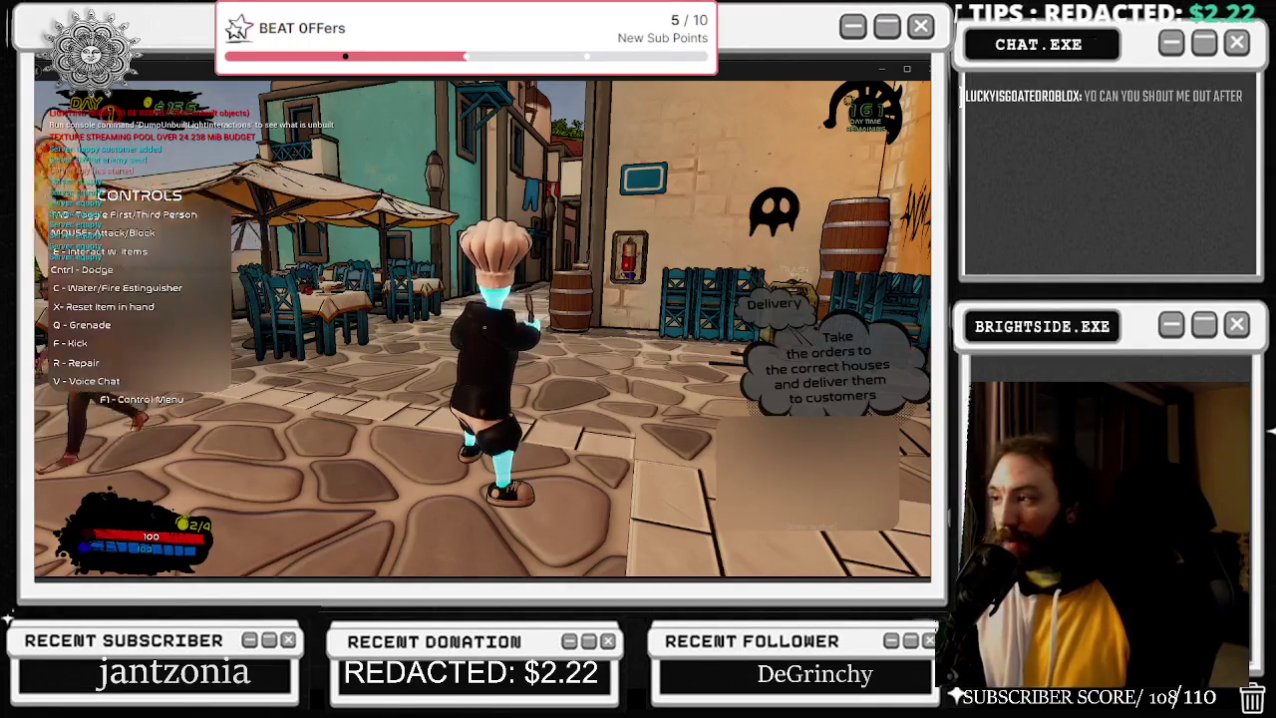
key("F1")
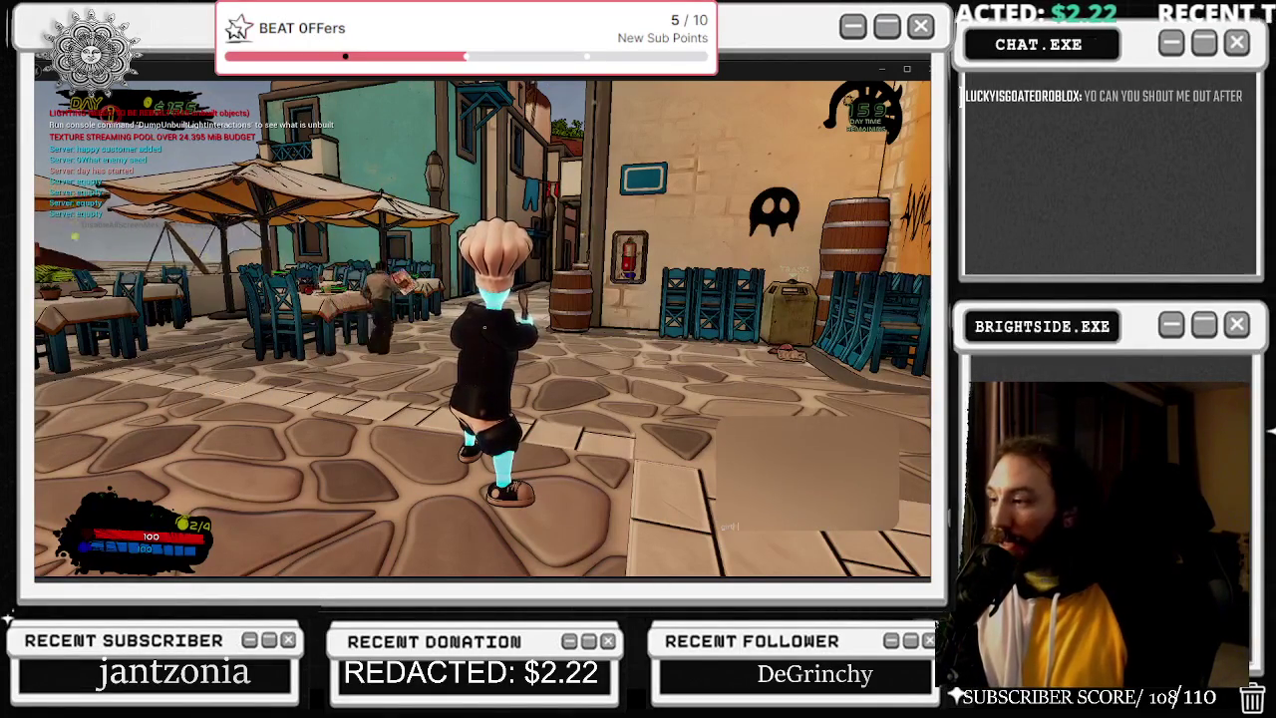
key("w")
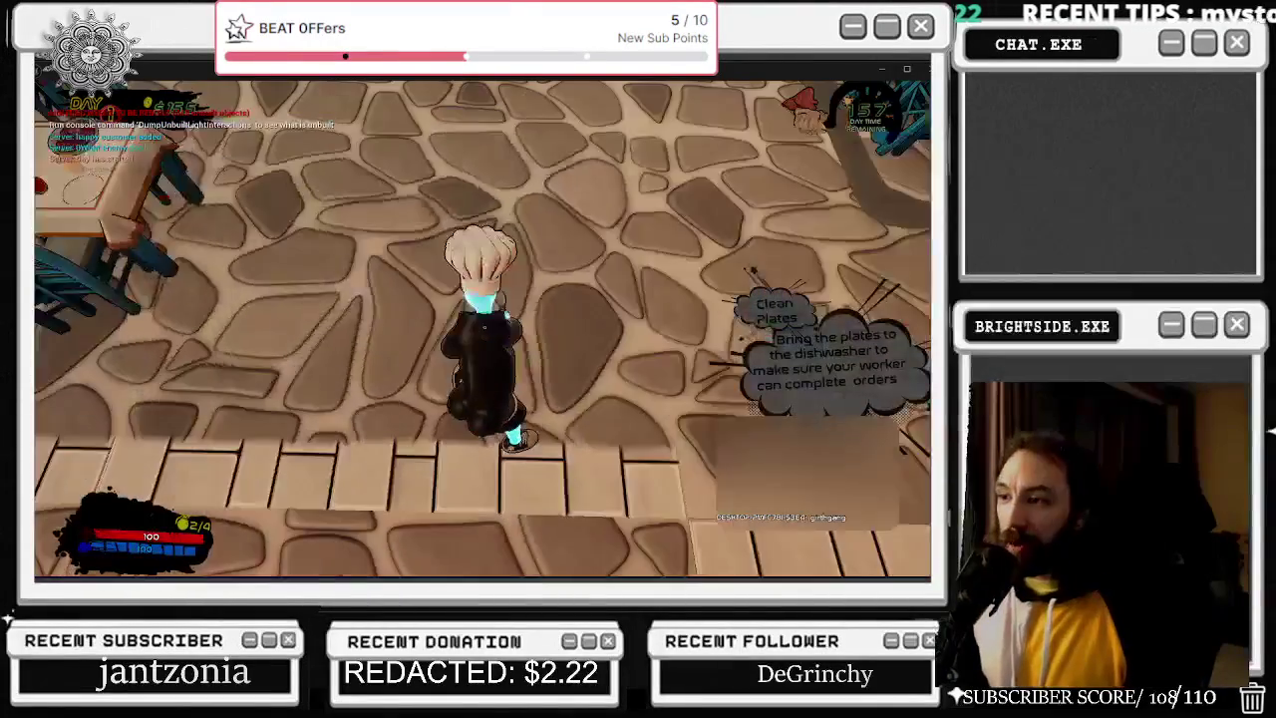
key("w")
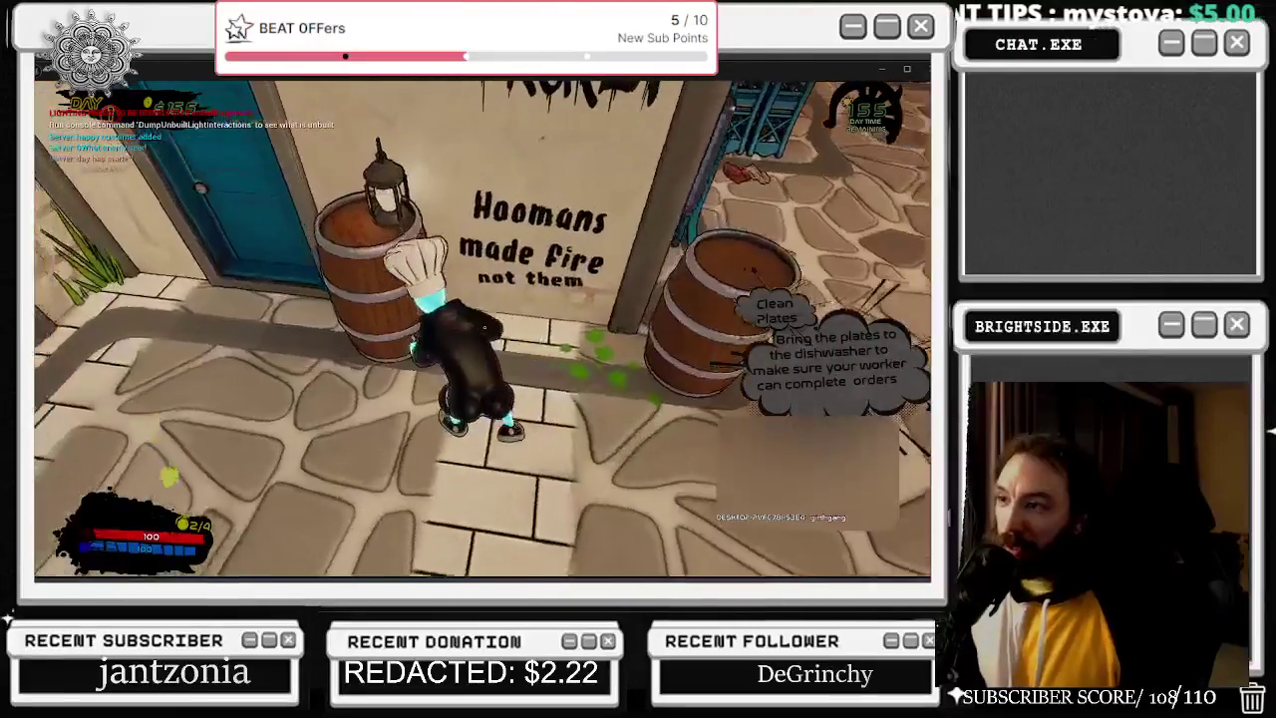
key("w")
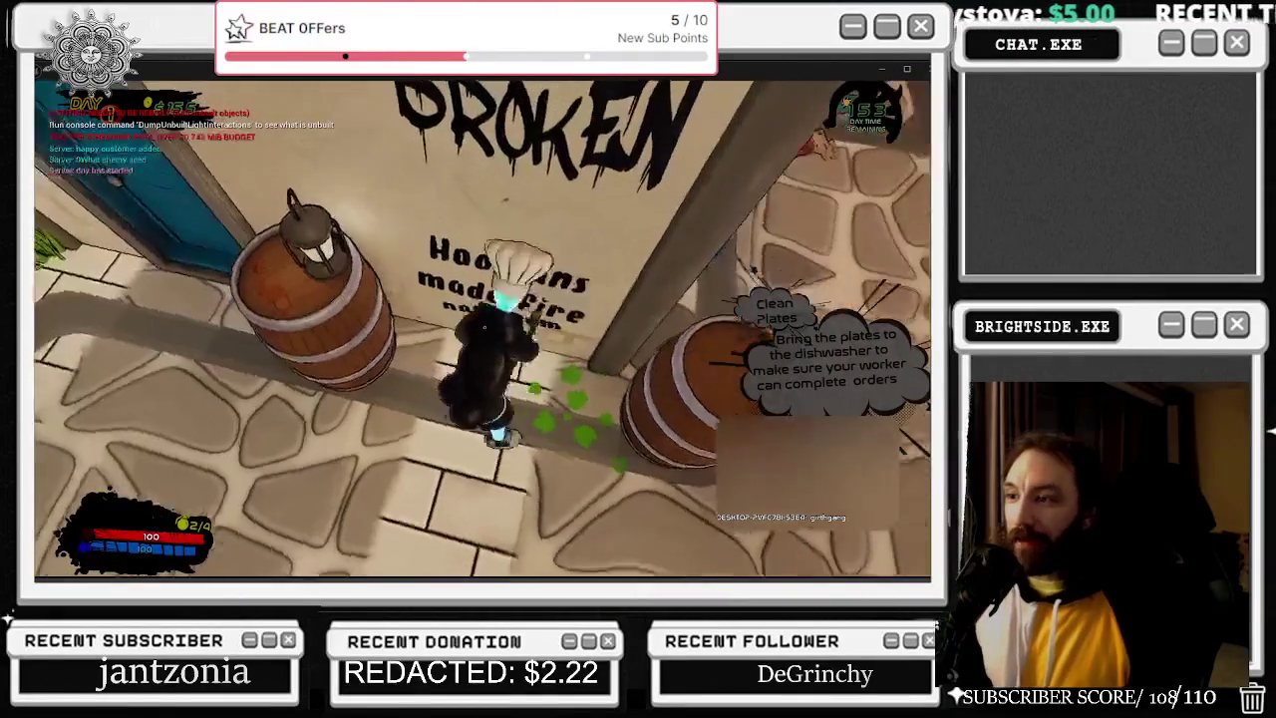
key("a")
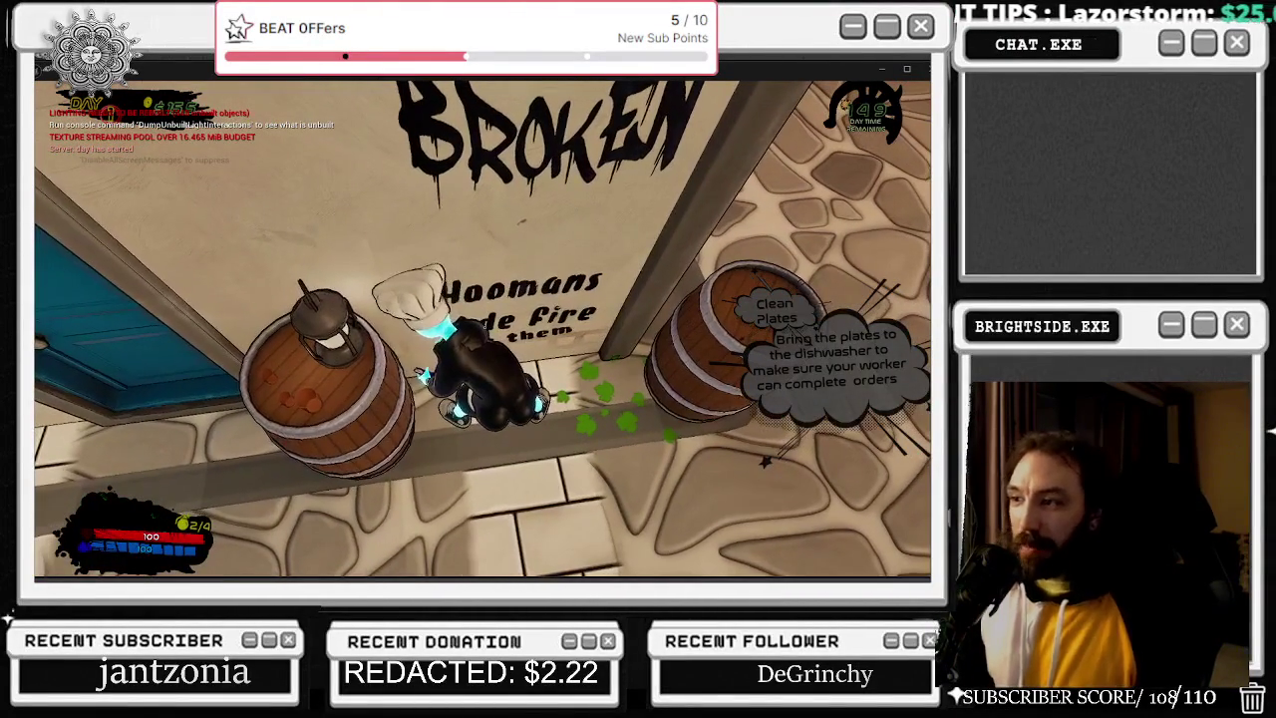
key("a")
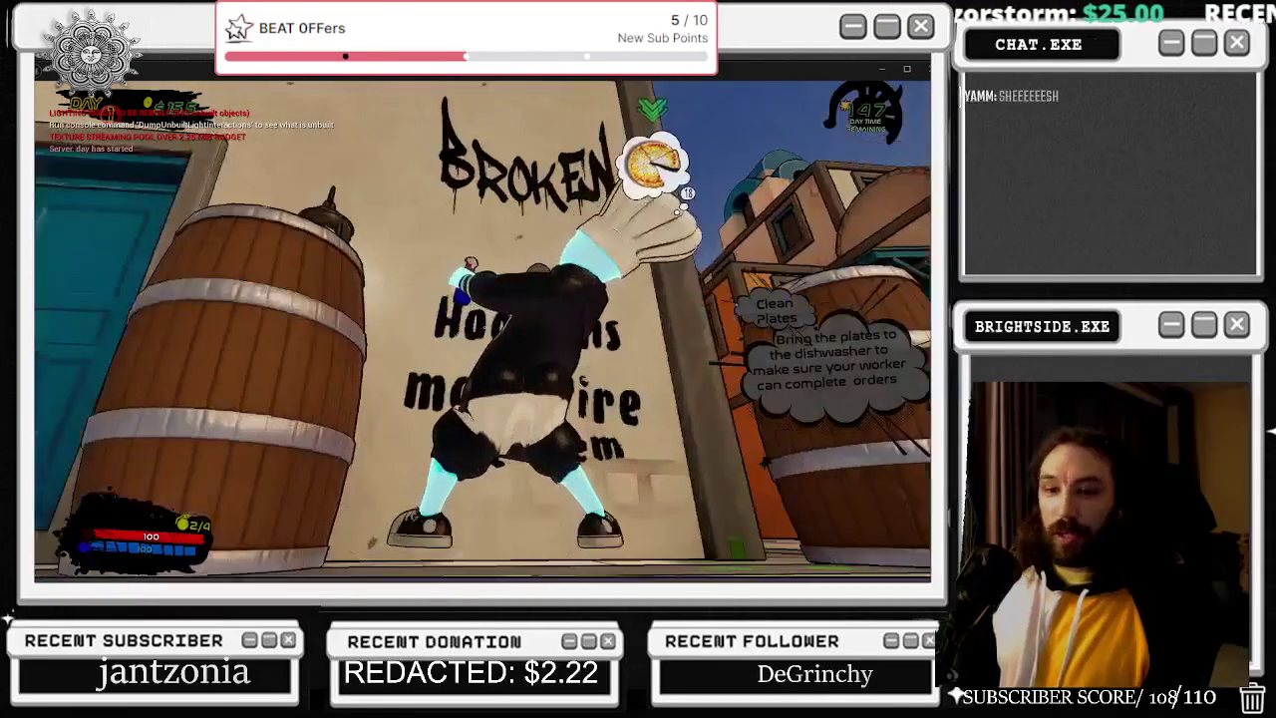
key("w")
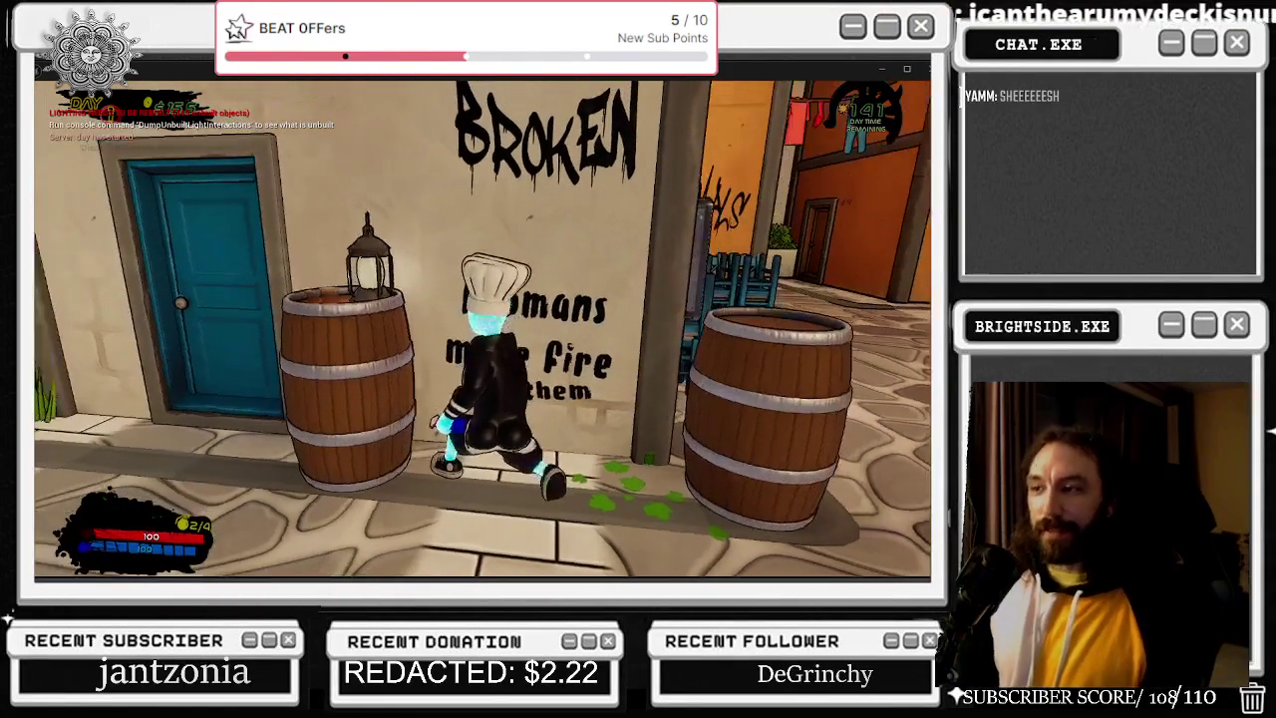
key("a")
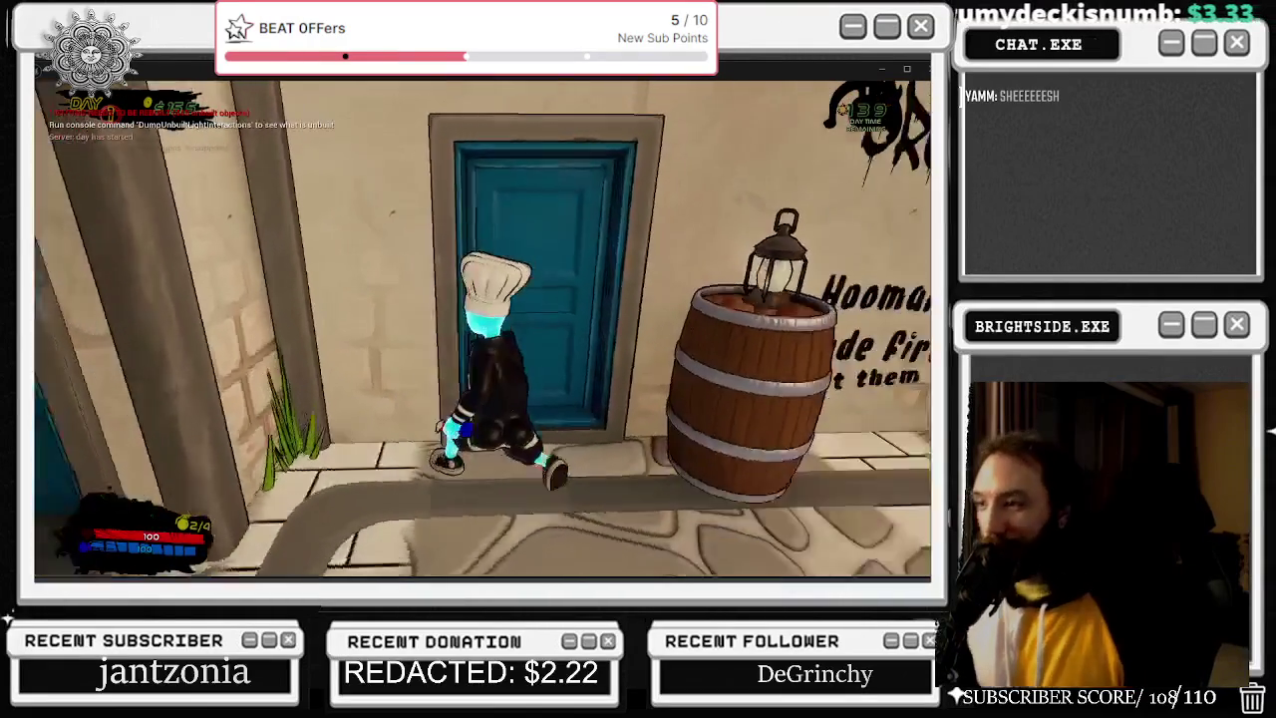
key("s")
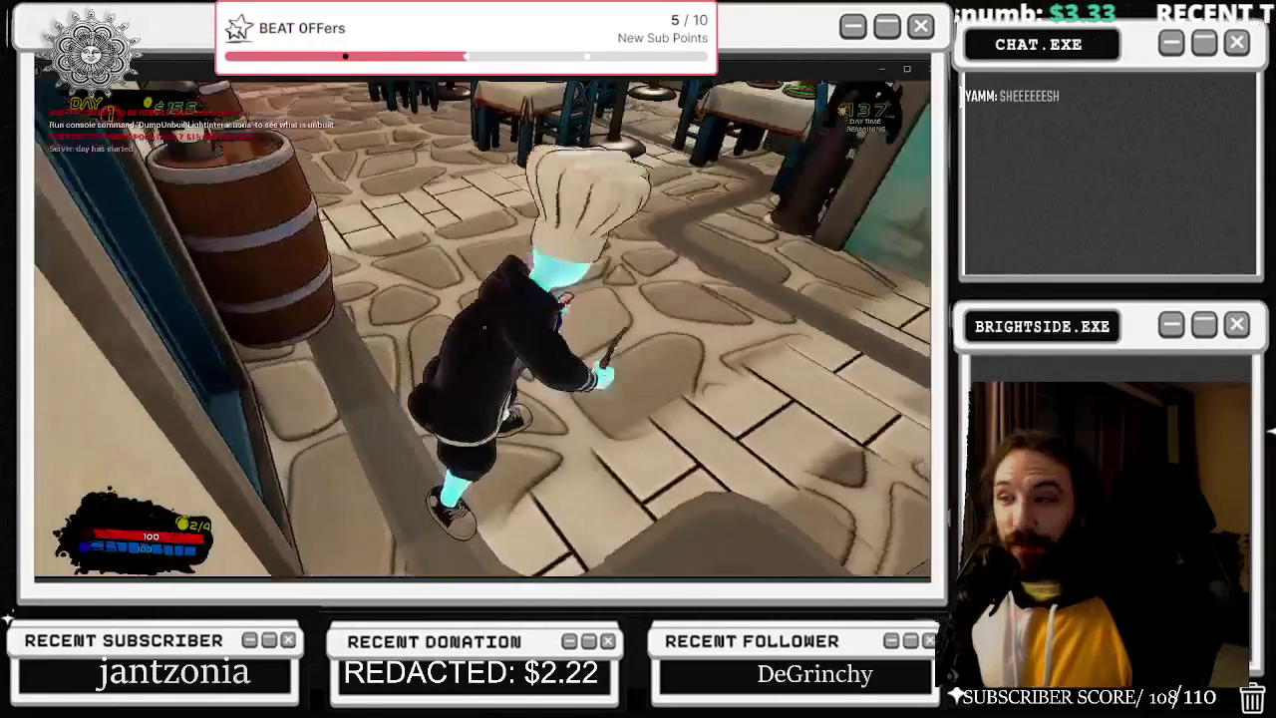
Walk past the red building and teal door, through the narrow alley onto the next street.
key("w")
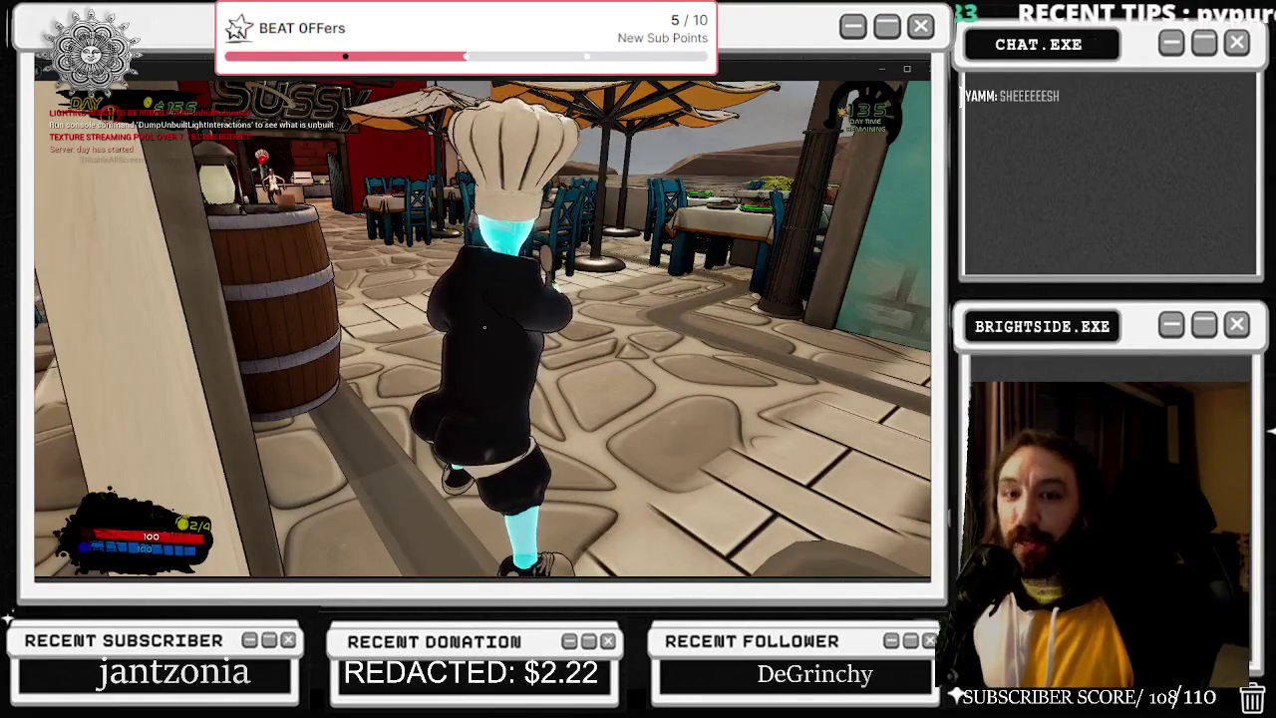
key("w")
key("w")
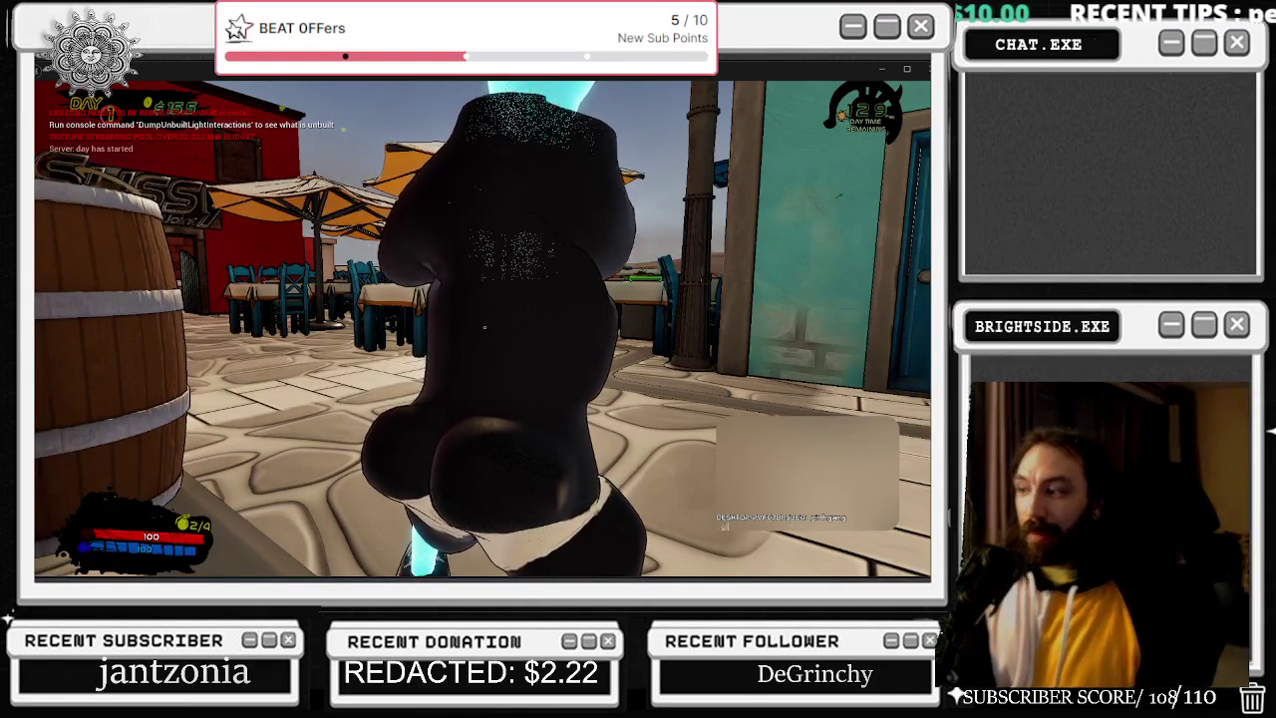
key("w")
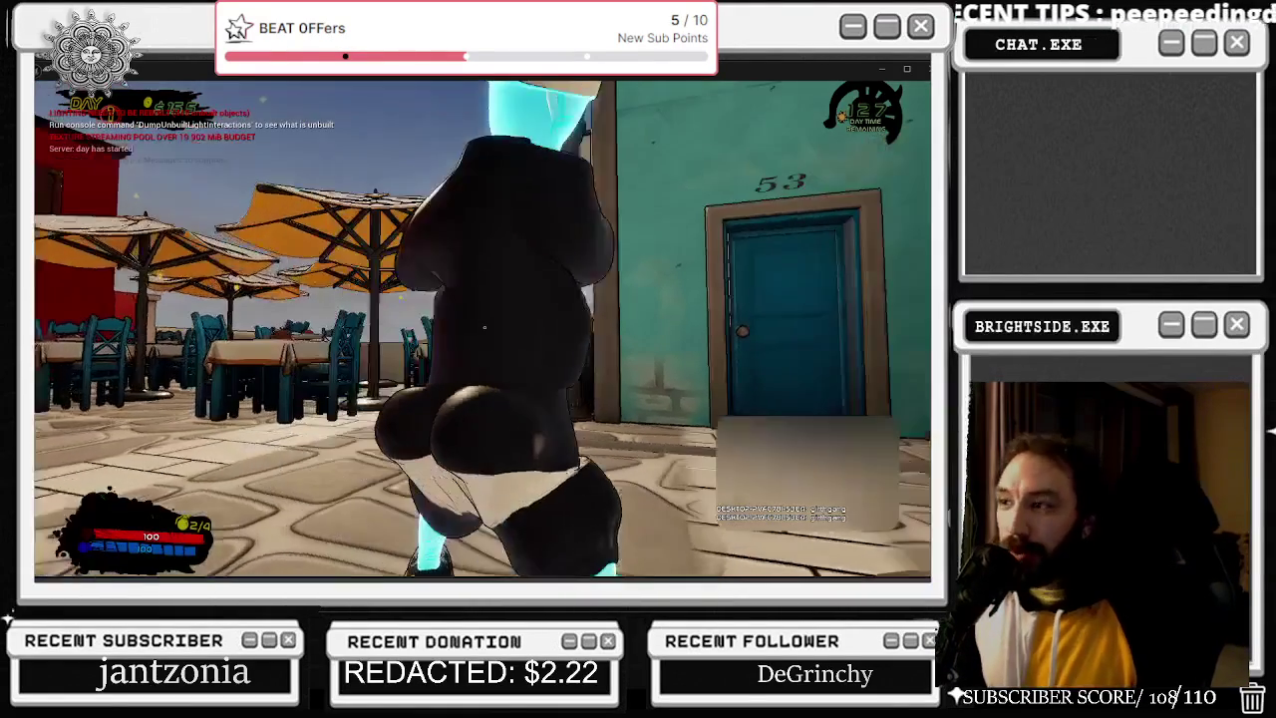
key("w")
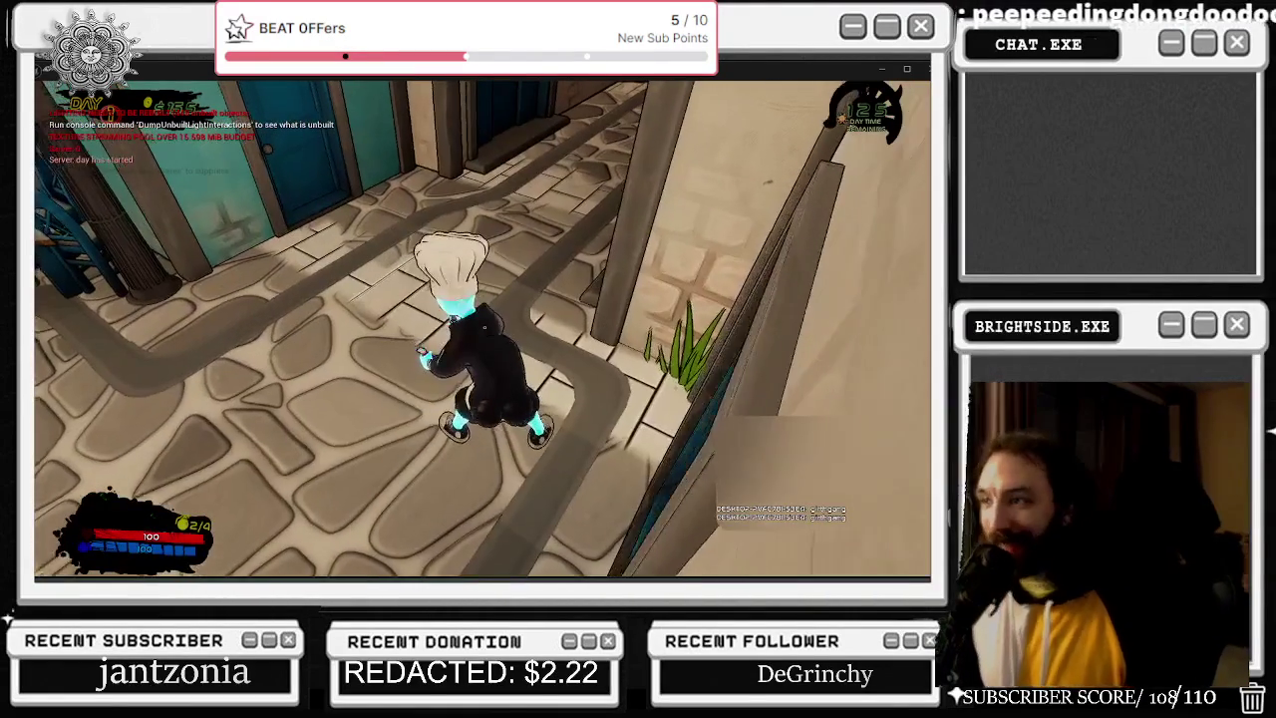
key("w")
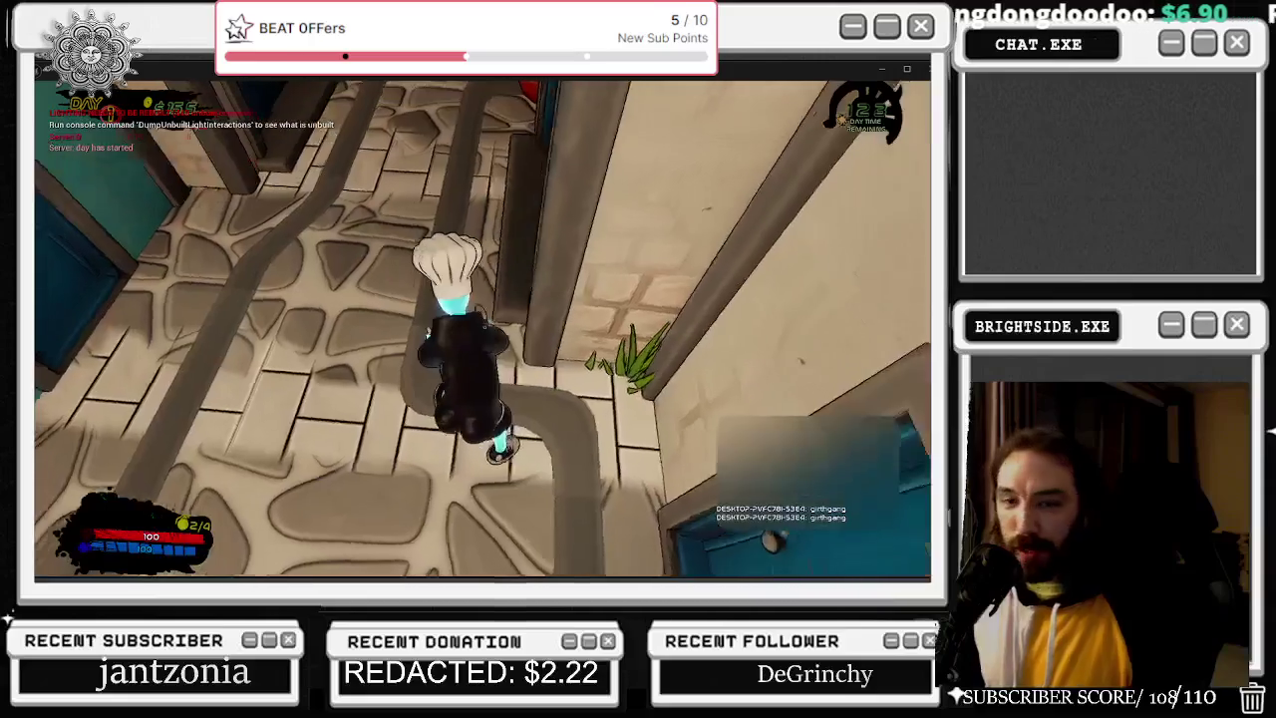
key("w")
key("w")
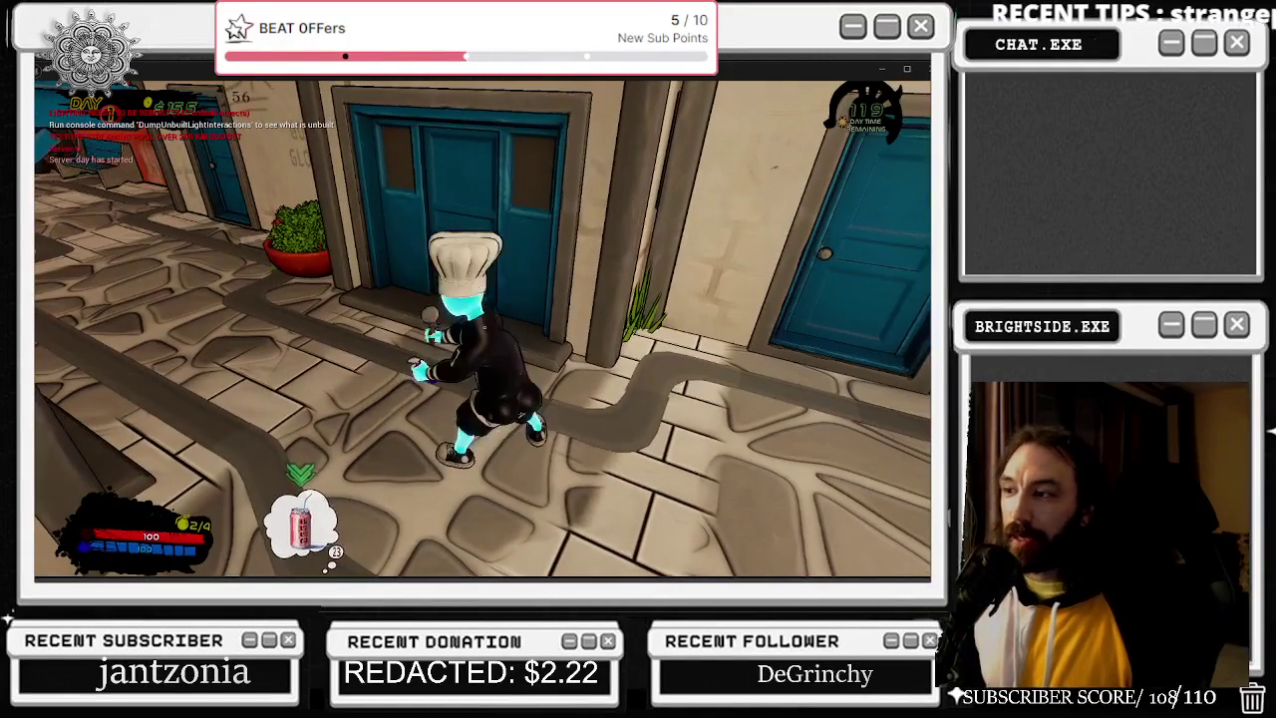
key("w")
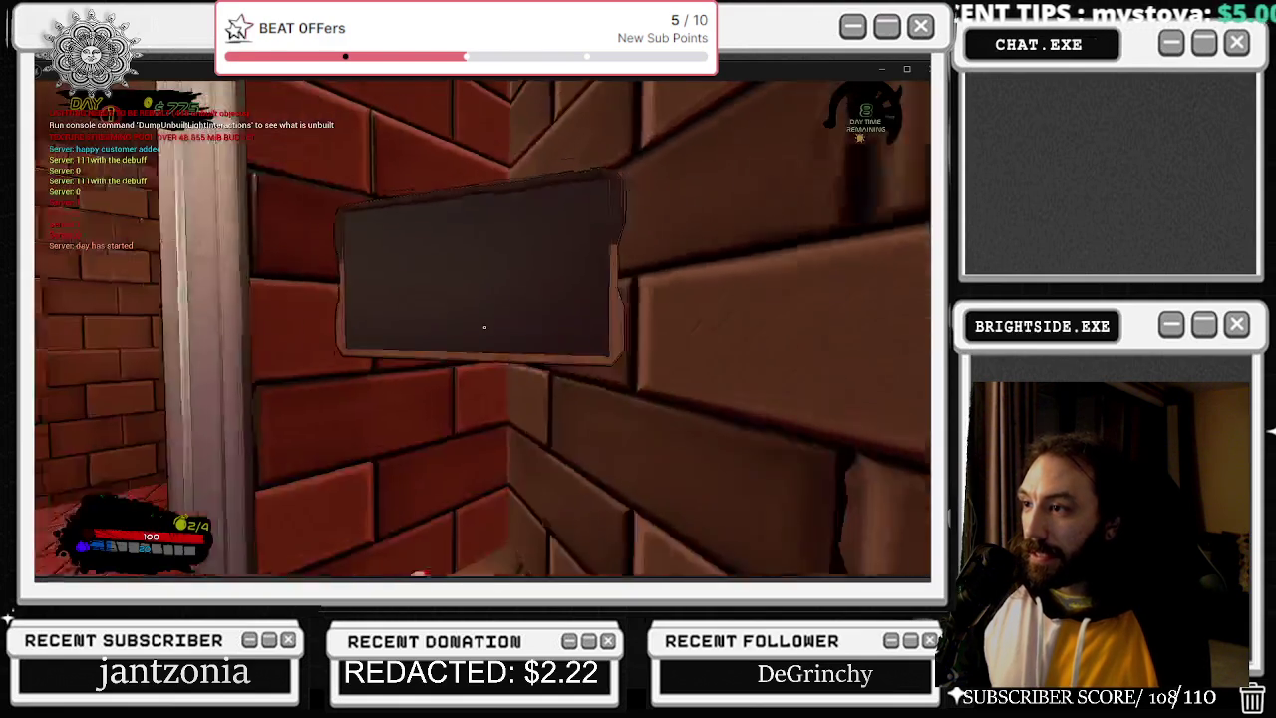
Back the chef away from the wall panel to face the room.
key("s")
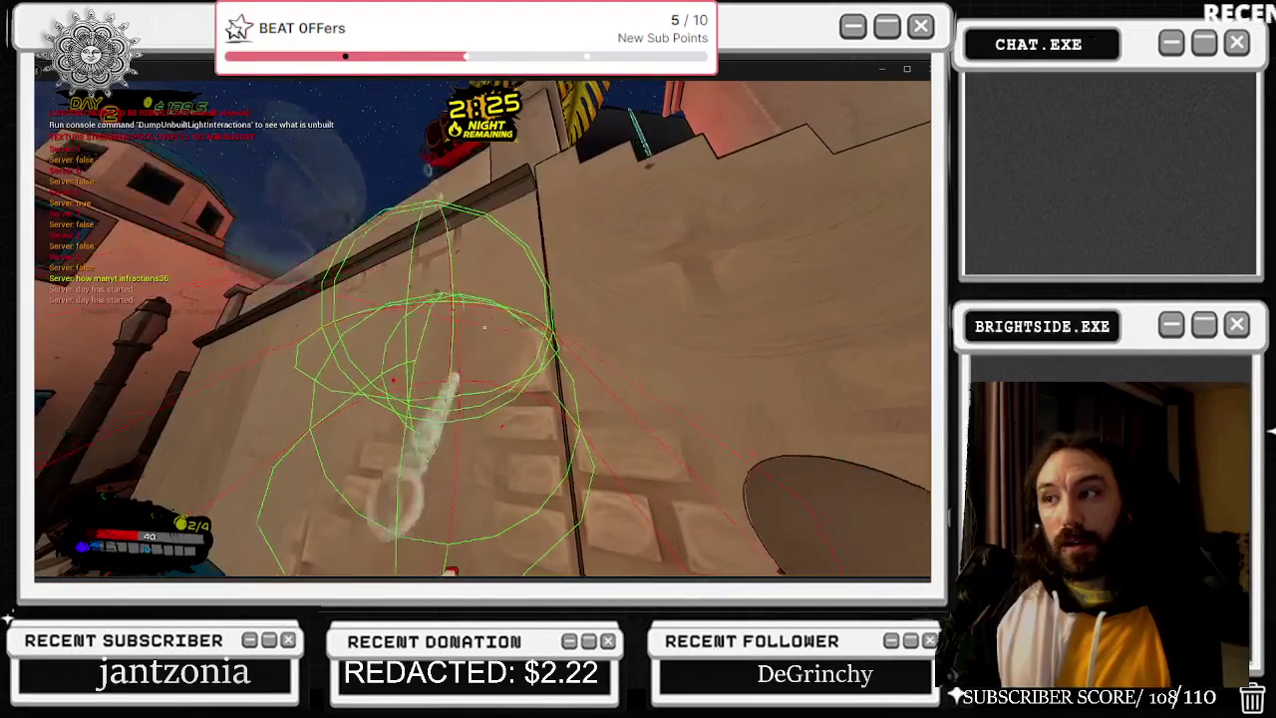
Return to the SLICE & DICE preview and walk the chef through the alley, umbrella plaza and street.
key("alt+Tab")
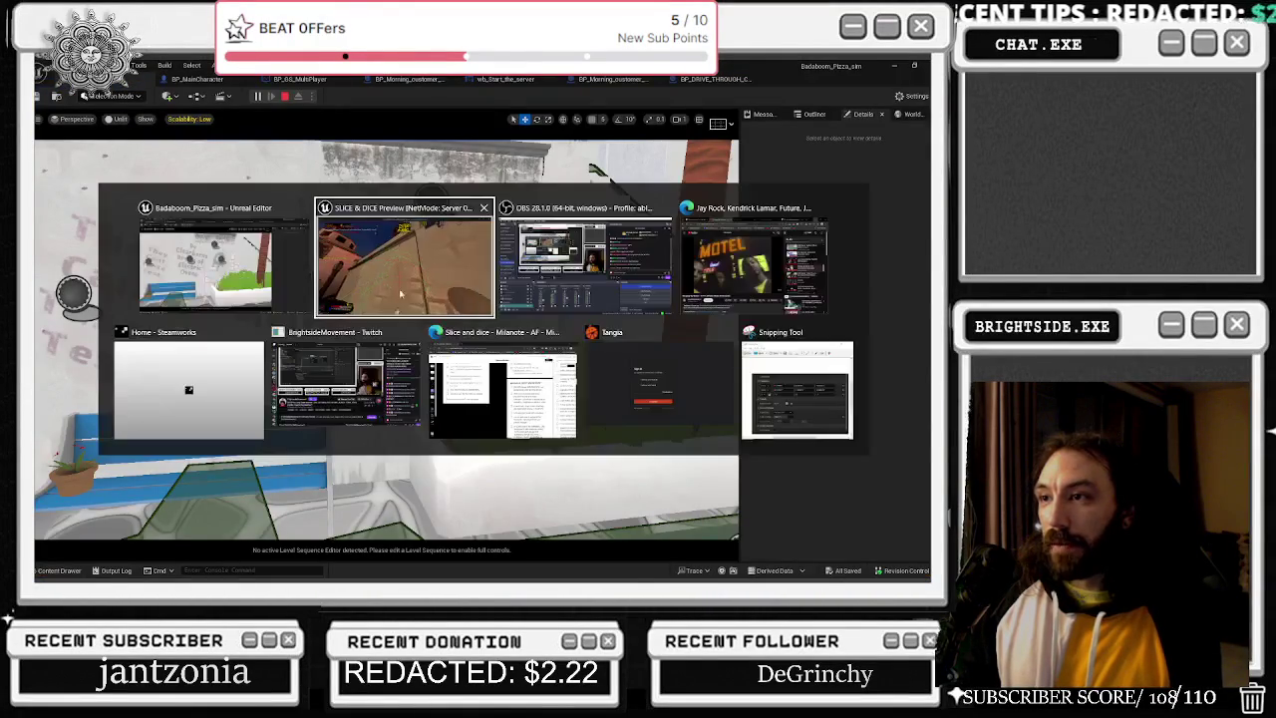
left_click(399, 294)
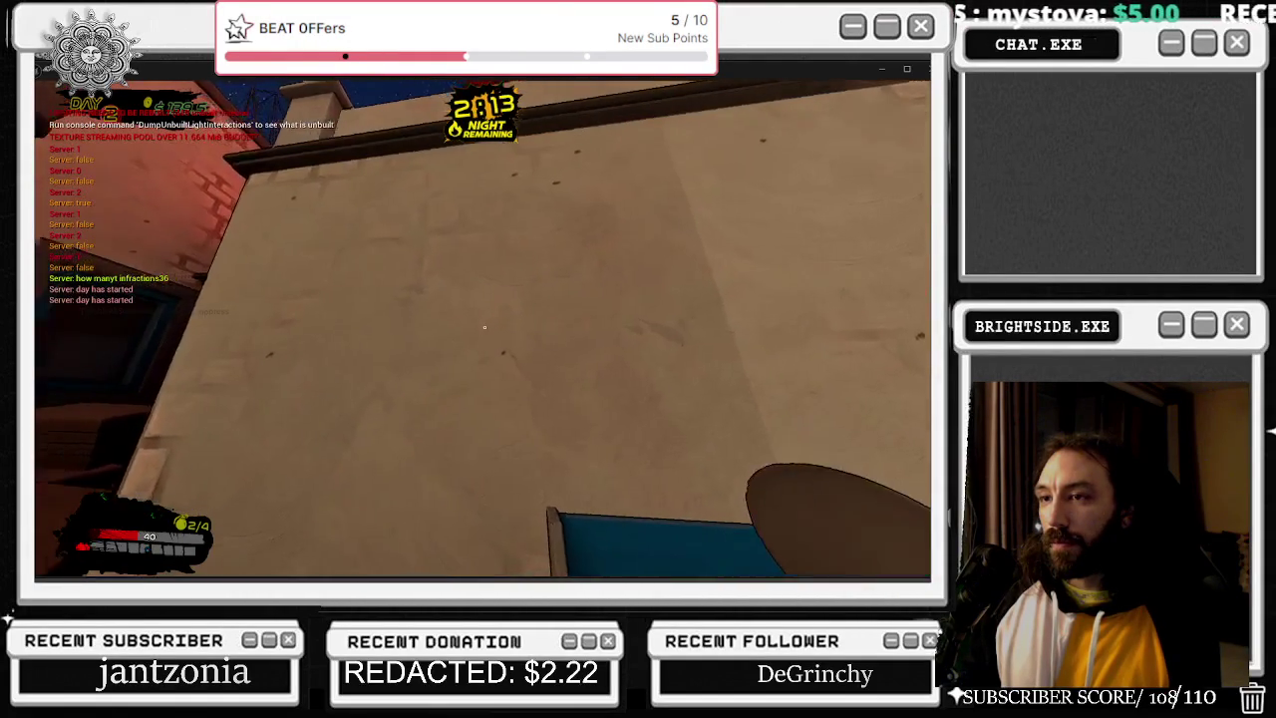
key("w")
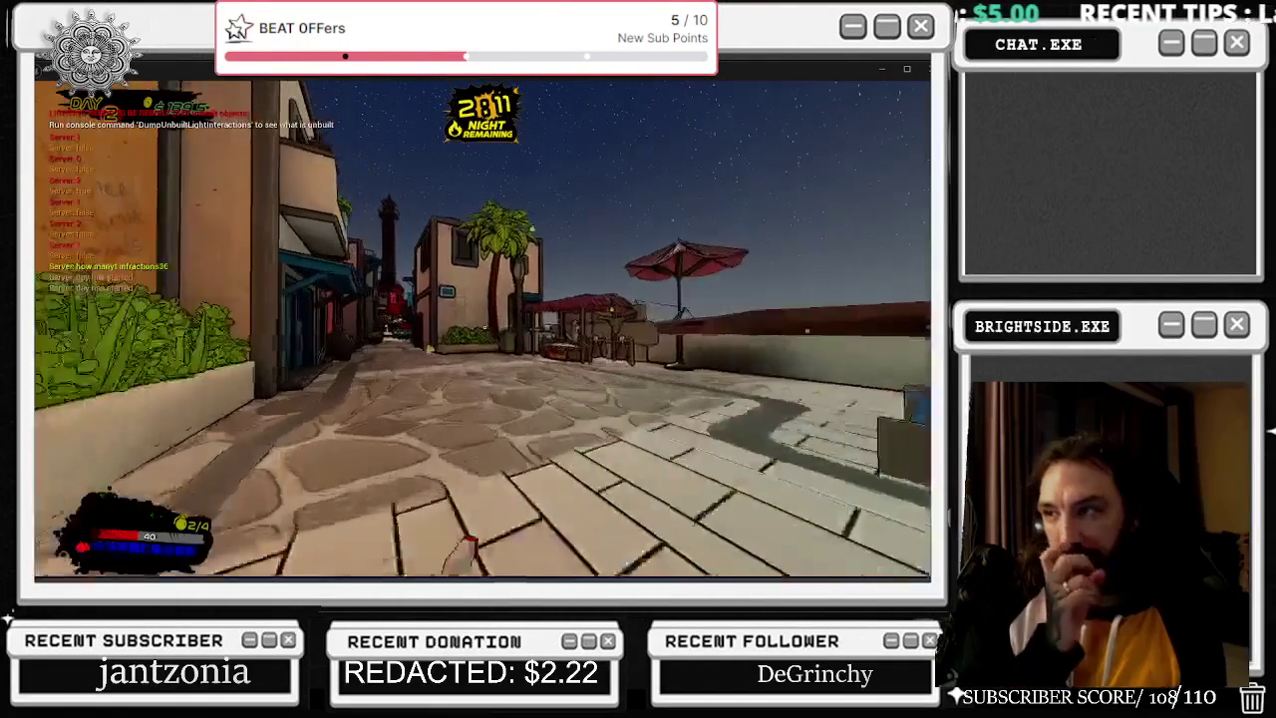
key("w")
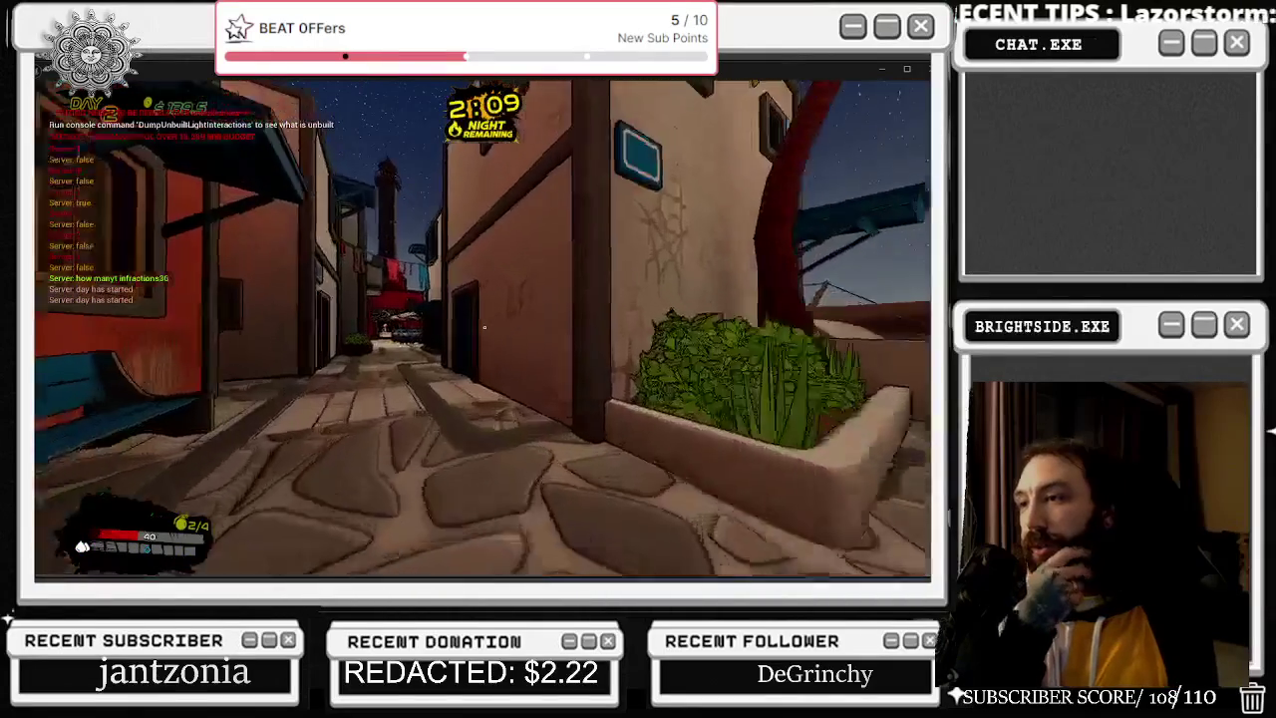
key("w")
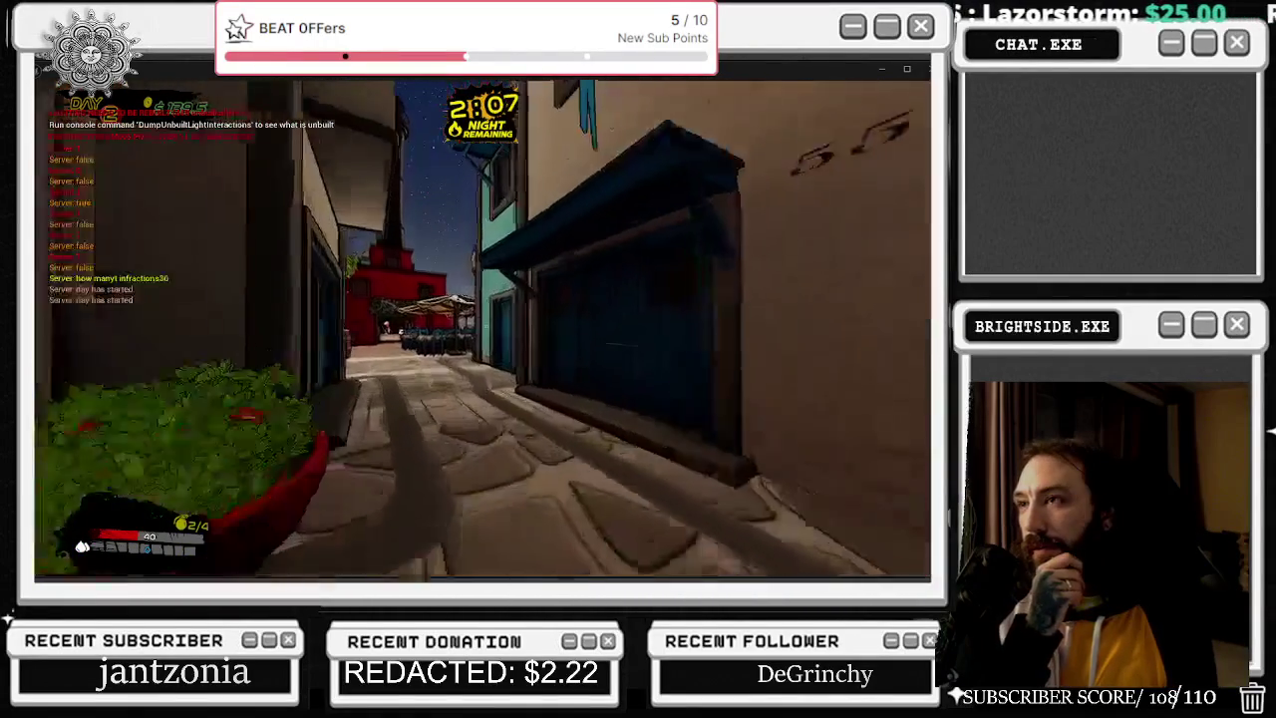
key("w")
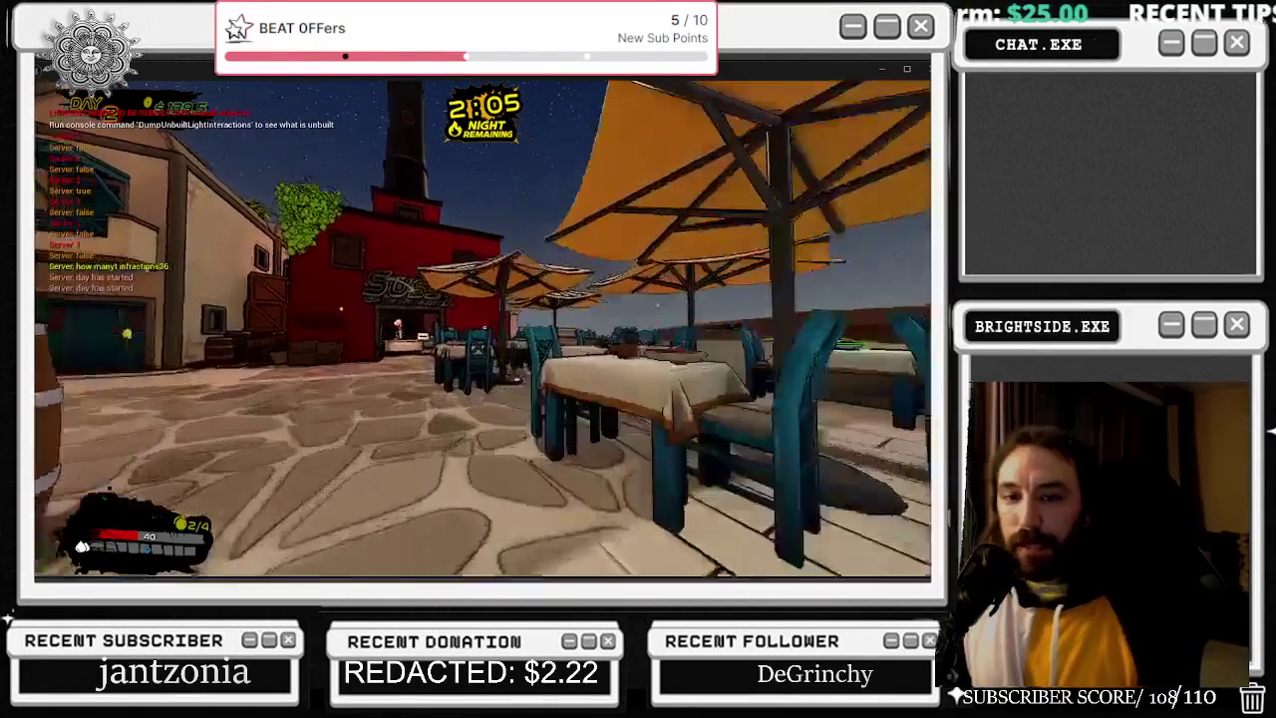
key("w")
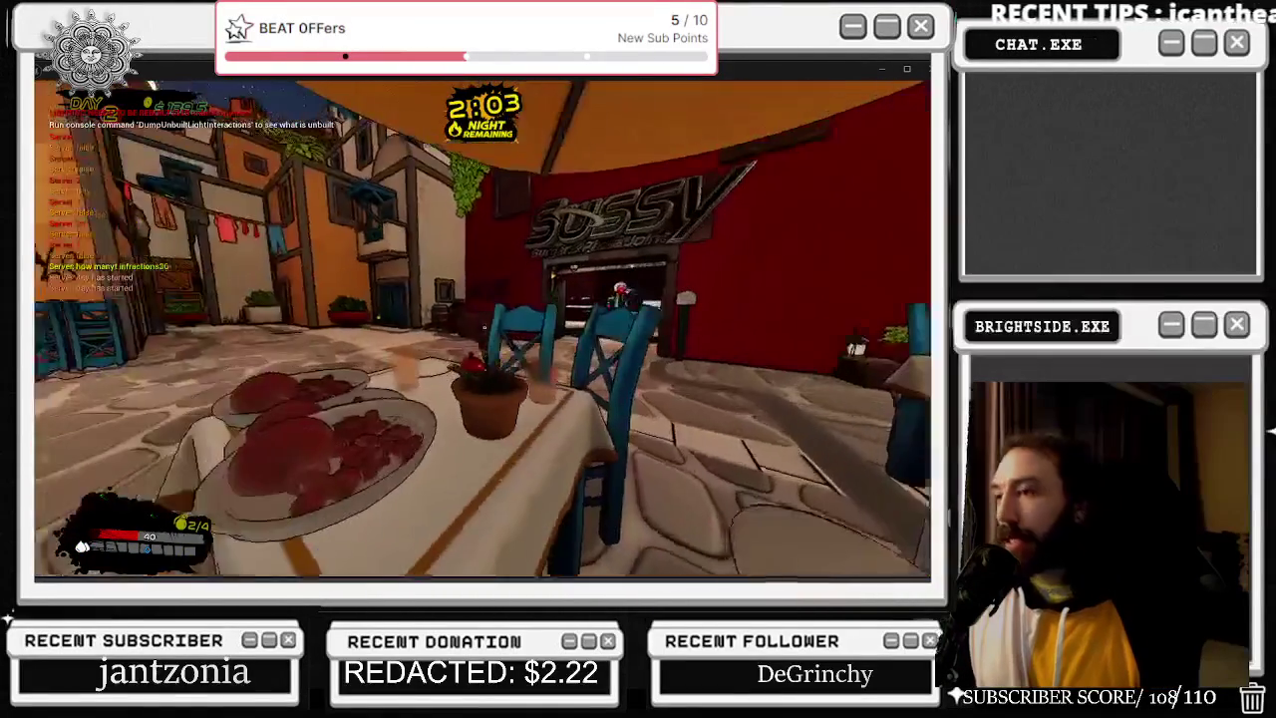
key("w")
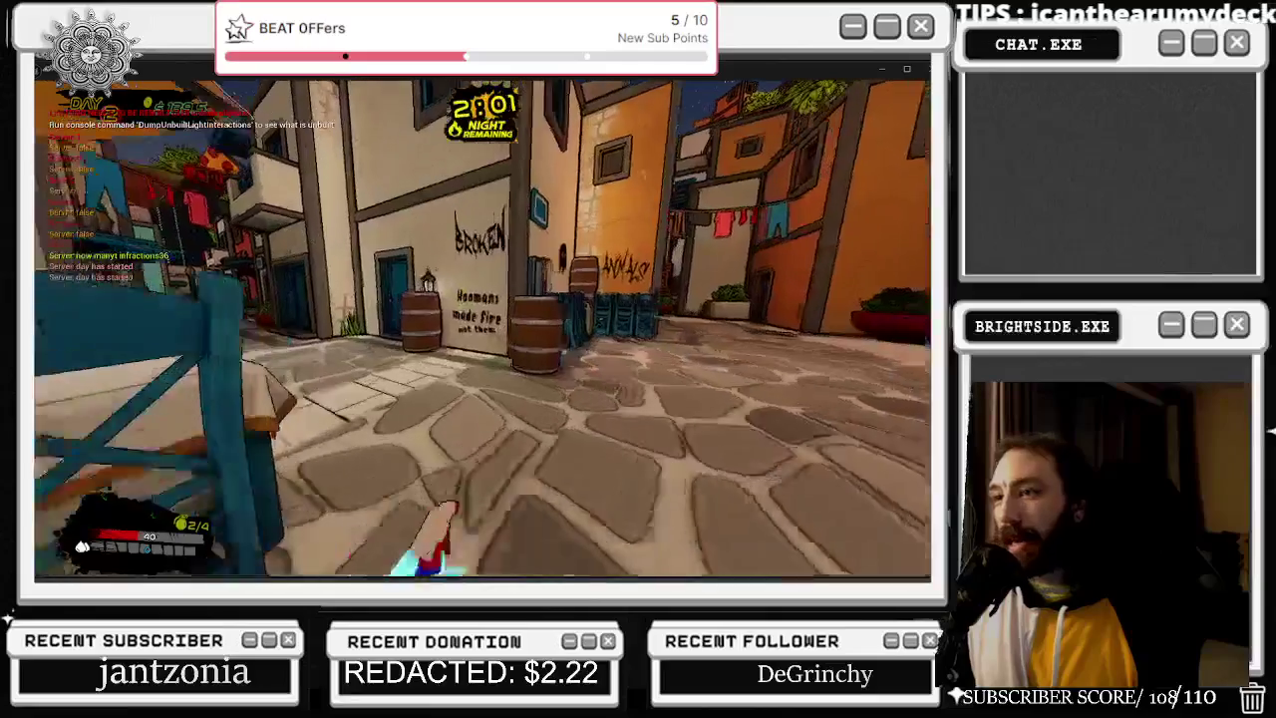
key("w")
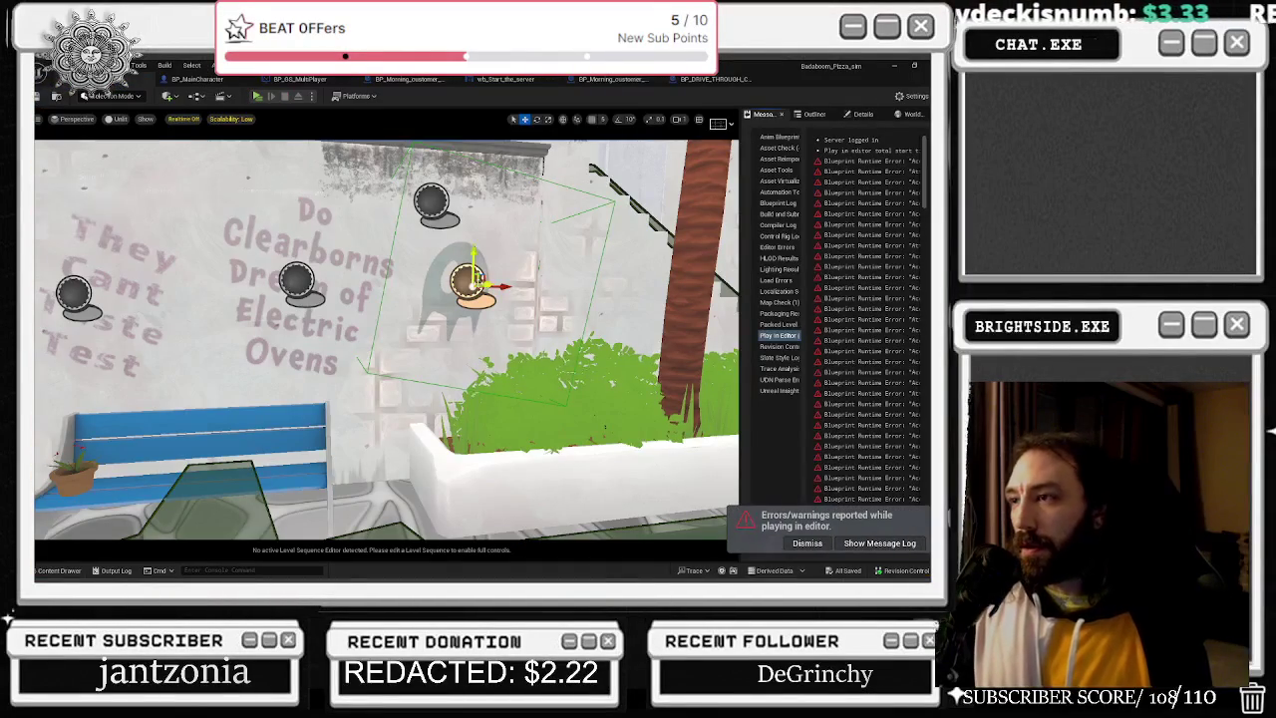
View the 'graff'-filtered graffiti decal actors in the Outliner, then start a new Play session.
left_click(859, 114)
left_click(814, 114)
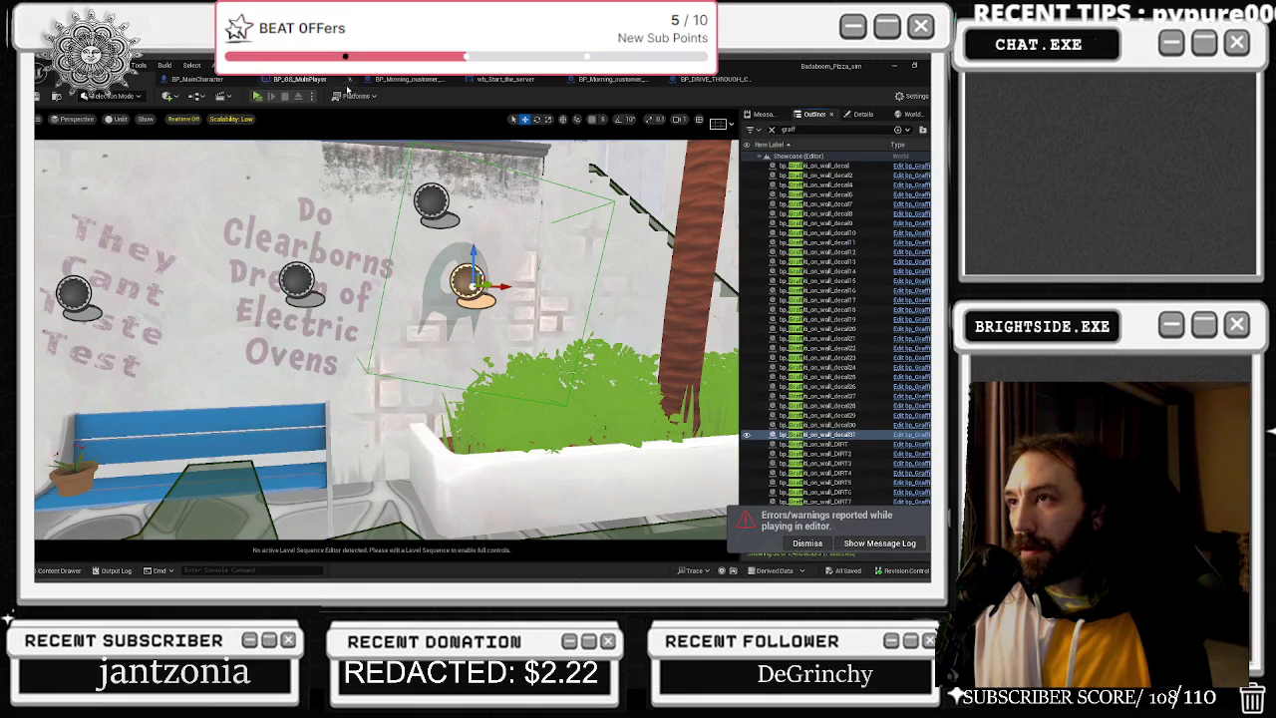
left_click(256, 97)
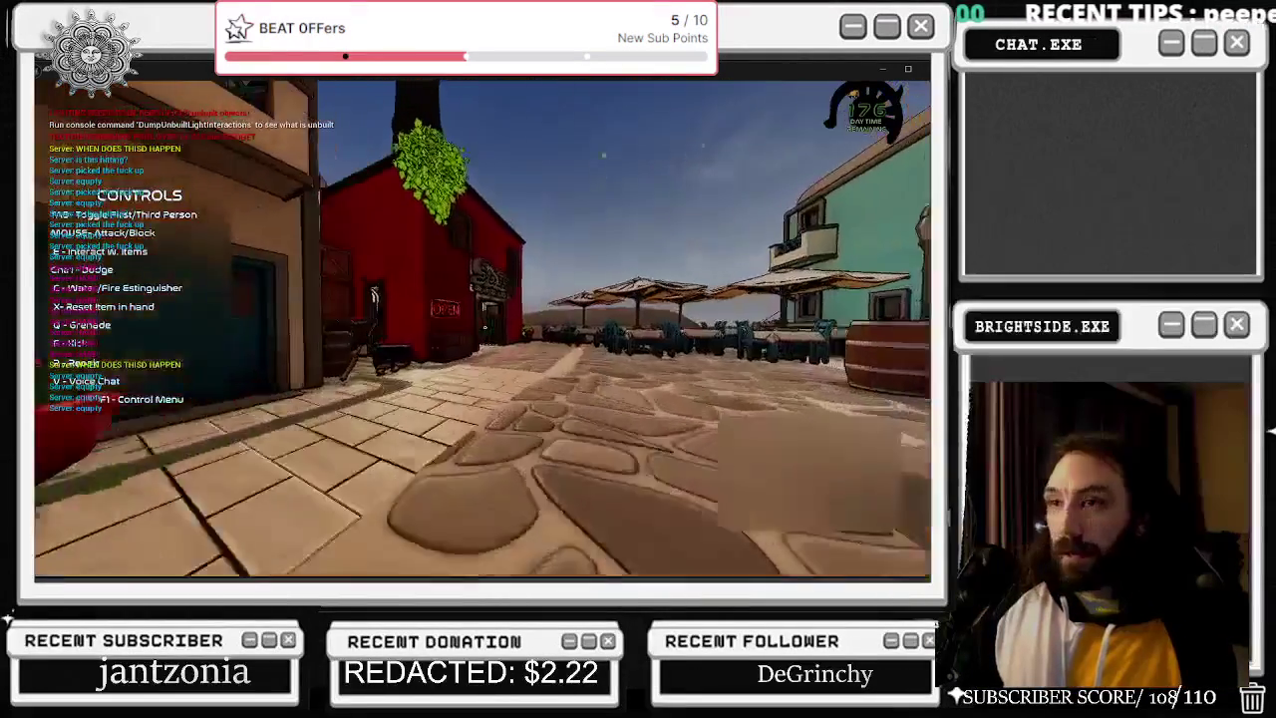
Walk to the wall board, view the restaurant rank page, then close it and head back.
key("w")
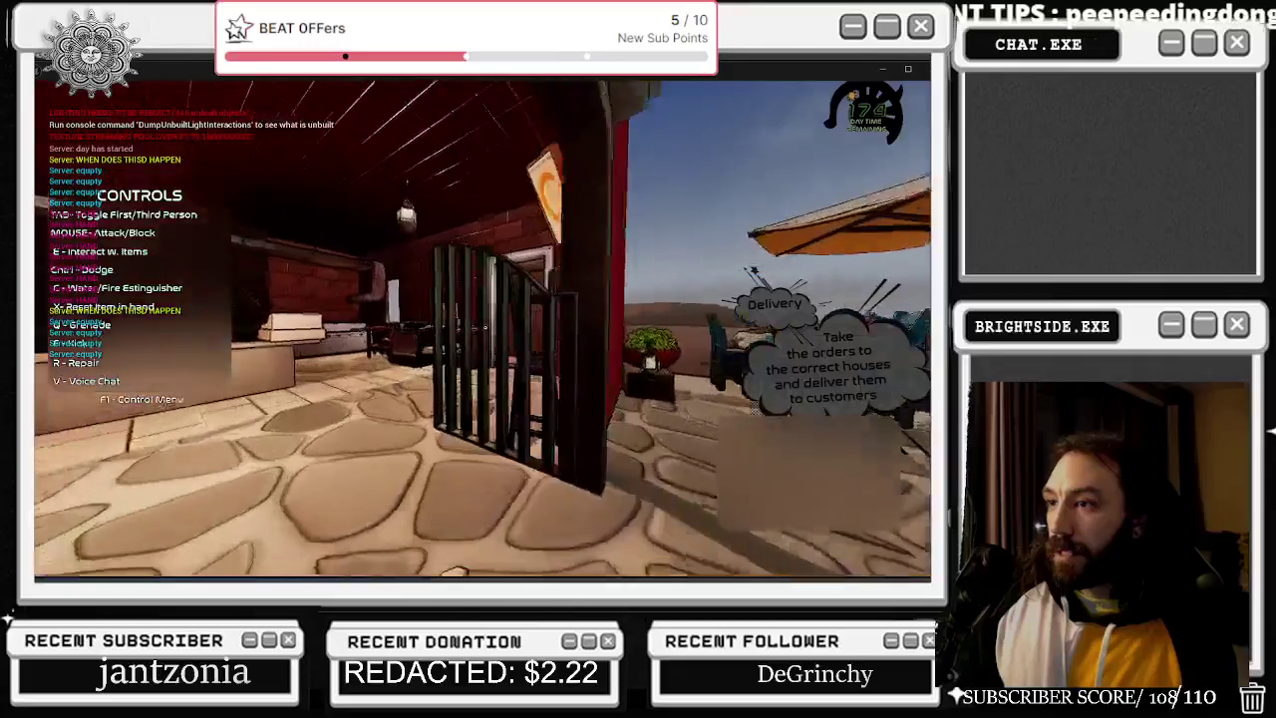
key("e")
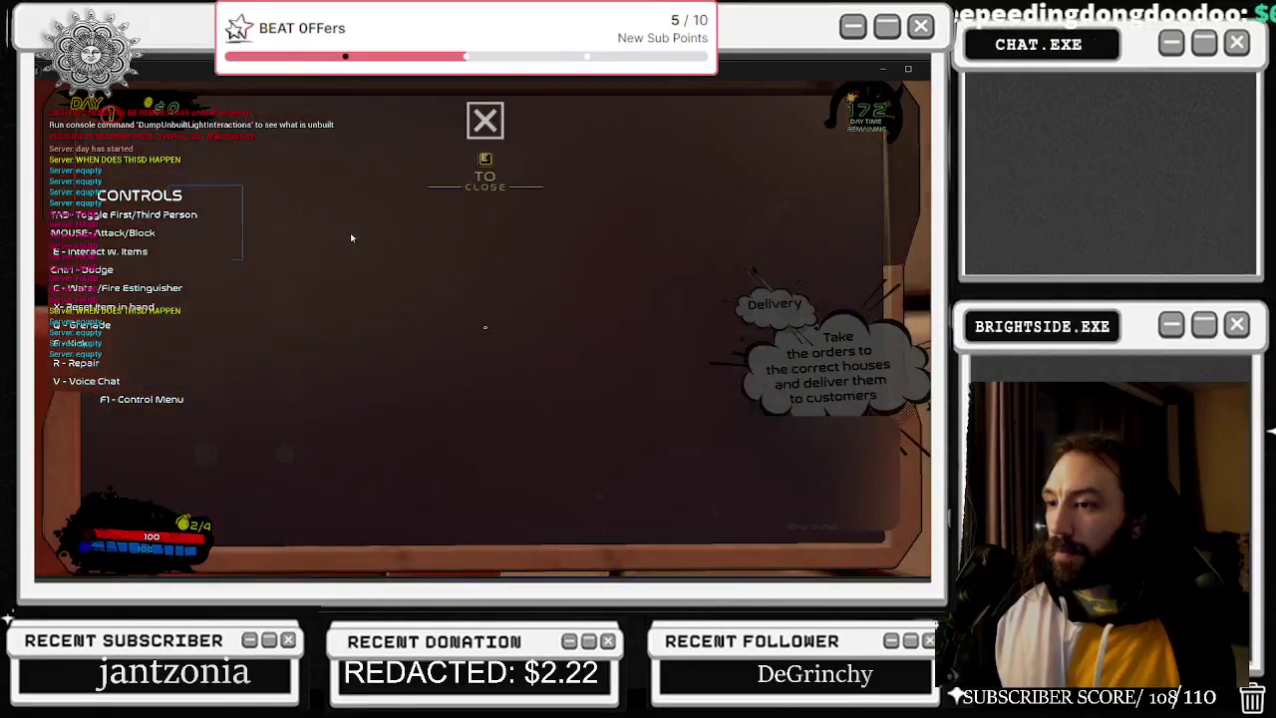
left_click(205, 448)
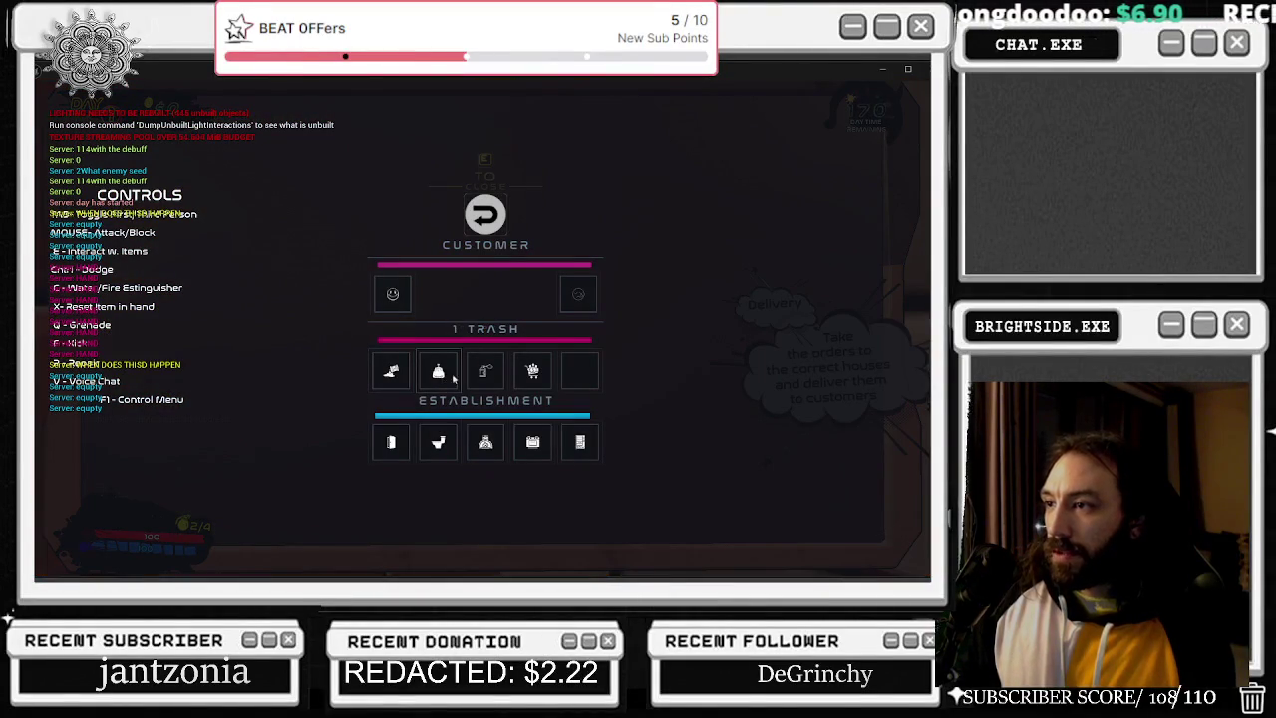
key("Escape")
key("w")
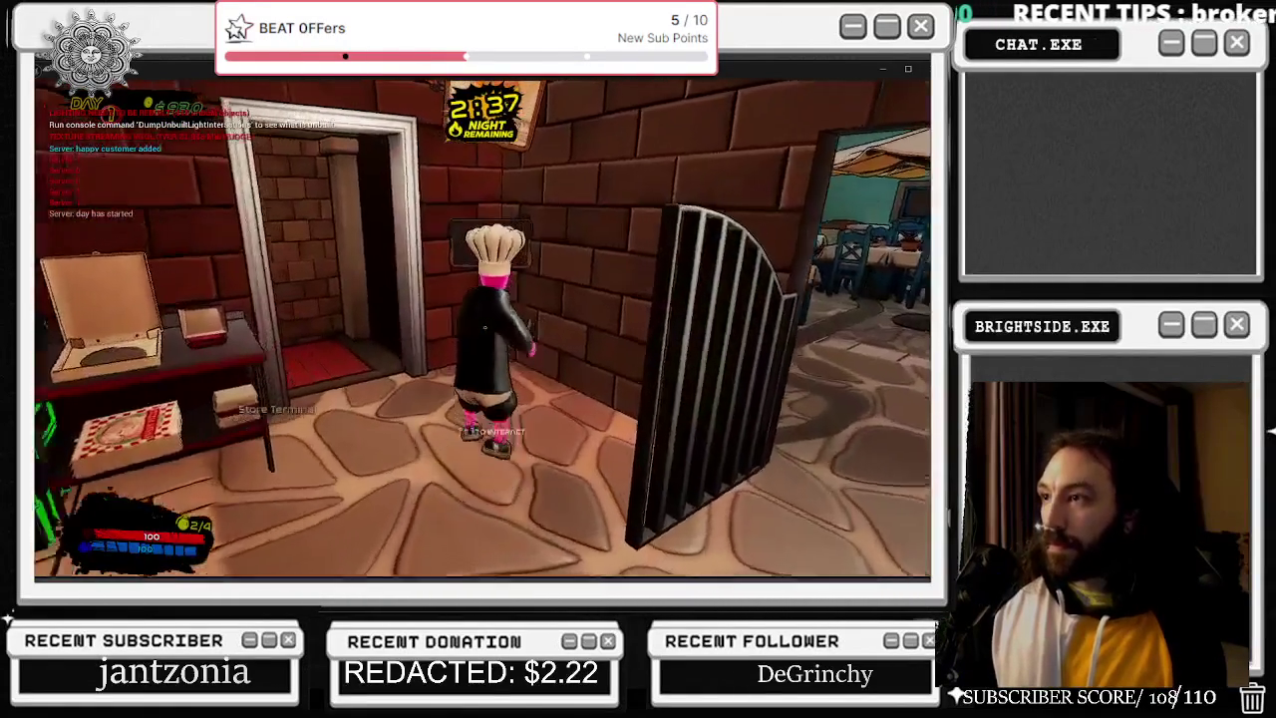
Run out through the alley to the graffiti wall and spray the skull graffiti twice.
key("e")
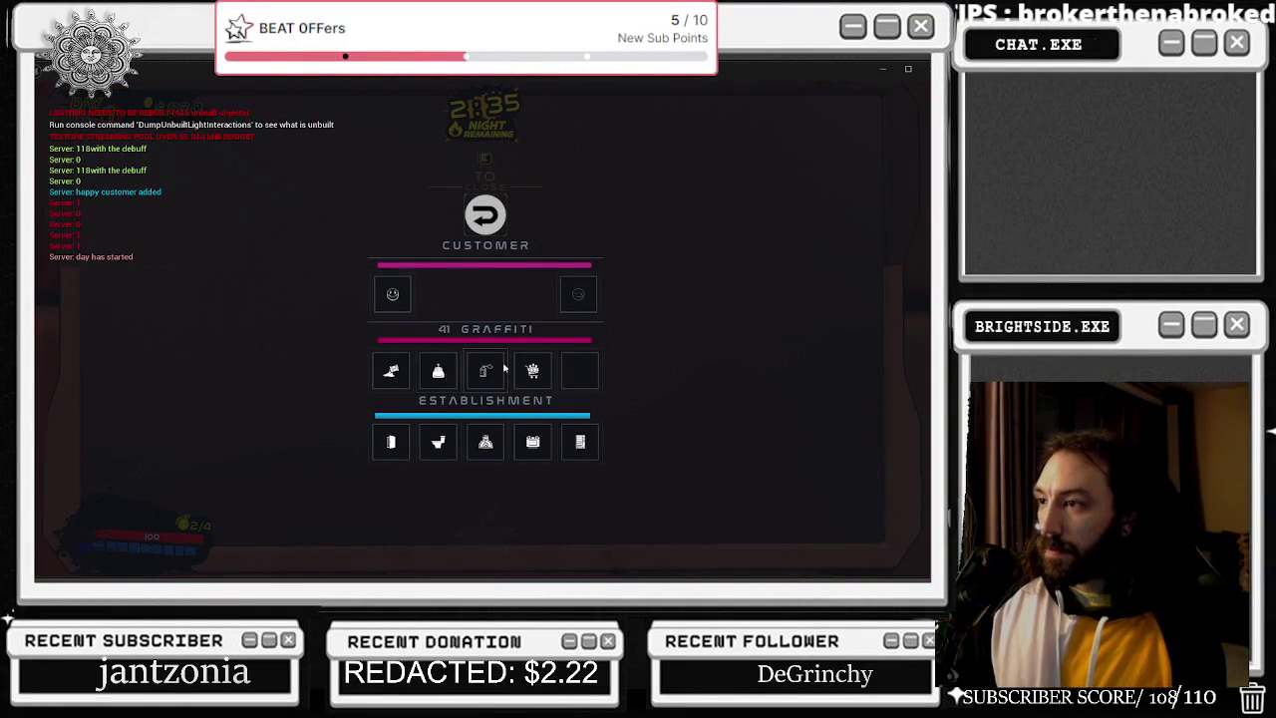
key("e")
key("w")
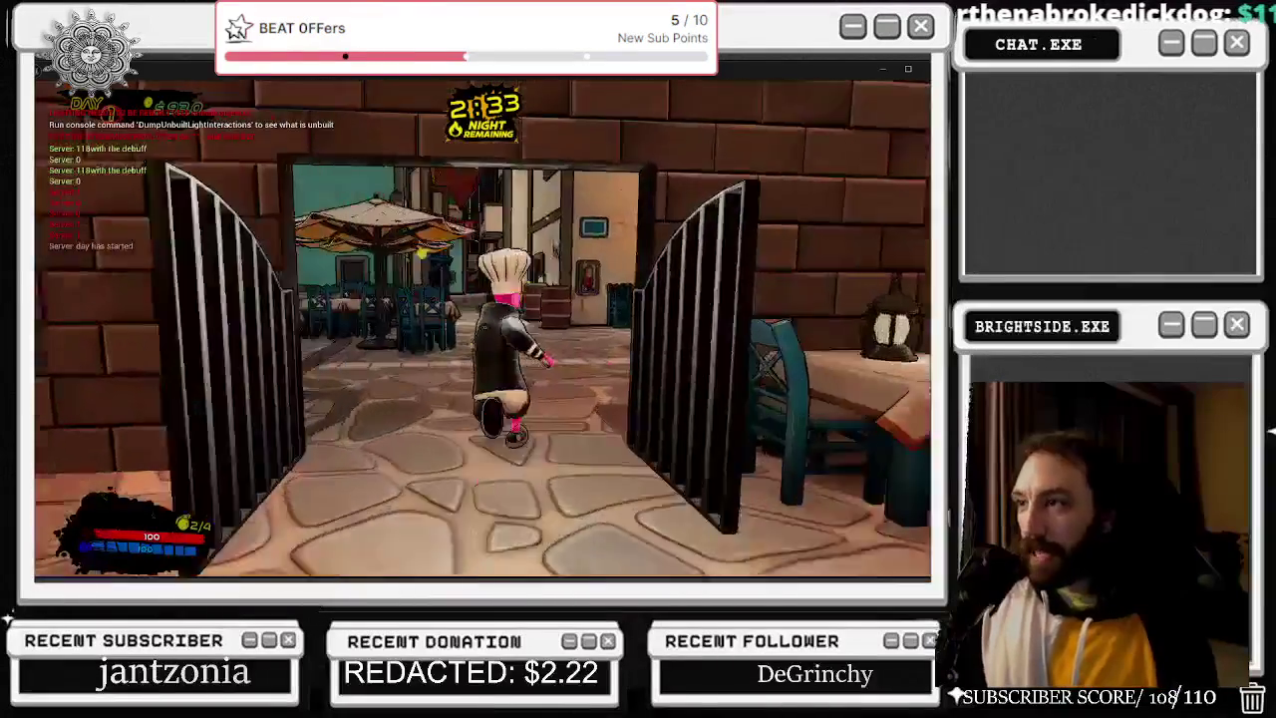
key("w")
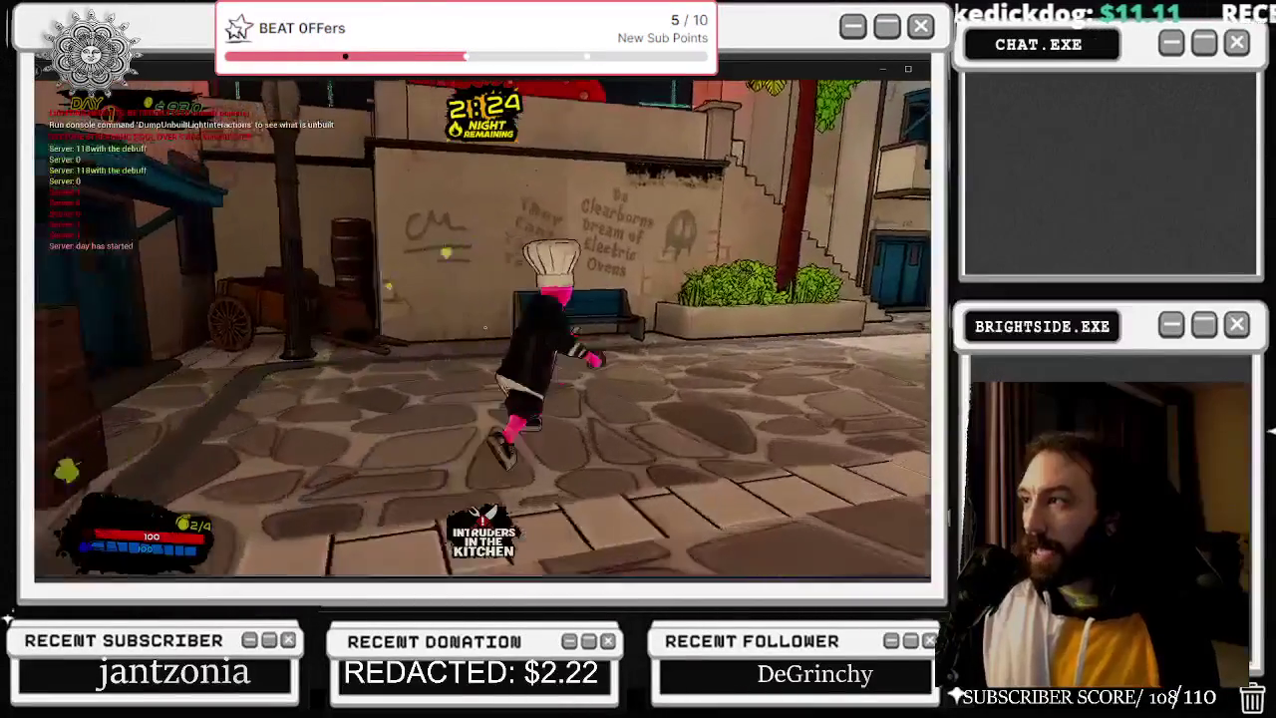
key("w")
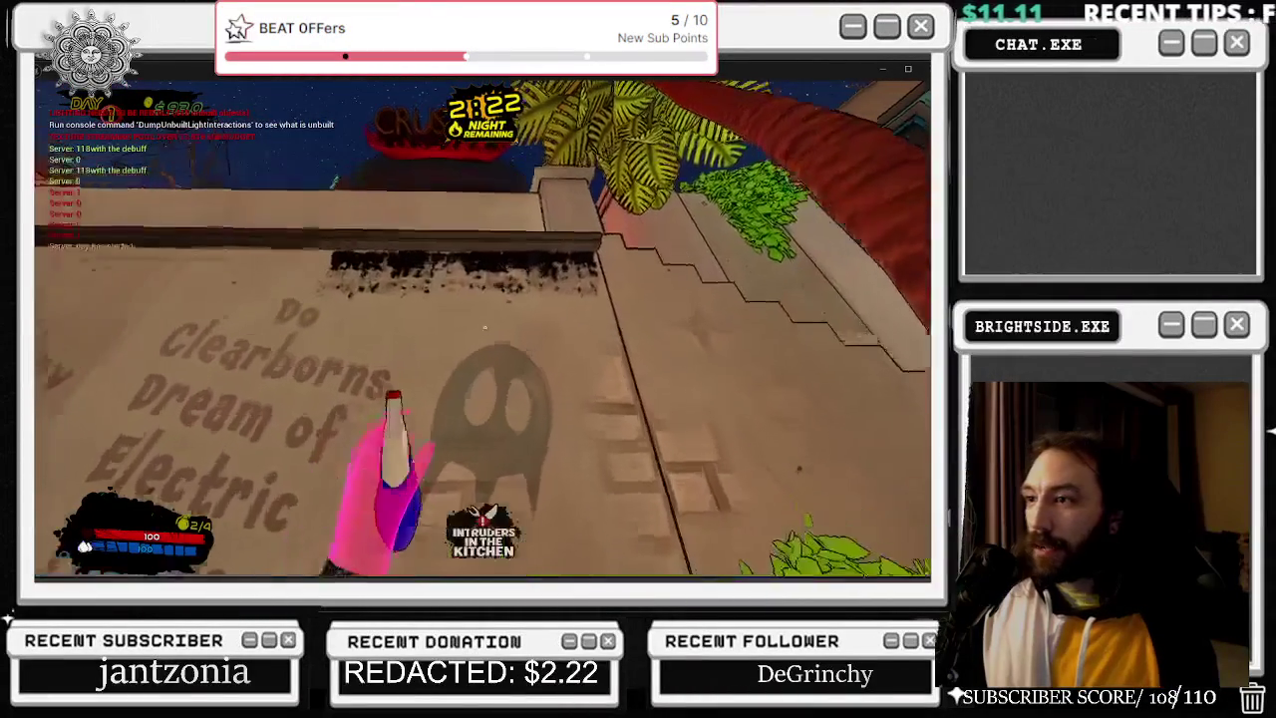
left_click(482, 328)
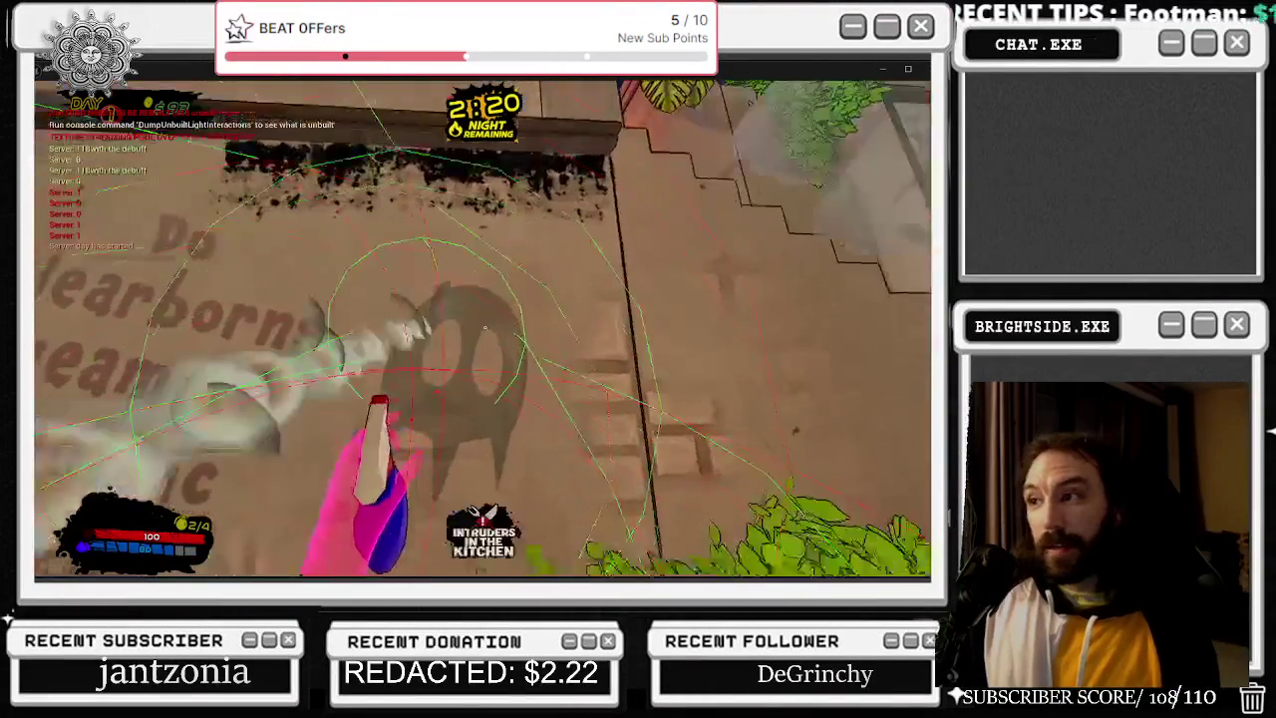
left_click(482, 329)
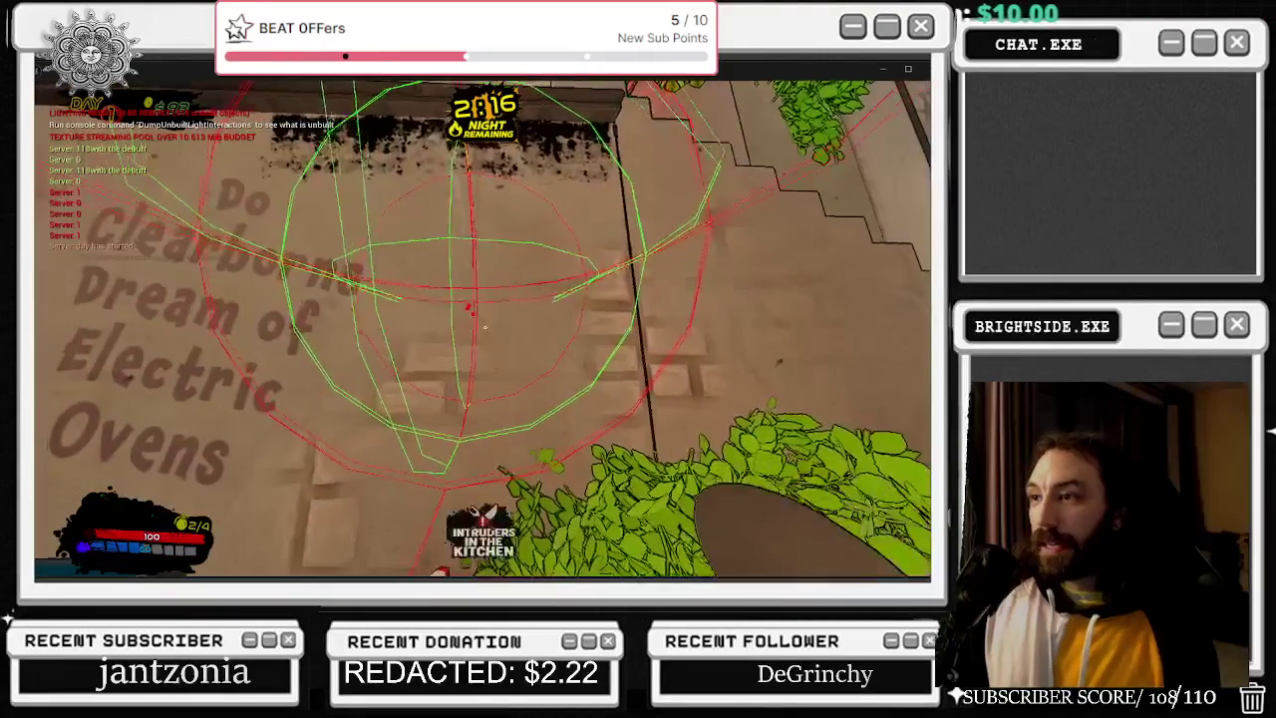
Return to check the graffiti count on the board's rank page, then walk out and stop the playtest.
key("w")
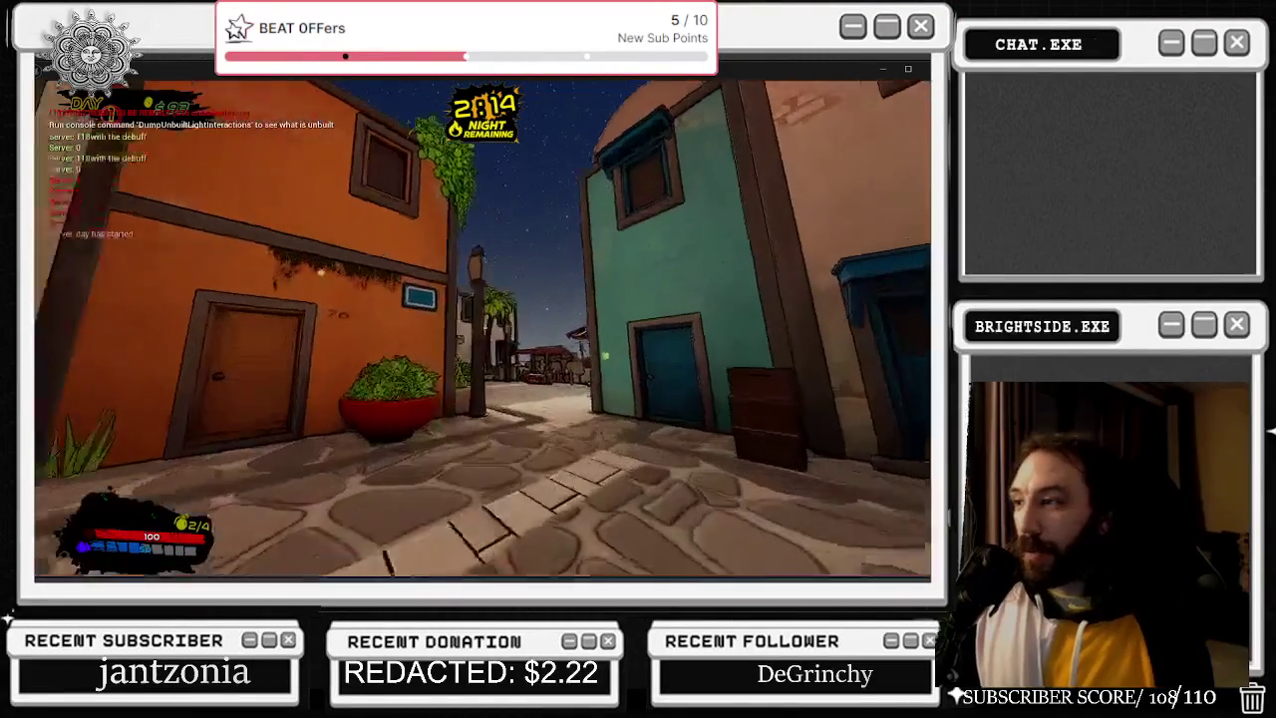
key("w")
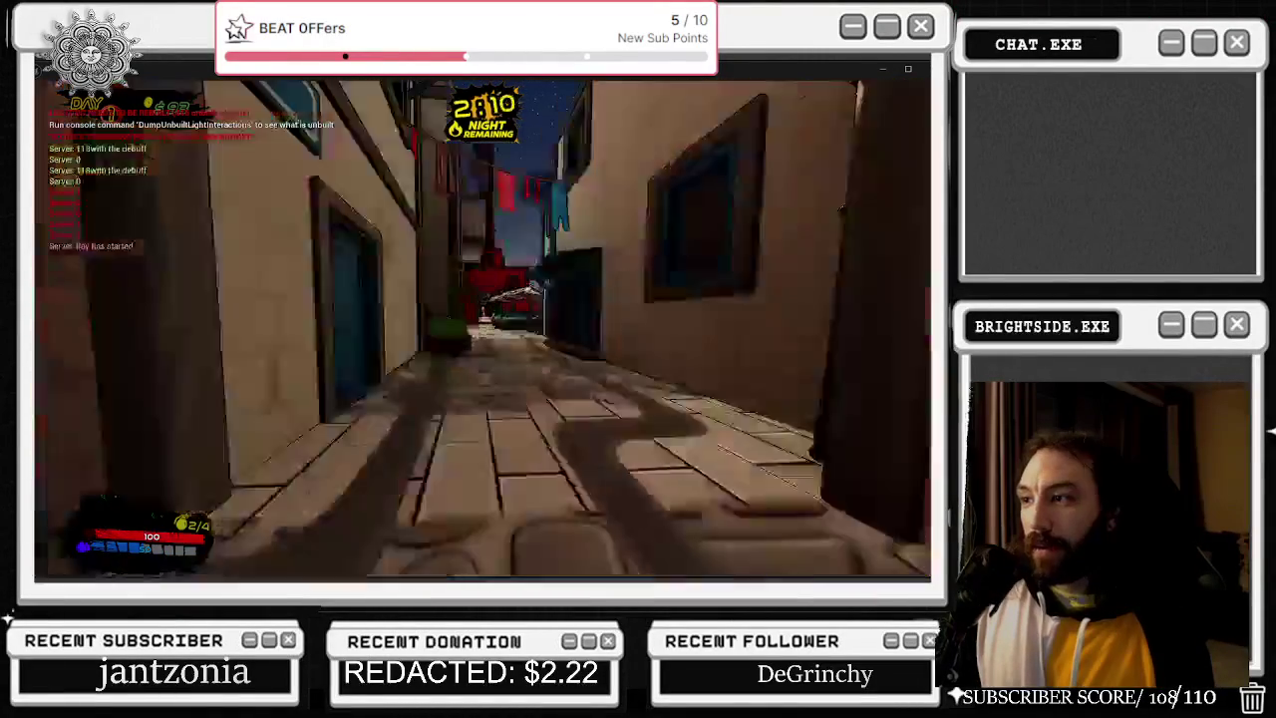
key("e")
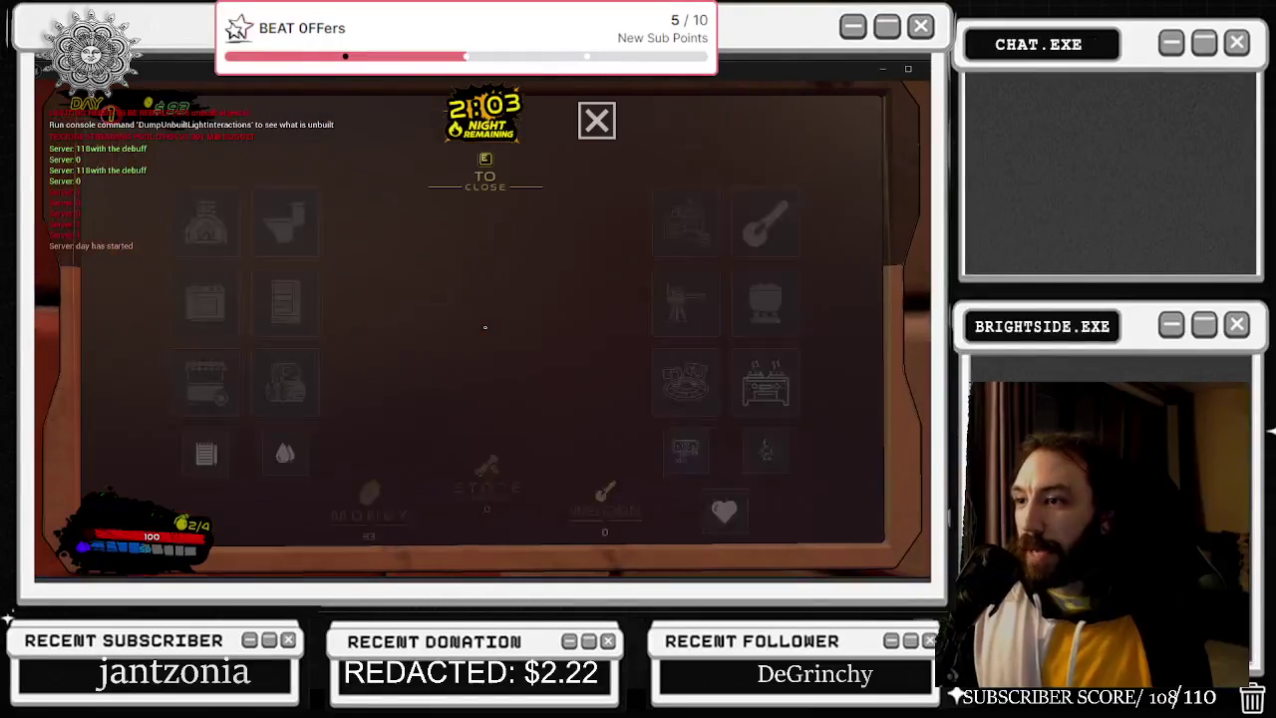
left_click(229, 456)
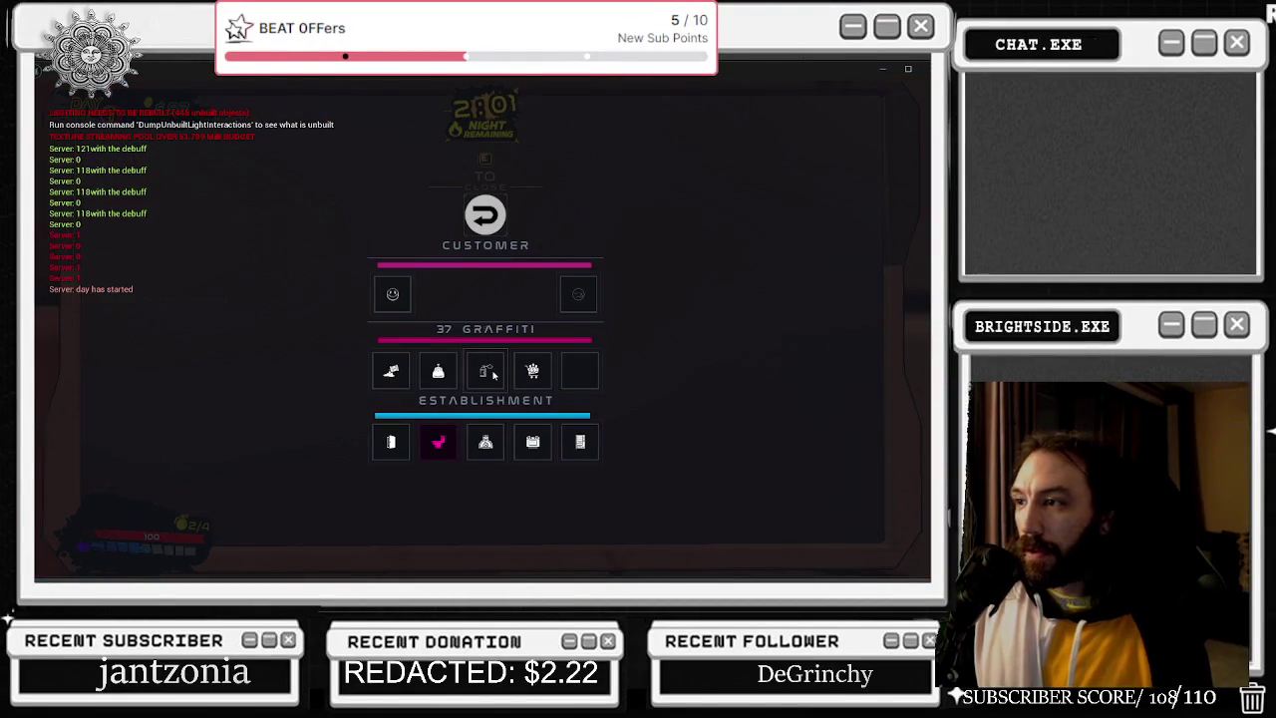
left_click(493, 374)
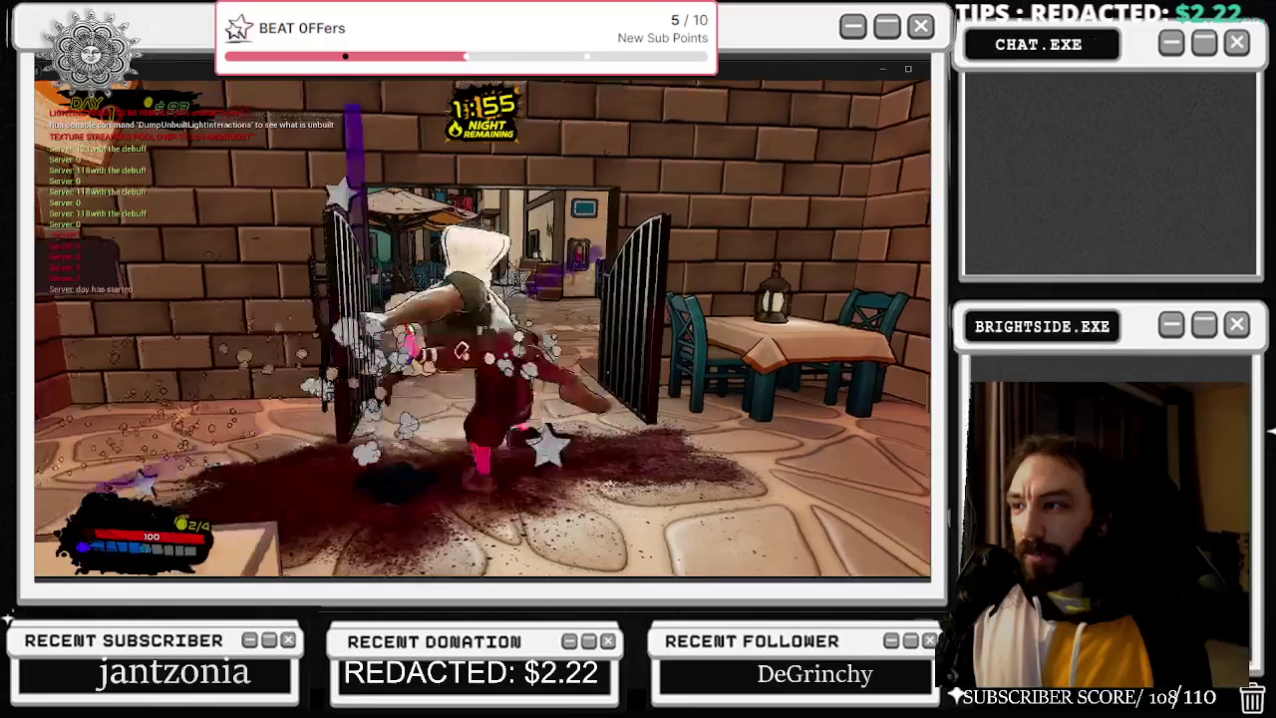
key("w")
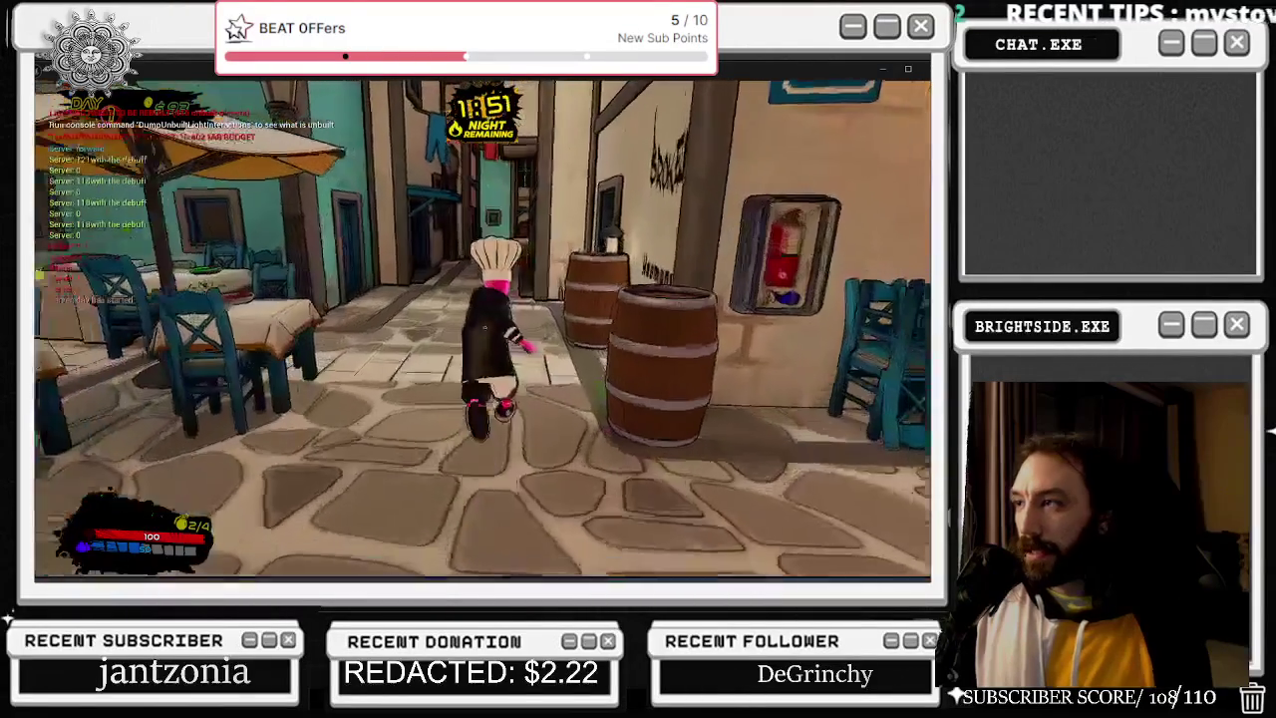
key("Escape")
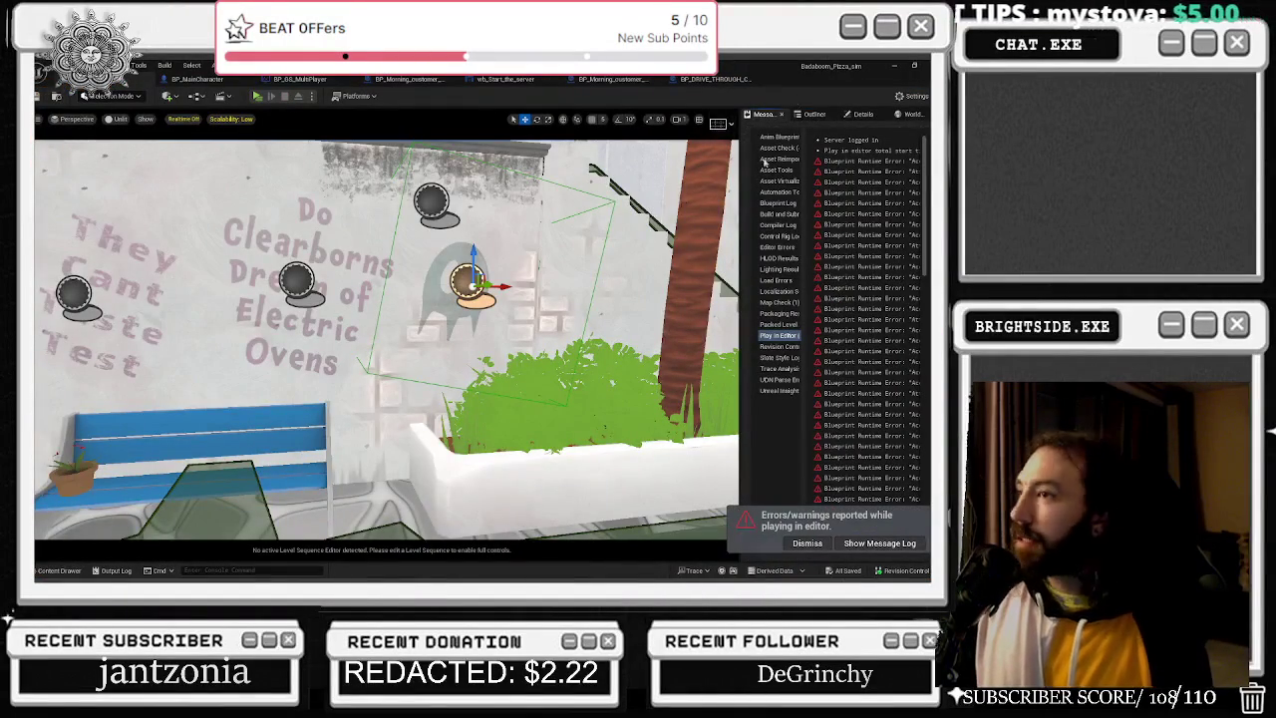
Undo the recent graffiti decal moves with Ctrl+Z to bring the second decal back.
left_click_drag(398, 300, 299, 299)
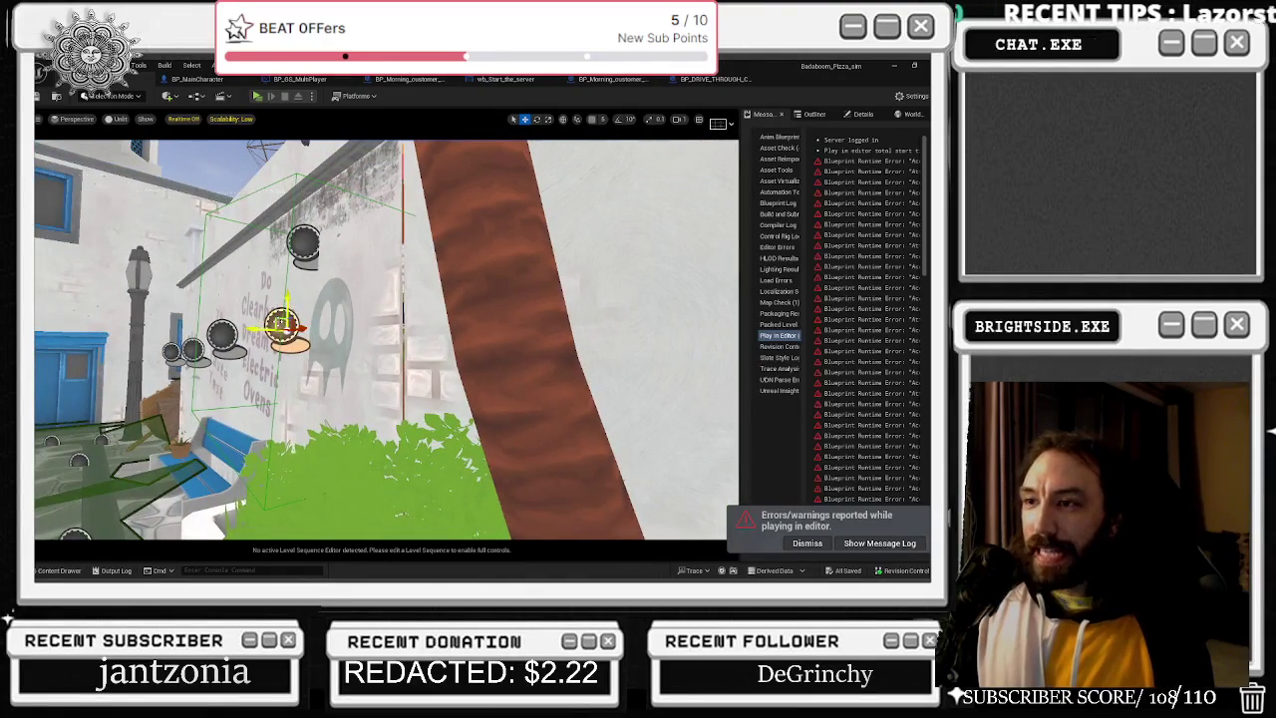
key("ctrl+z")
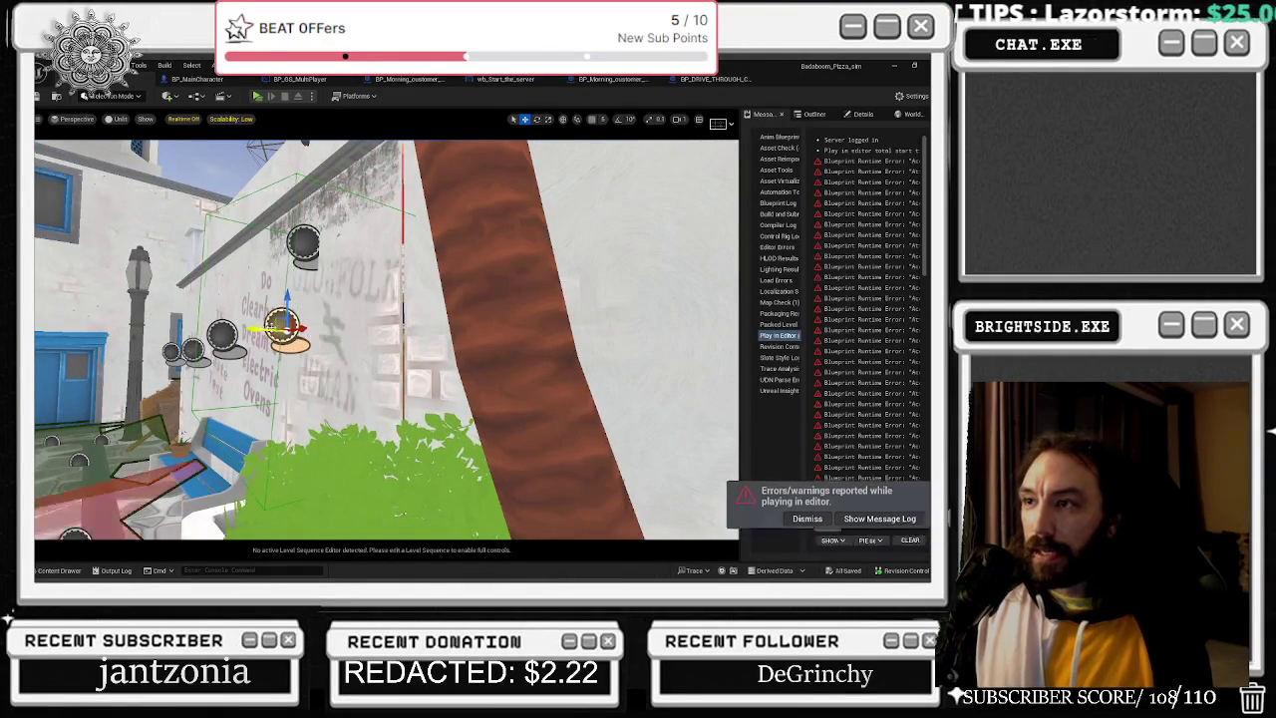
left_click_drag(398, 339, 329, 329)
key("ctrl+z")
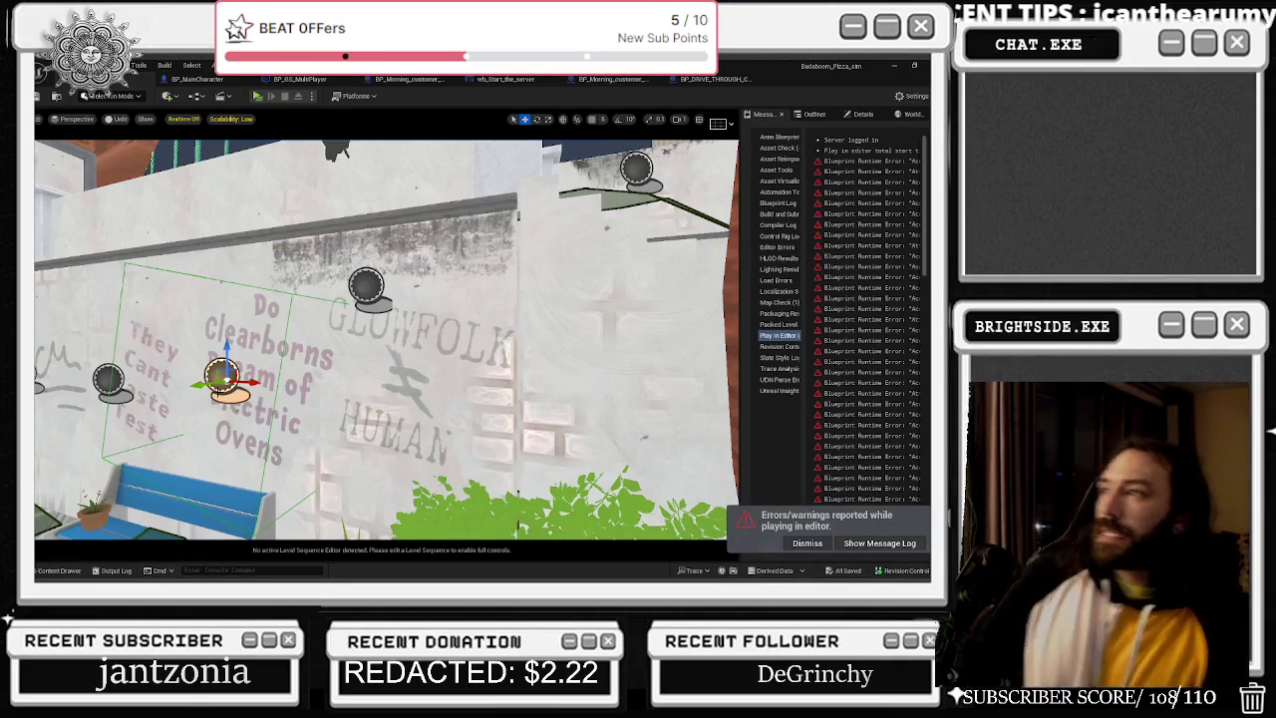
key("ctrl+z")
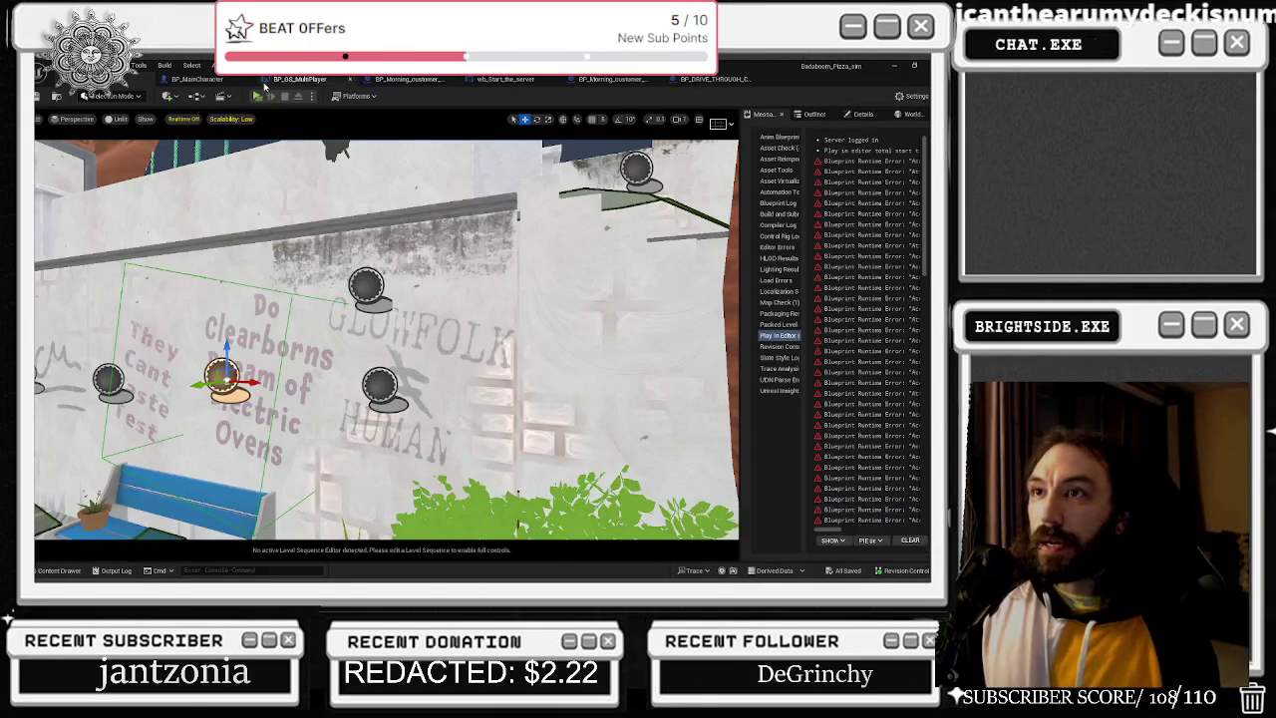
Jump to the graffiti spawn variable in the main character blueprint and show bp_Graffiti_on_wall_decal31's details.
left_click(204, 79)
left_click(269, 490)
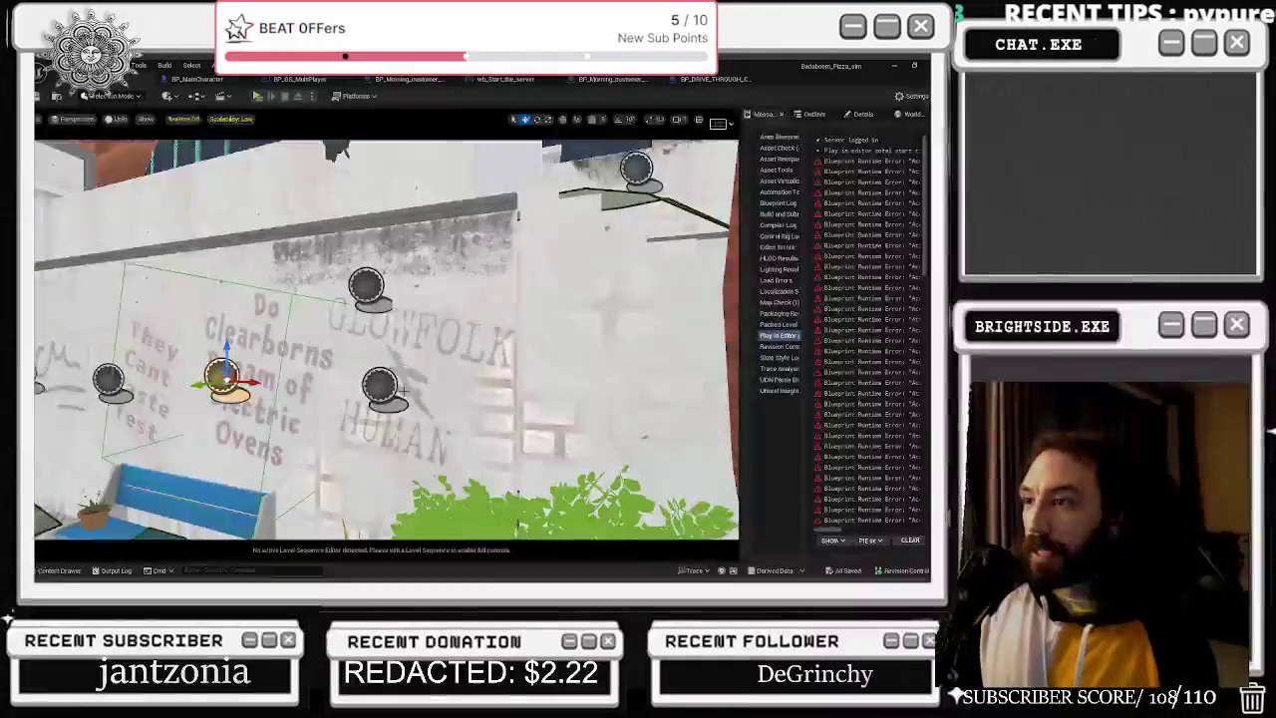
left_click(863, 116)
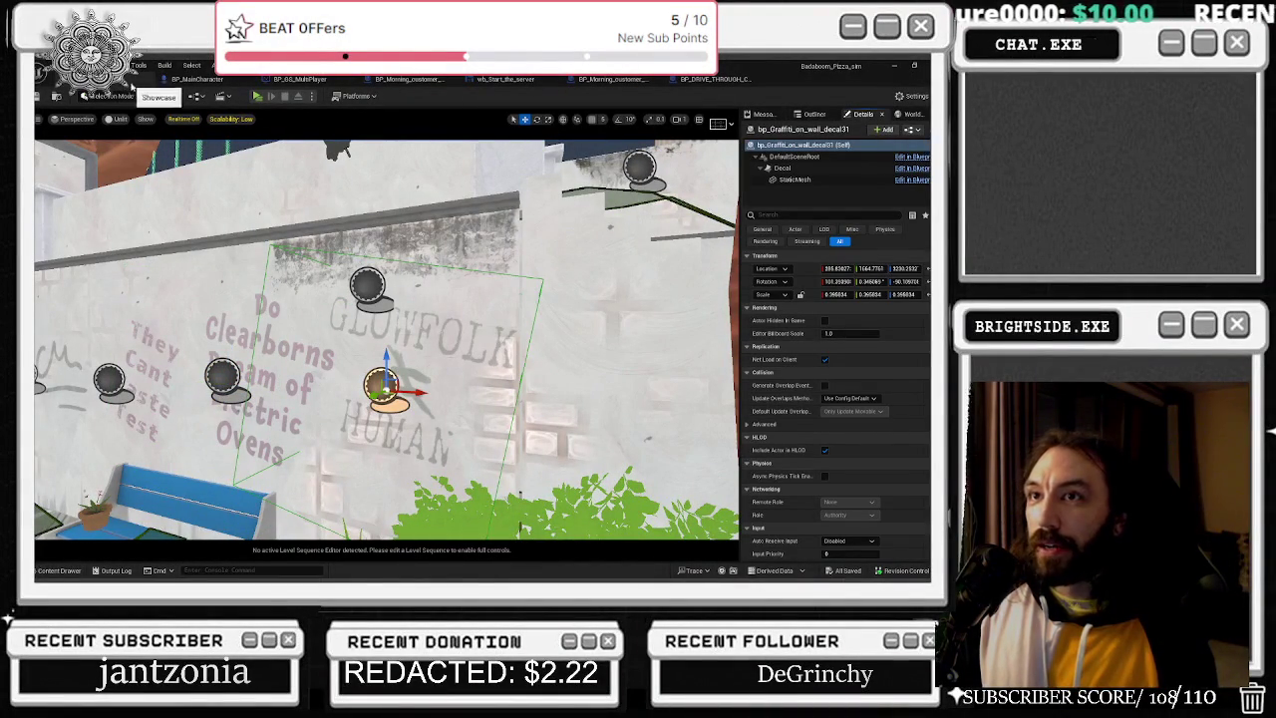
Compare the blueprint's graffiti spawn location 285.83, 1664.78, 3230.25 and scale 0.3958 with the level decal, then jump to the Island_mode Branch.
left_click(200, 80)
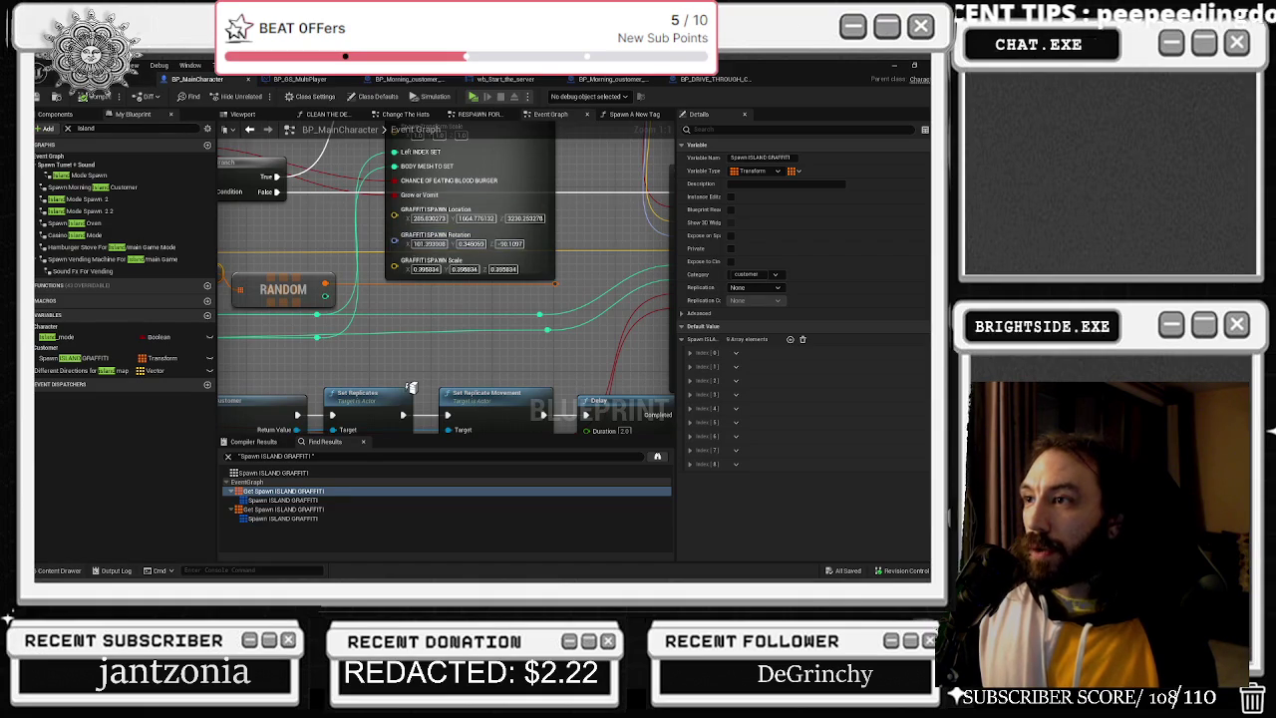
left_click(150, 79)
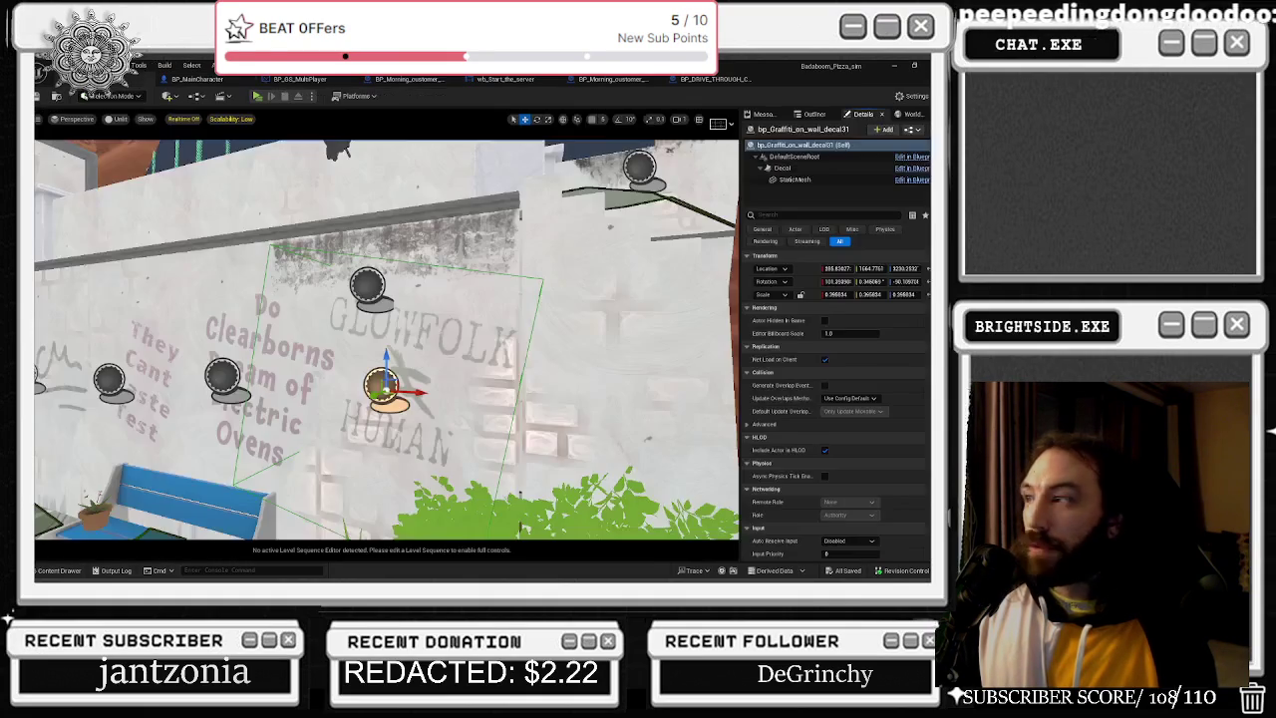
left_click(208, 81)
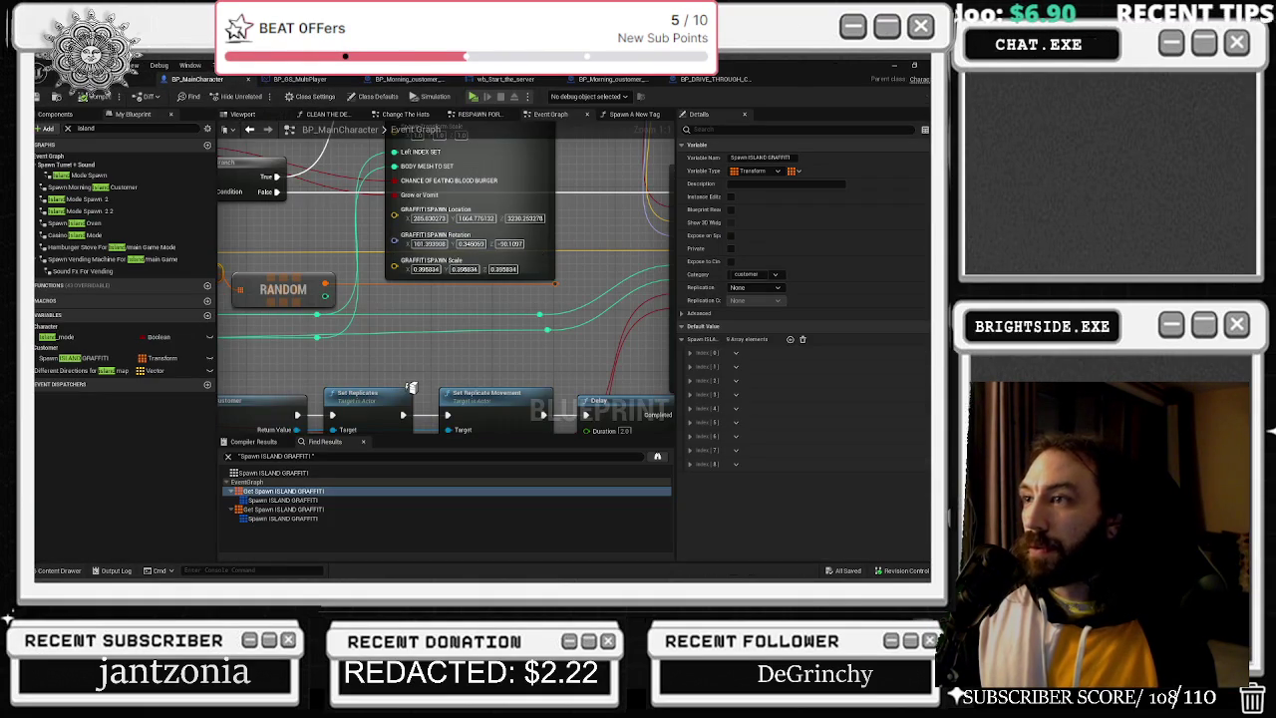
left_click(150, 80)
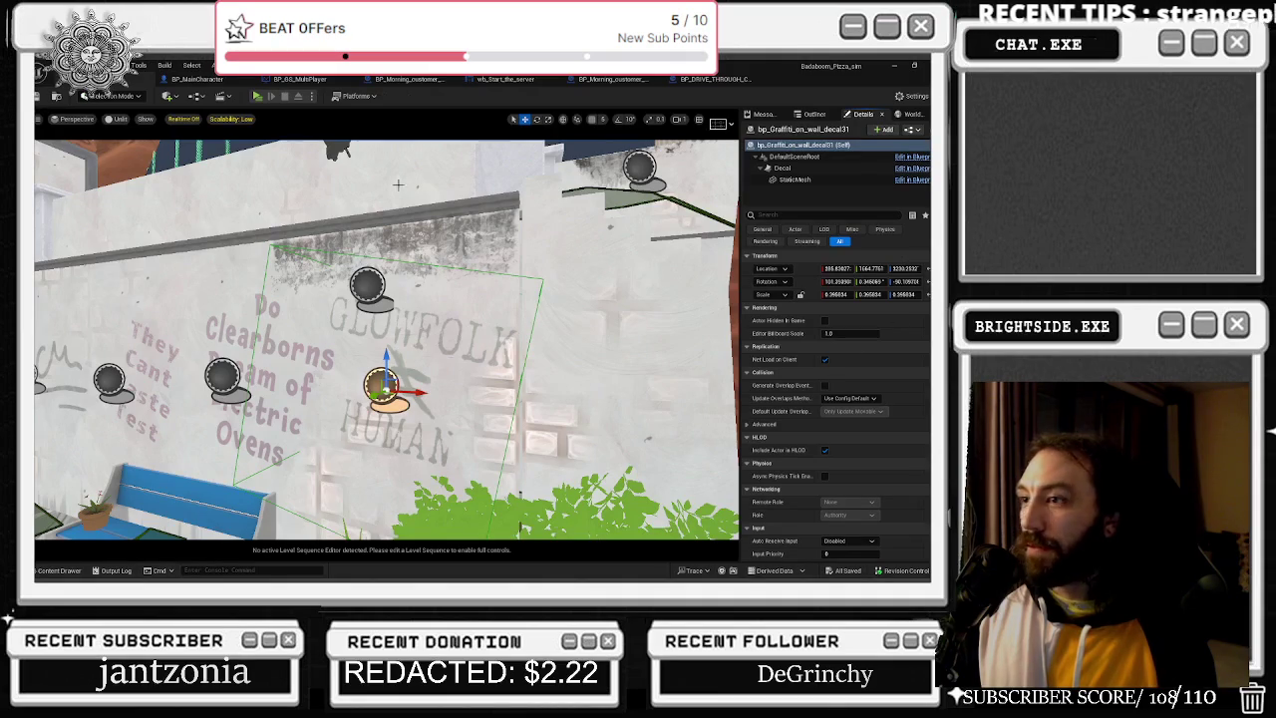
left_click(207, 82)
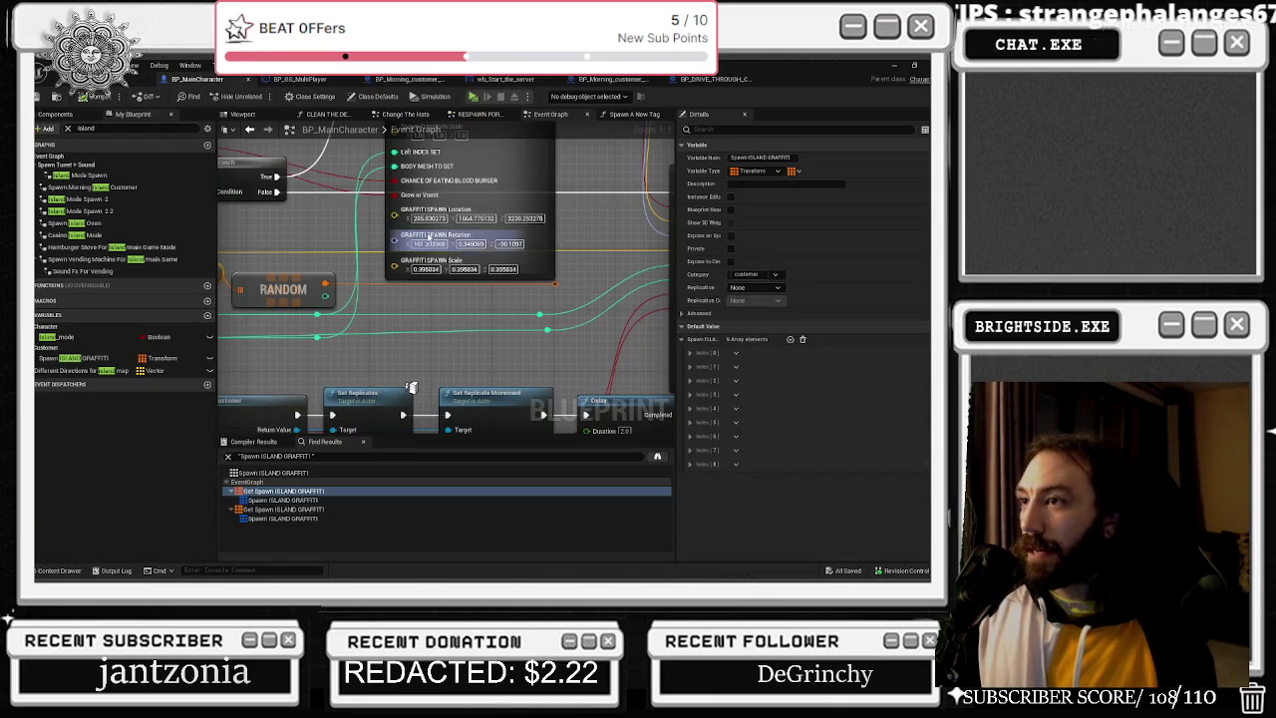
left_click(140, 80)
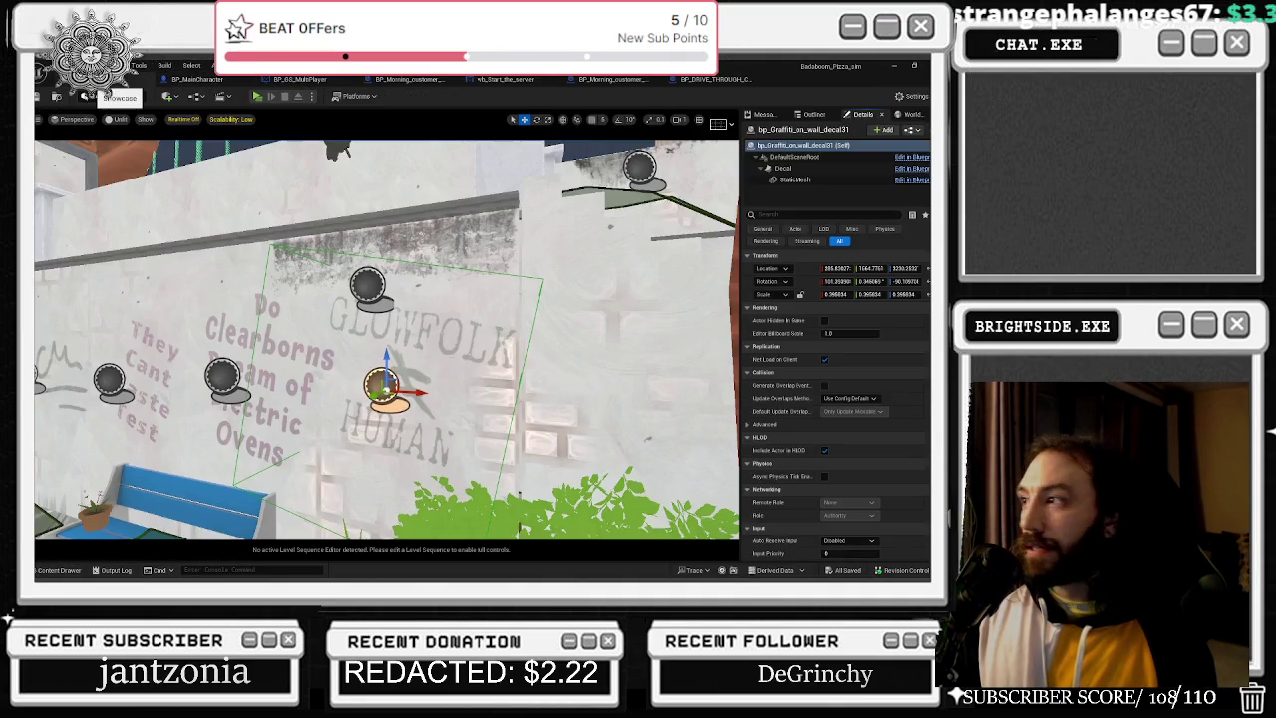
left_click(200, 80)
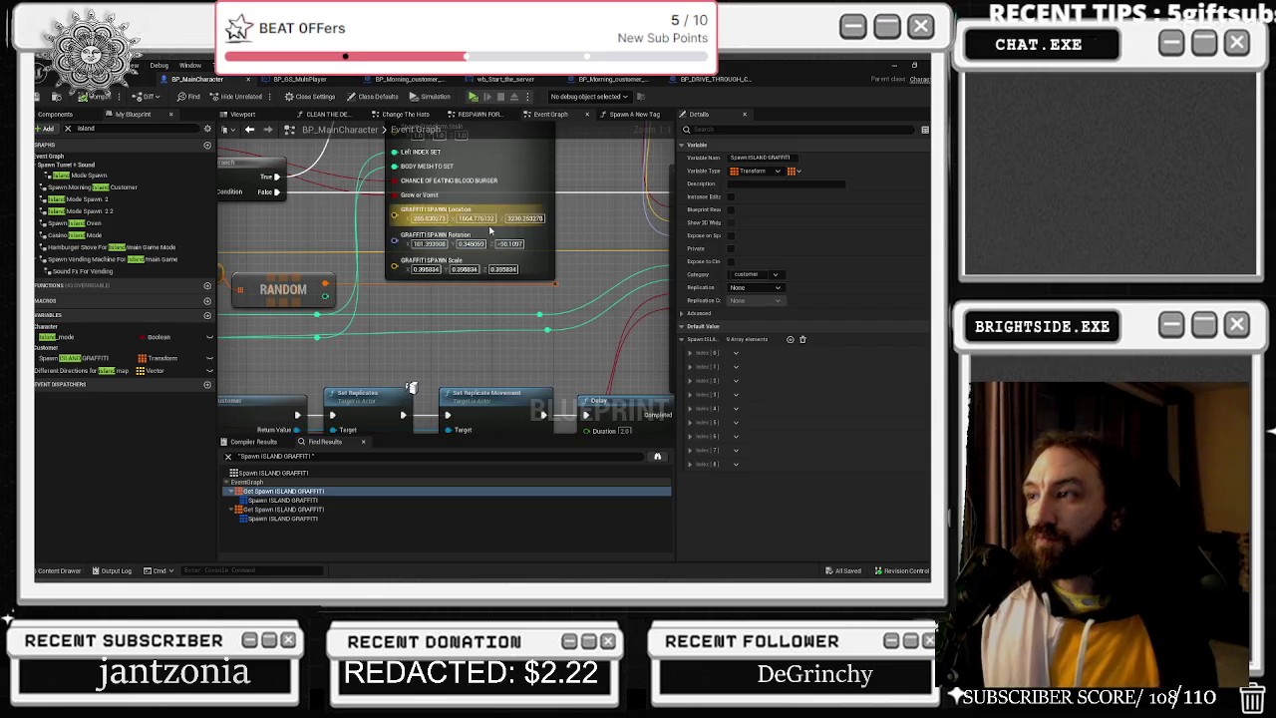
left_click(509, 277)
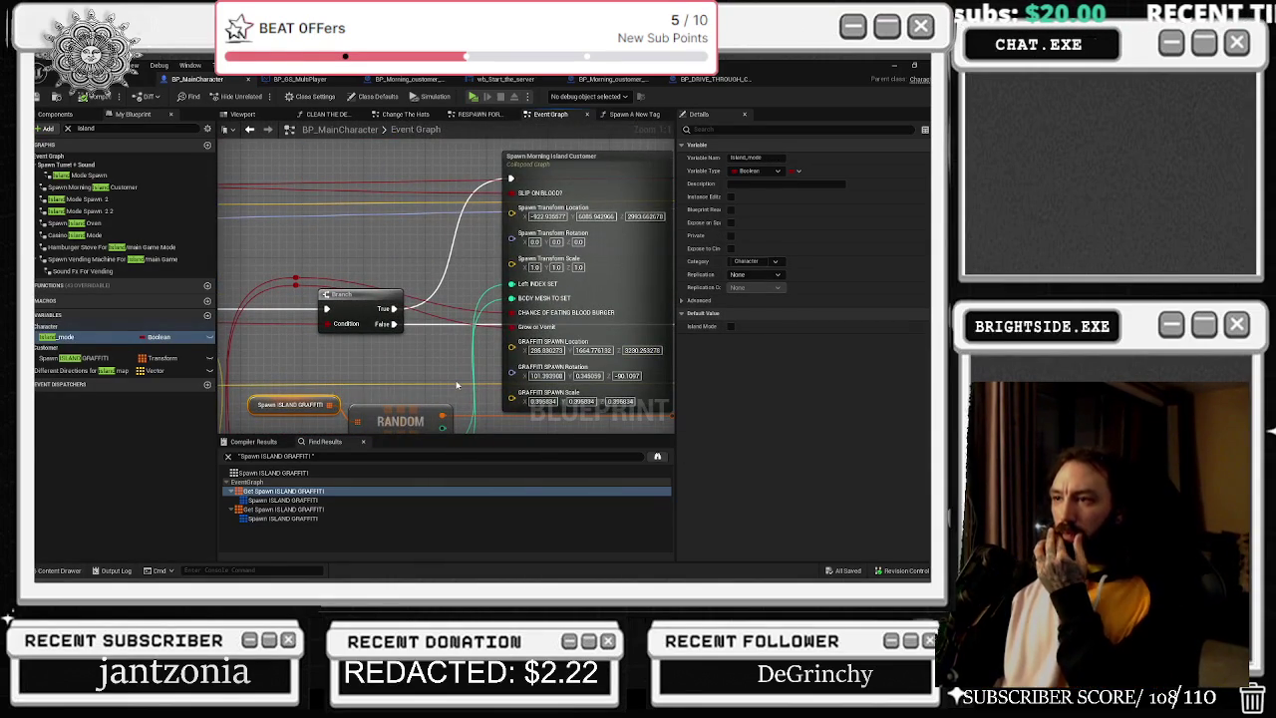
Pan the Event Graph to the Spawn Delivery Customer node and open its collapsed graph.
left_click_drag(445, 381, 390, 373)
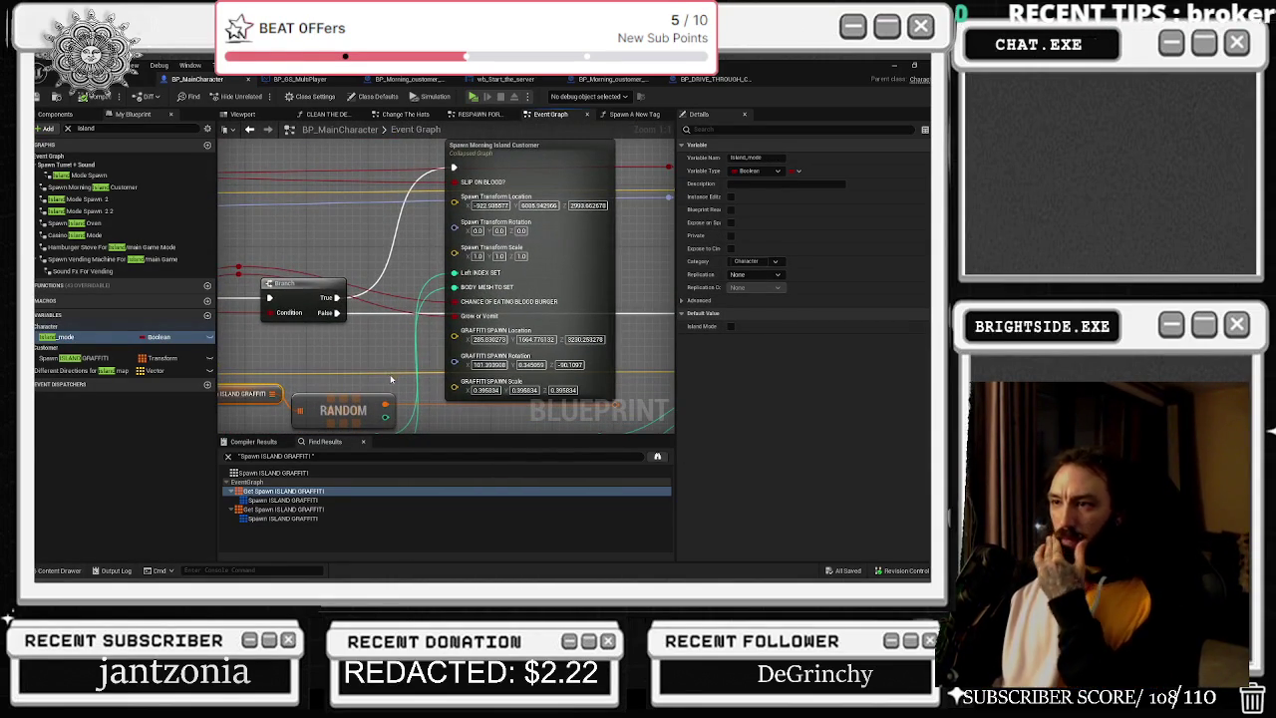
mouse_move(390, 394)
left_mouse_down()
mouse_move(595, 311)
mouse_move(676, 299)
mouse_move(298, 223)
left_mouse_up()
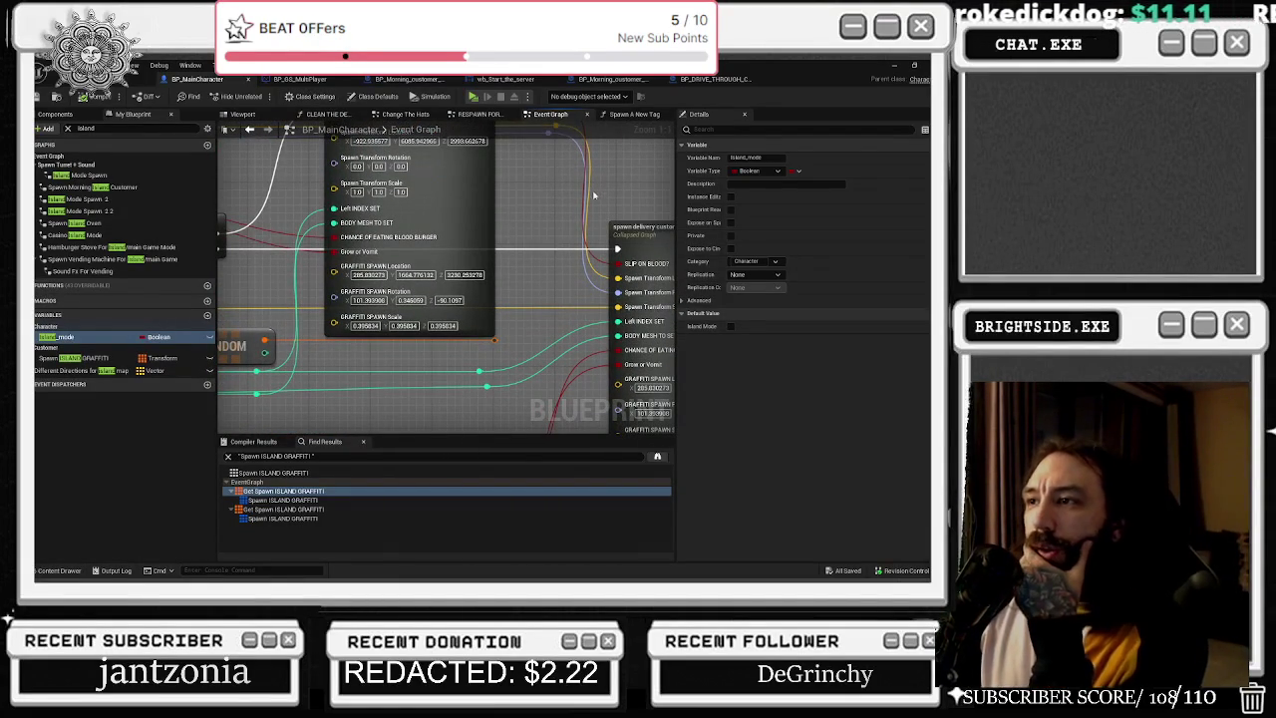
mouse_move(532, 202)
left_mouse_down()
mouse_move(528, 278)
mouse_move(458, 247)
mouse_move(370, 239)
left_mouse_up()
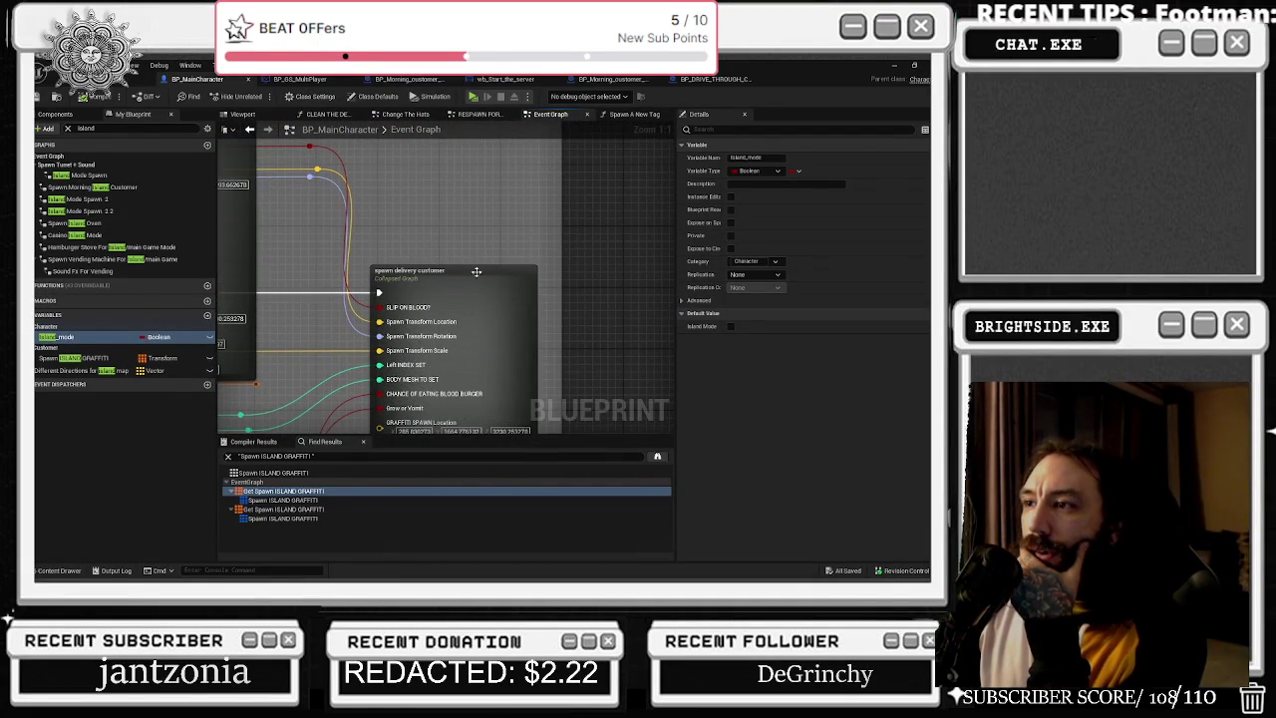
left_click_drag(492, 240, 522, 178)
left_click(519, 232)
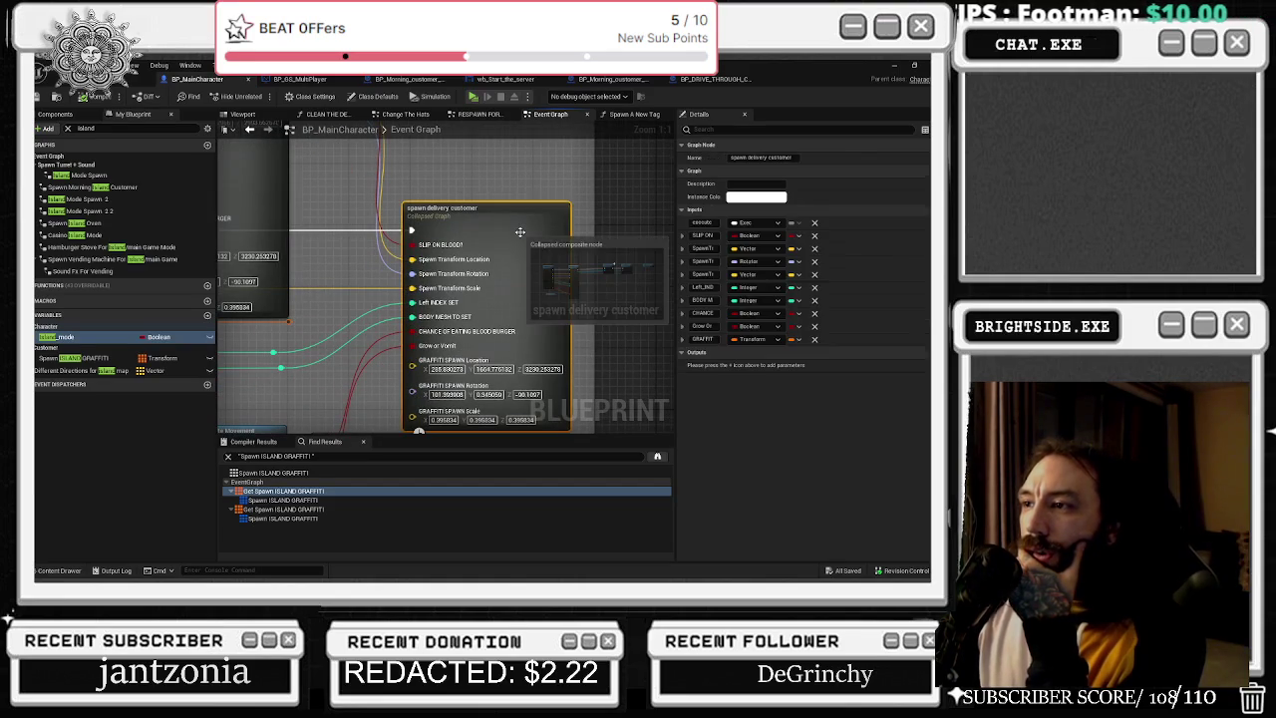
double_click(503, 229)
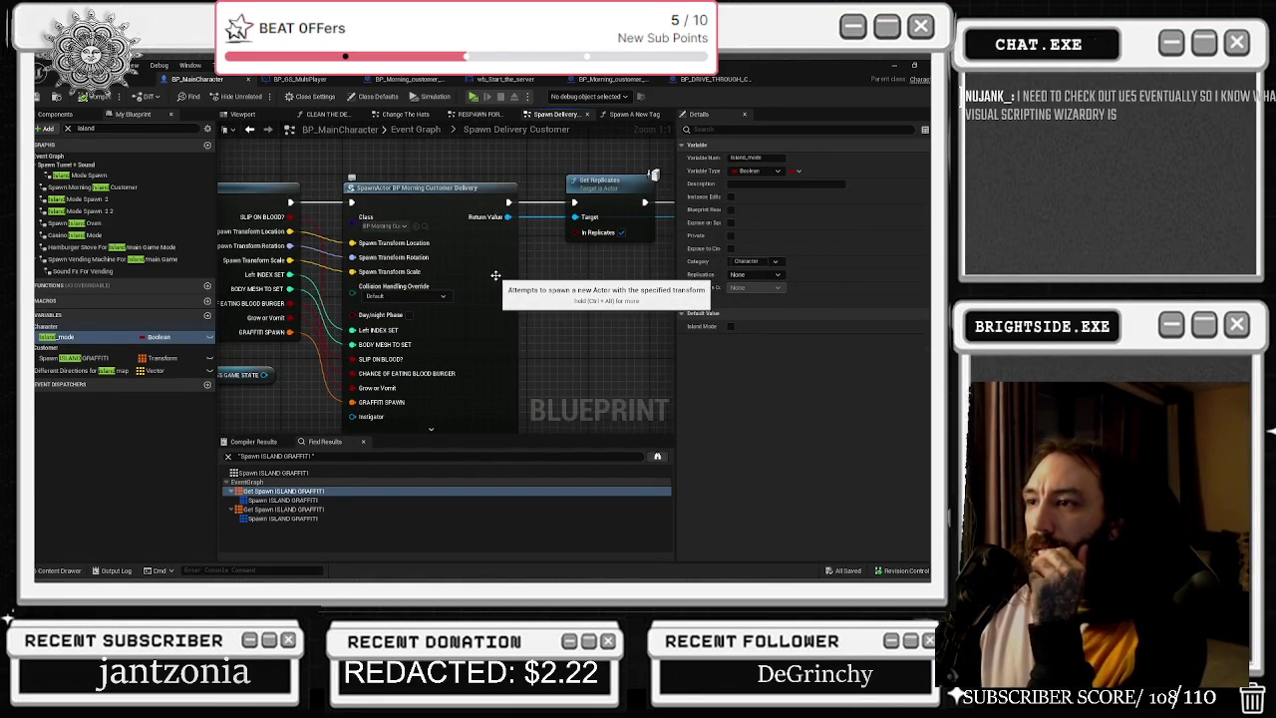
Browse to the SpawnActor class asset and open BP_DRIVE_THROUGH_CUSTOMER_Casino_island.
scroll(495, 275, "down", 2)
scroll(630, 225, "up", 2)
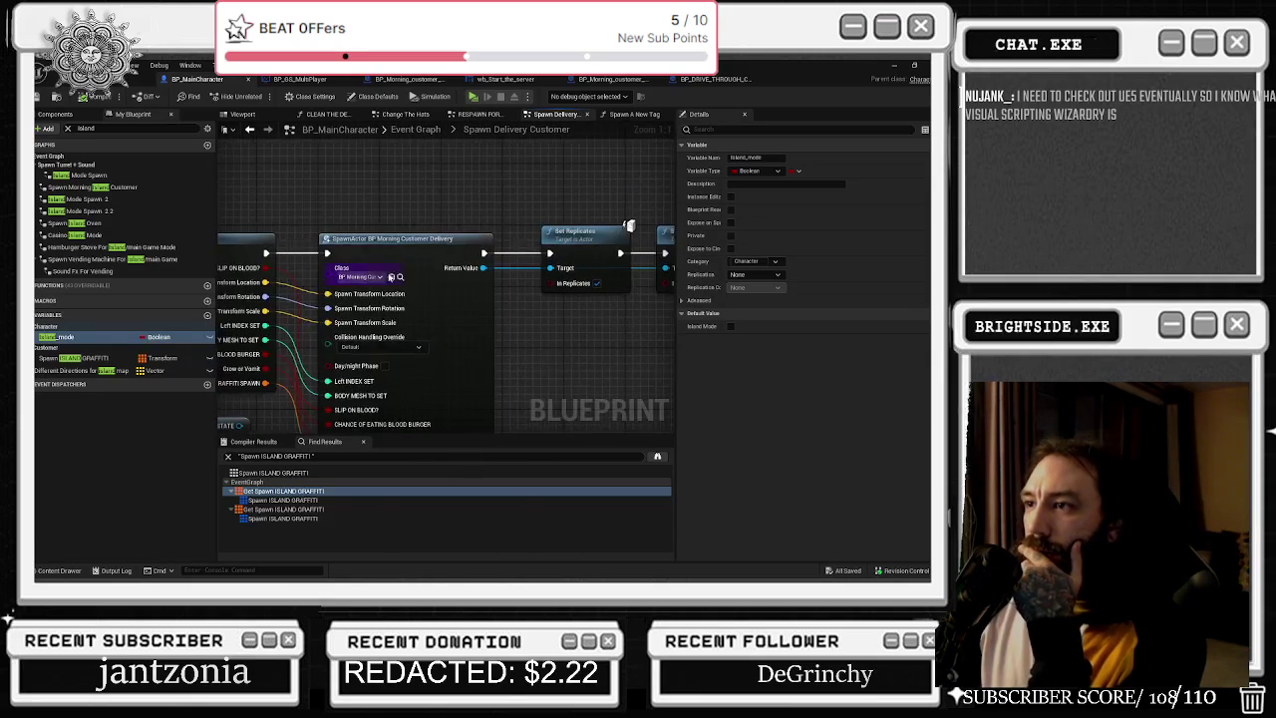
left_click(399, 277)
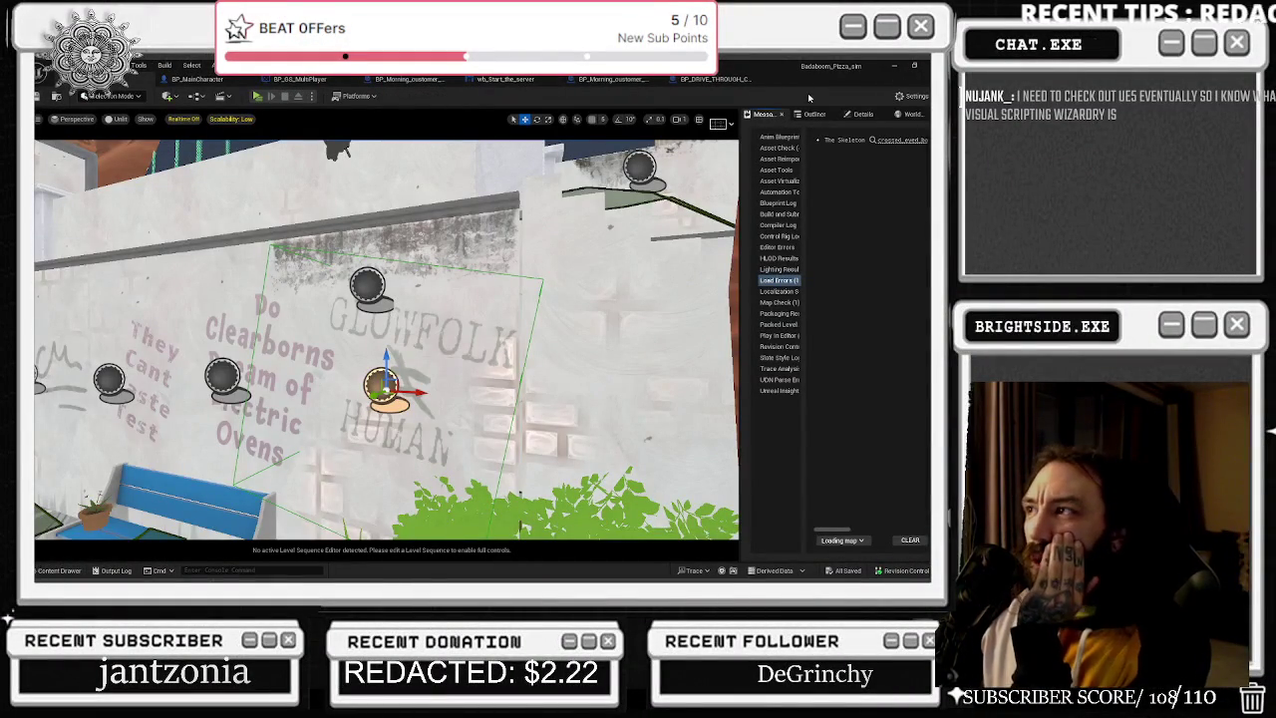
left_click(713, 79)
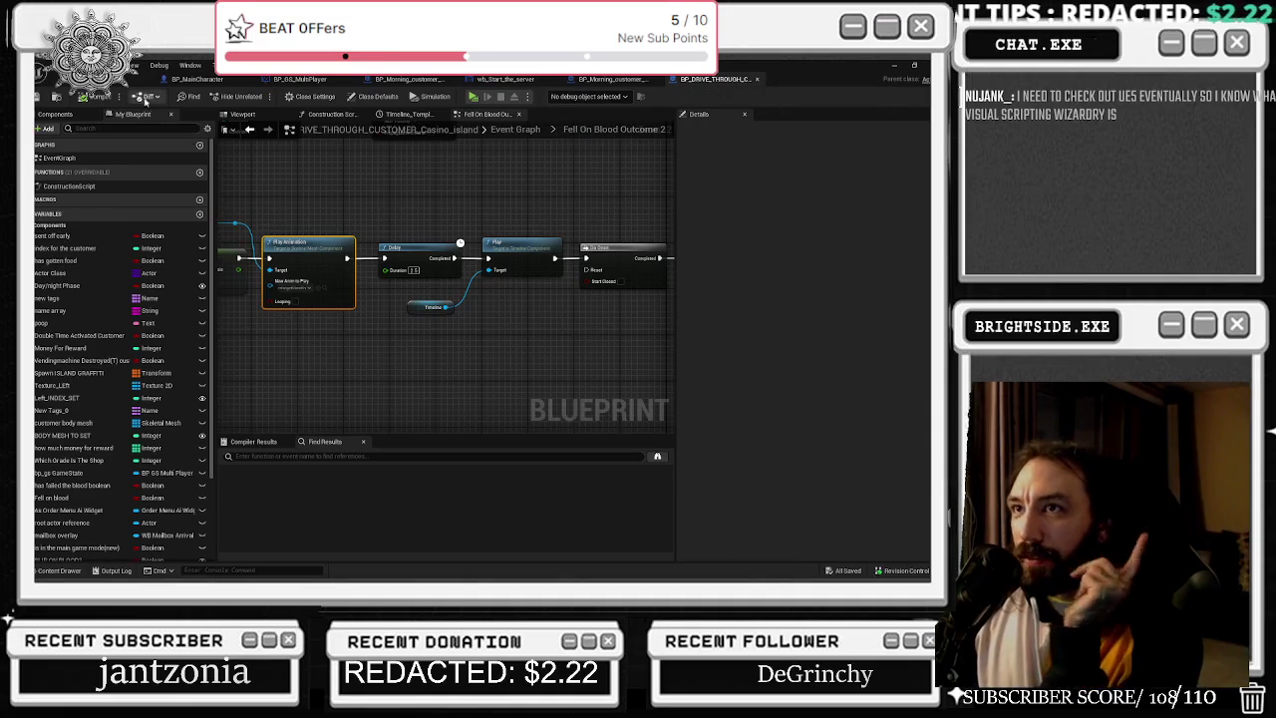
In BP_MainCharacter, nudge the morning customer spawn node slightly to the right.
left_click(190, 83)
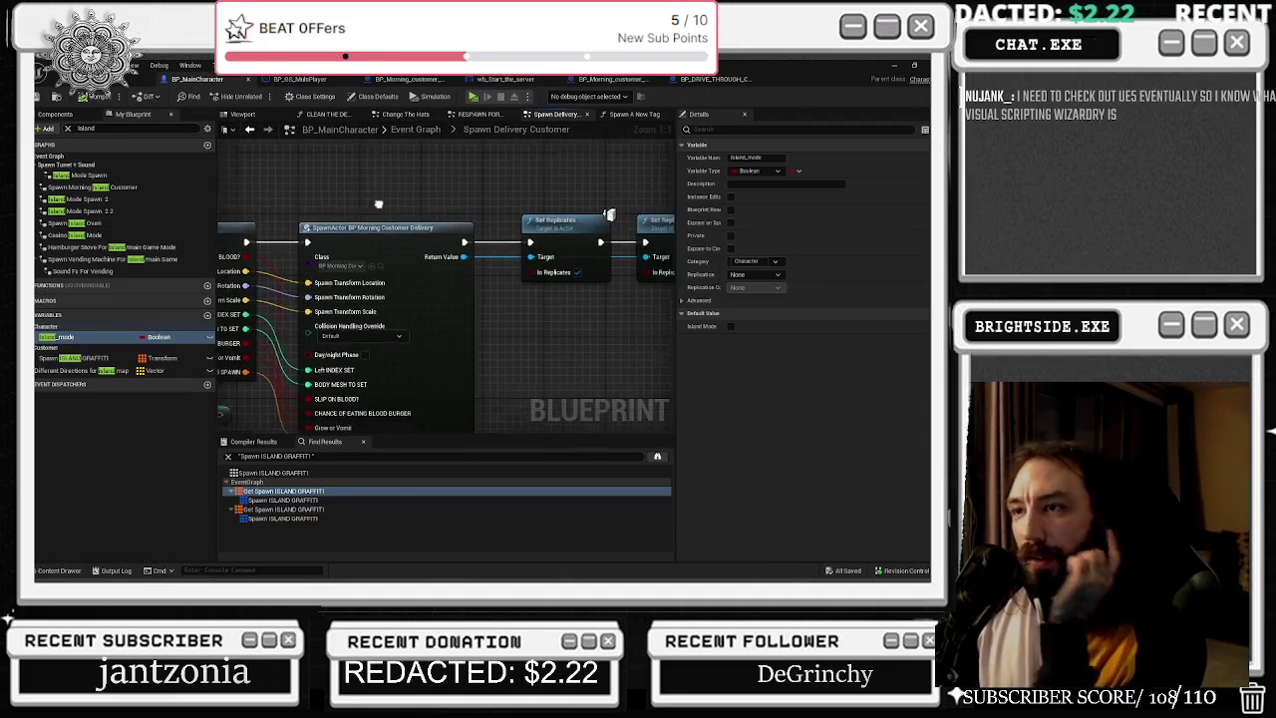
left_click(392, 231)
left_click_drag(402, 231, 409, 232)
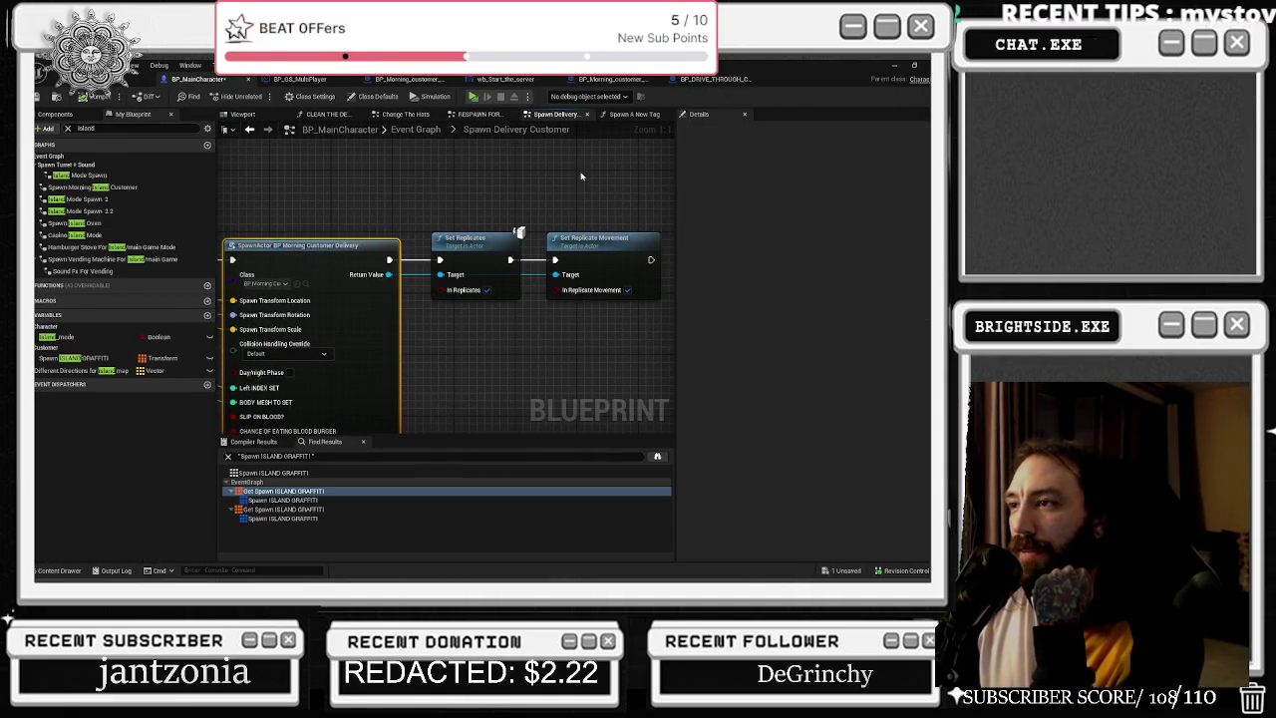
Close the Spawn Delivery Customer and Spawn A New Tag graphs, view Change The Hats, and return to the level.
left_click(588, 116)
left_click(568, 116)
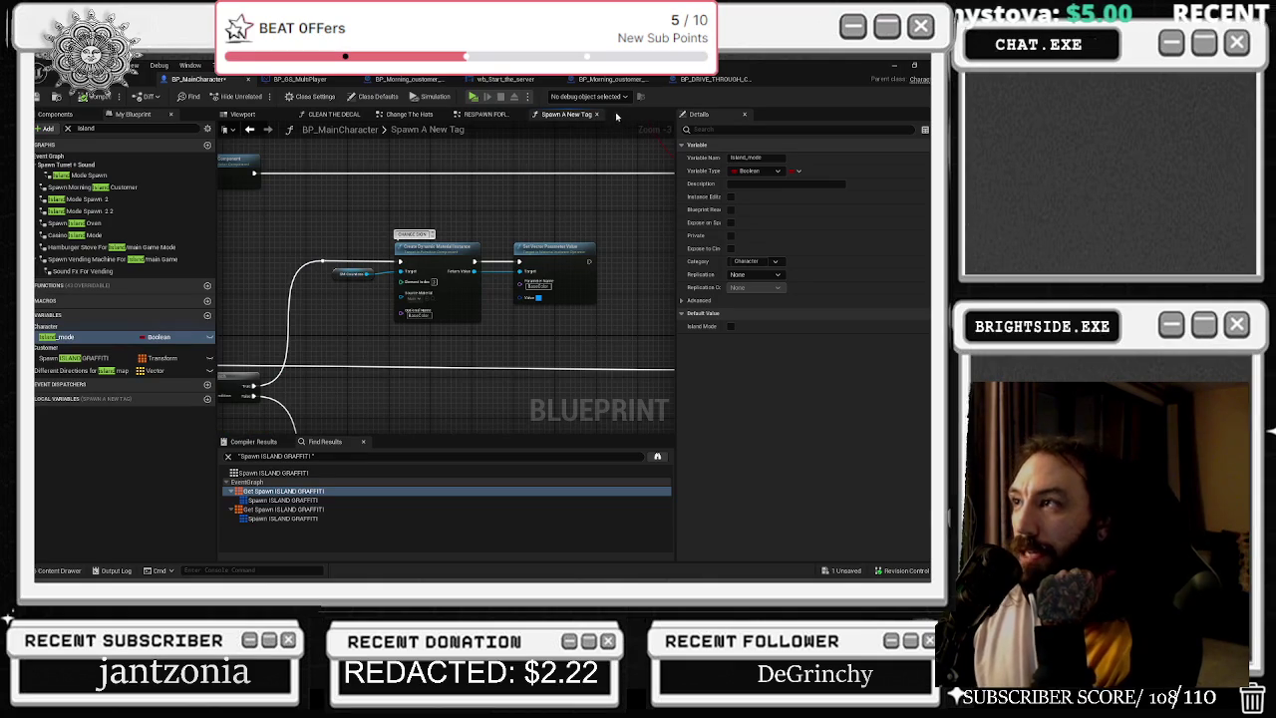
left_click(596, 114)
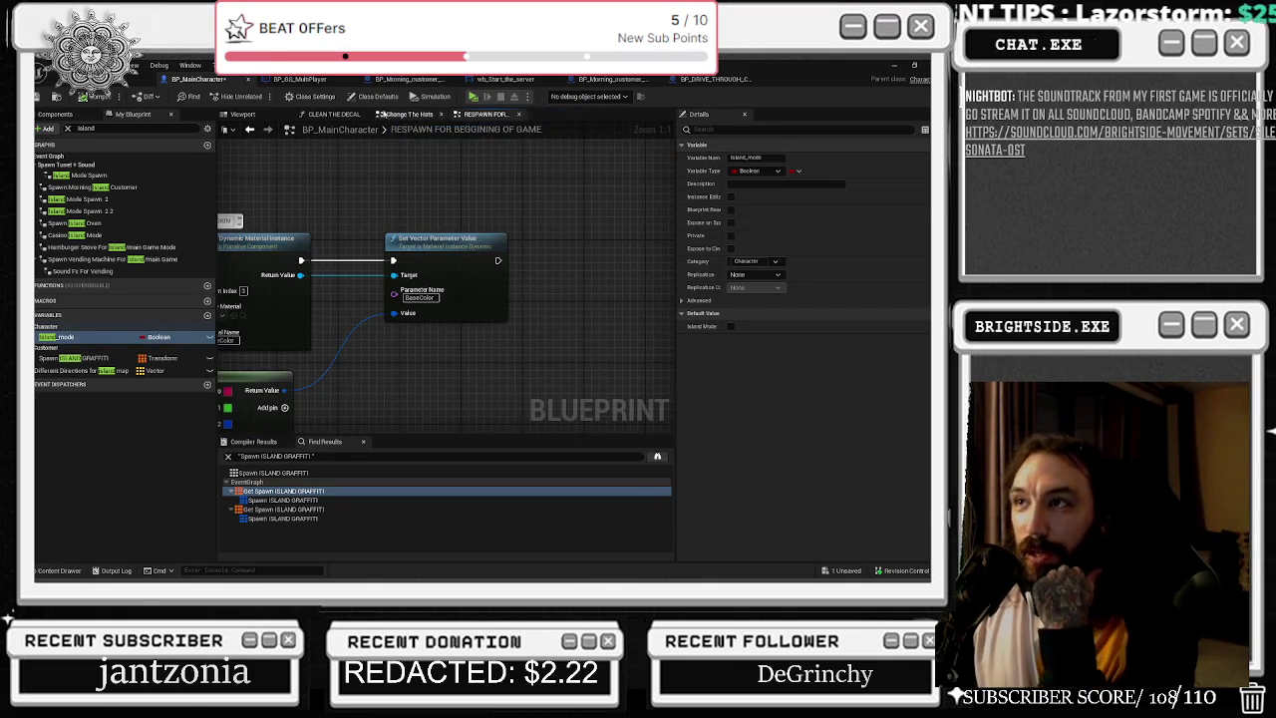
left_click(425, 118)
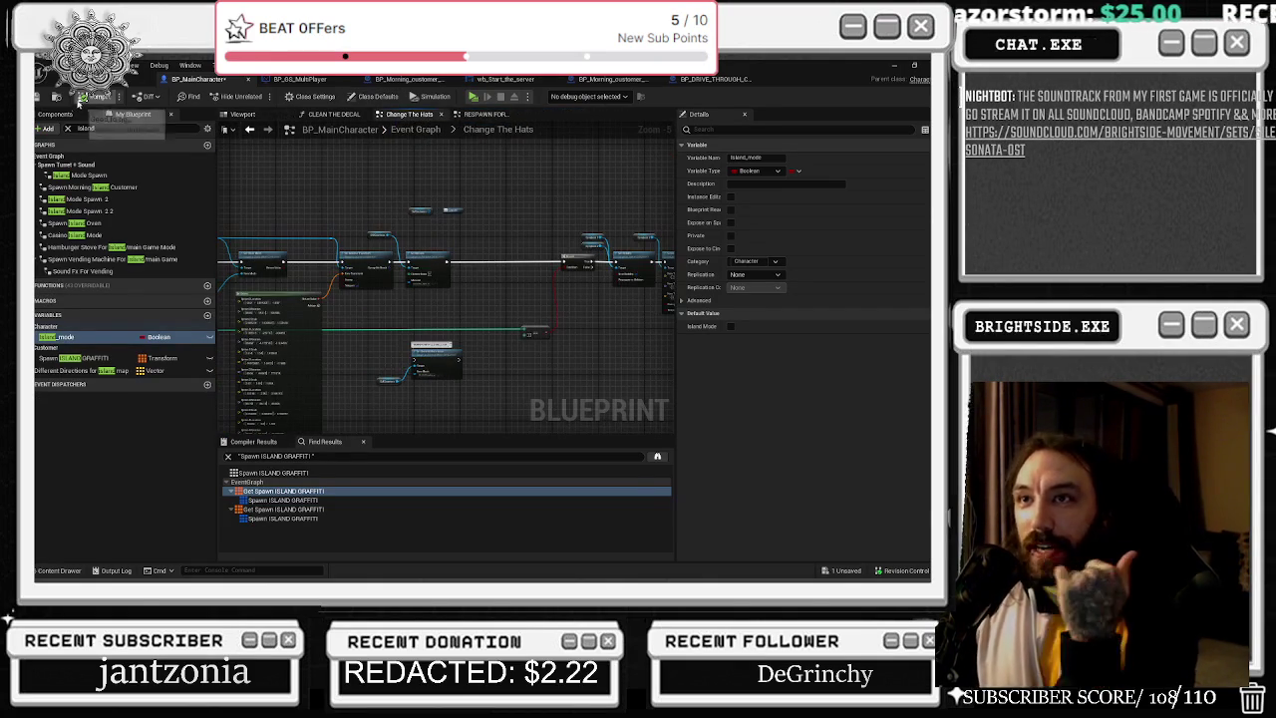
left_click(141, 79)
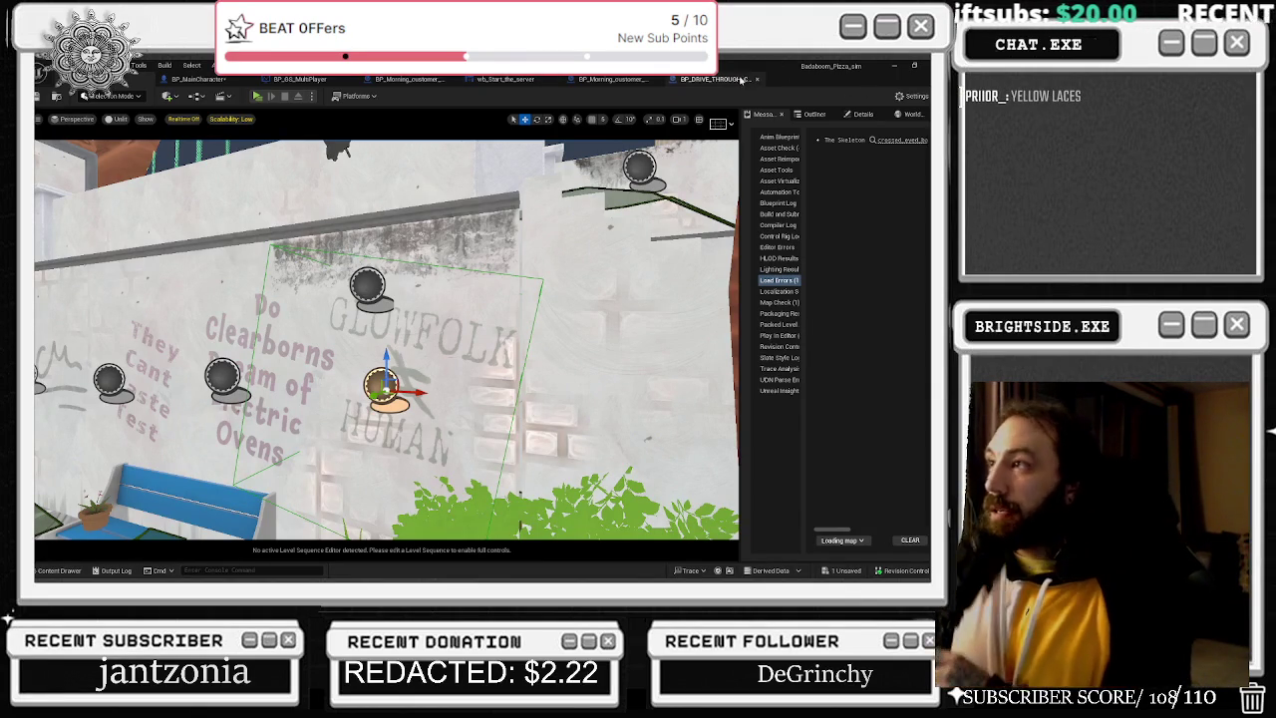
Glance at the drive-through customer blueprint and the blue-and-orange houses, then show BP_MainCharacter's Change The Hats graph.
left_click(737, 79)
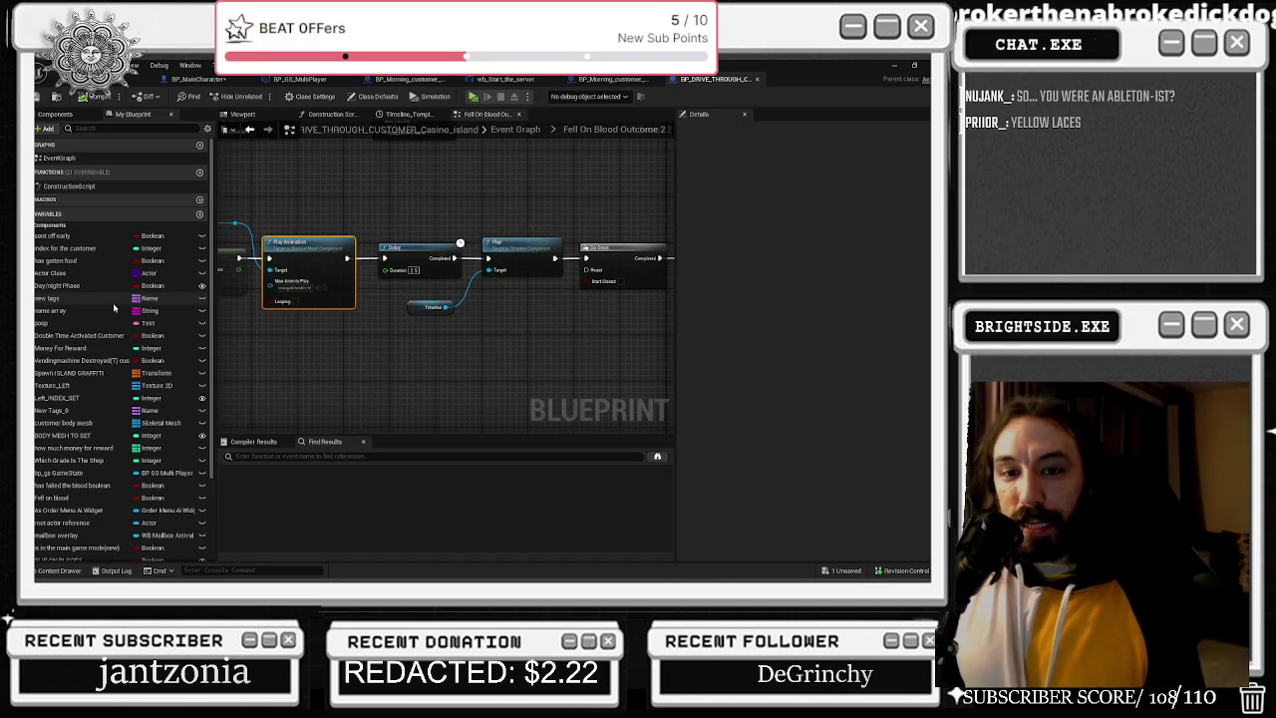
left_click(100, 79)
mouse_move(489, 317)
left_mouse_down()
mouse_move(518, 299)
mouse_move(454, 321)
mouse_move(498, 315)
mouse_move(479, 339)
mouse_move(454, 337)
mouse_move(588, 329)
left_mouse_up()
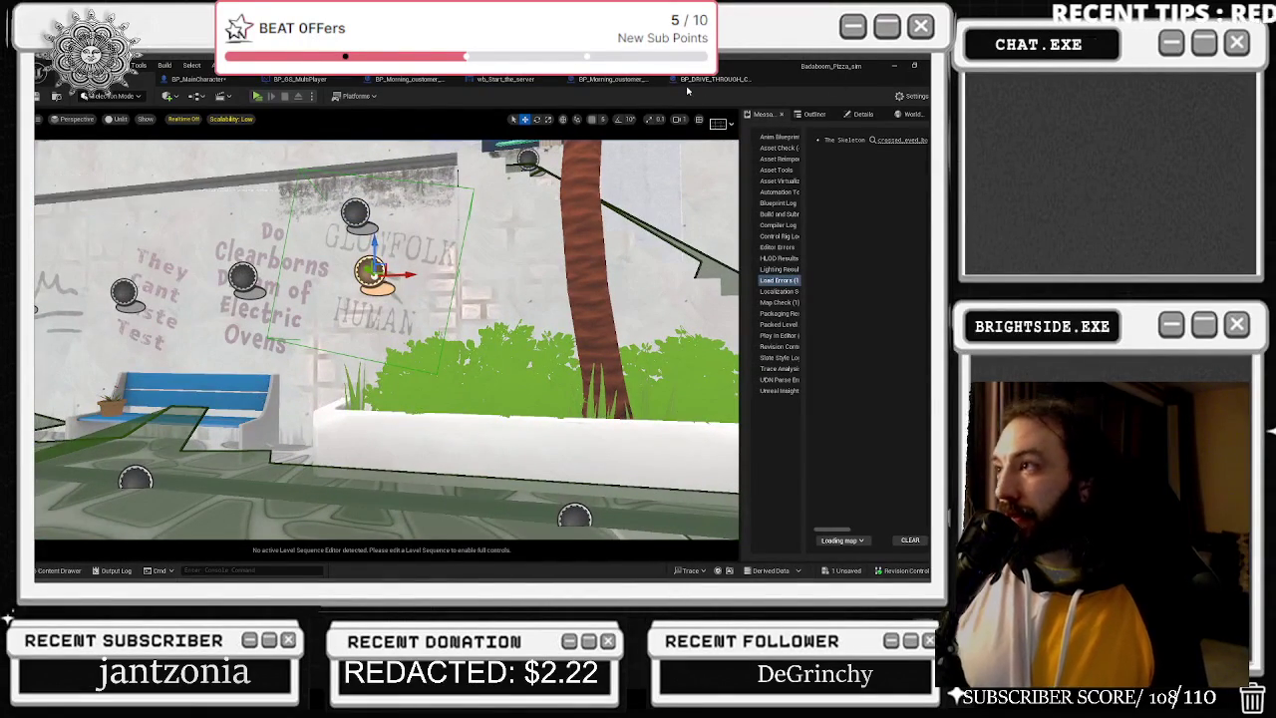
left_click(702, 79)
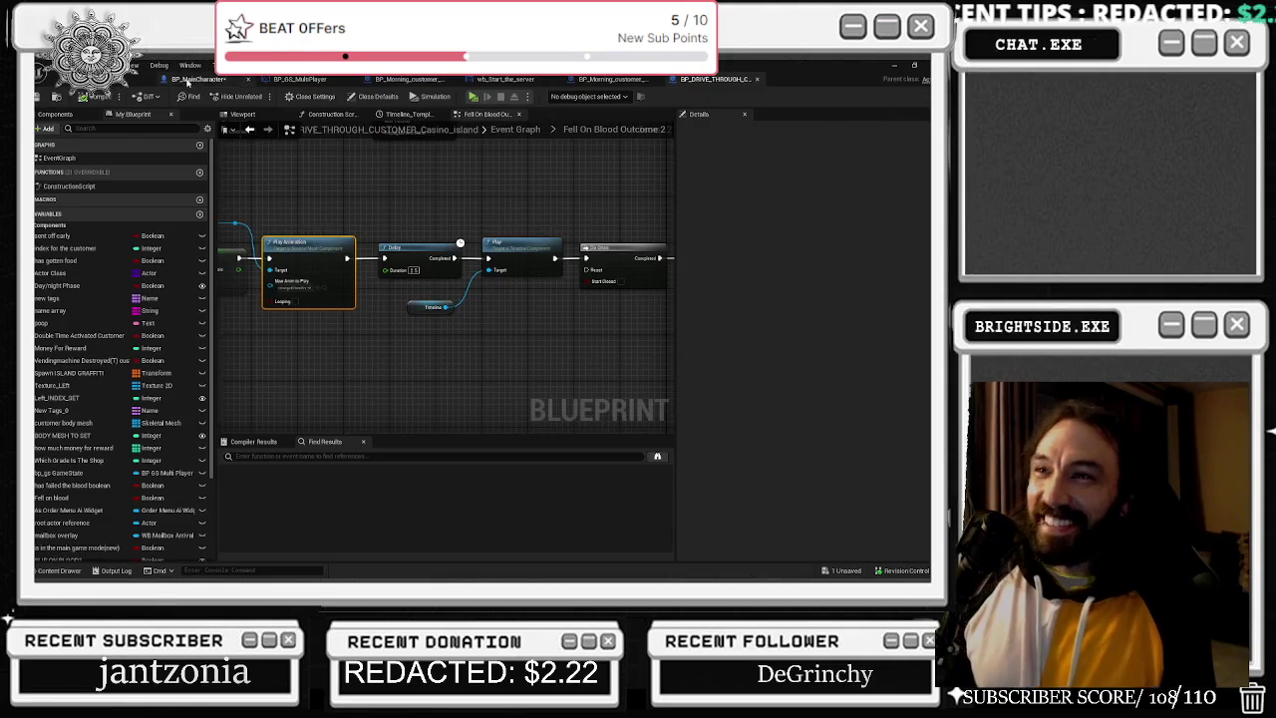
left_click(189, 80)
scroll(521, 325, "up", 2)
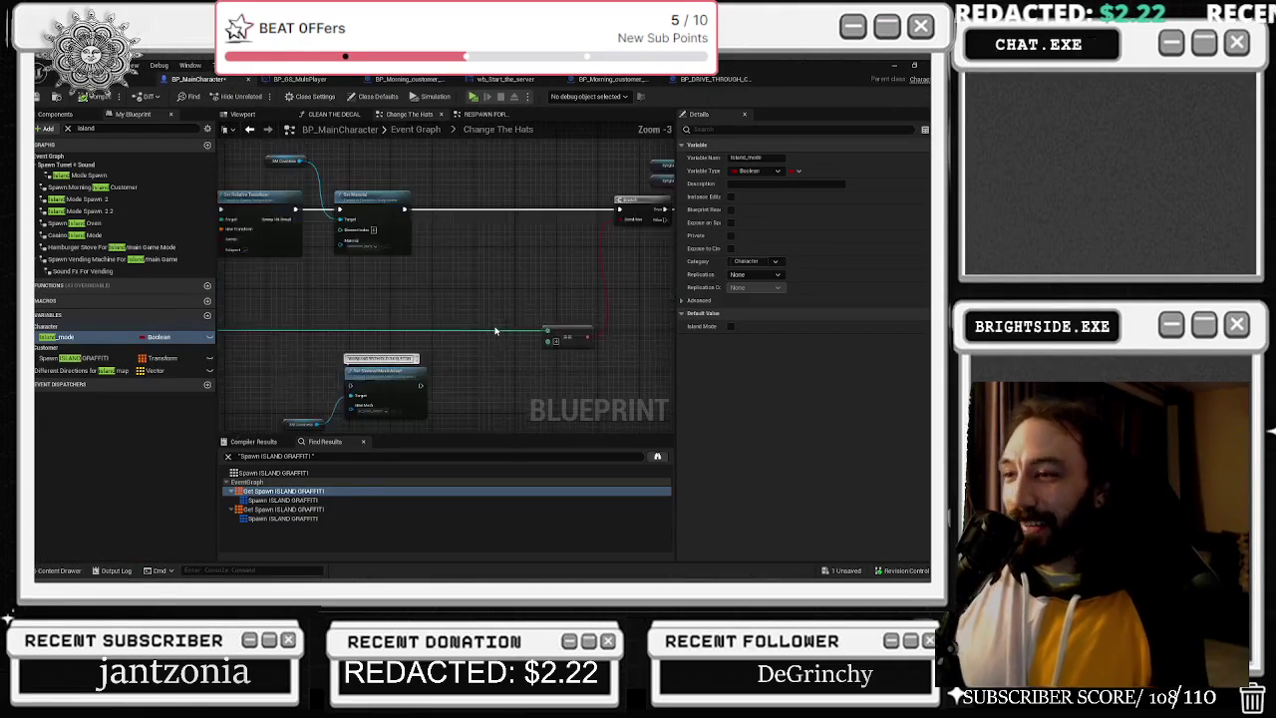
Select nodes in the Change The Hats graph, Save All blueprint changes, and switch back to the level.
left_click_drag(420, 358, 521, 234)
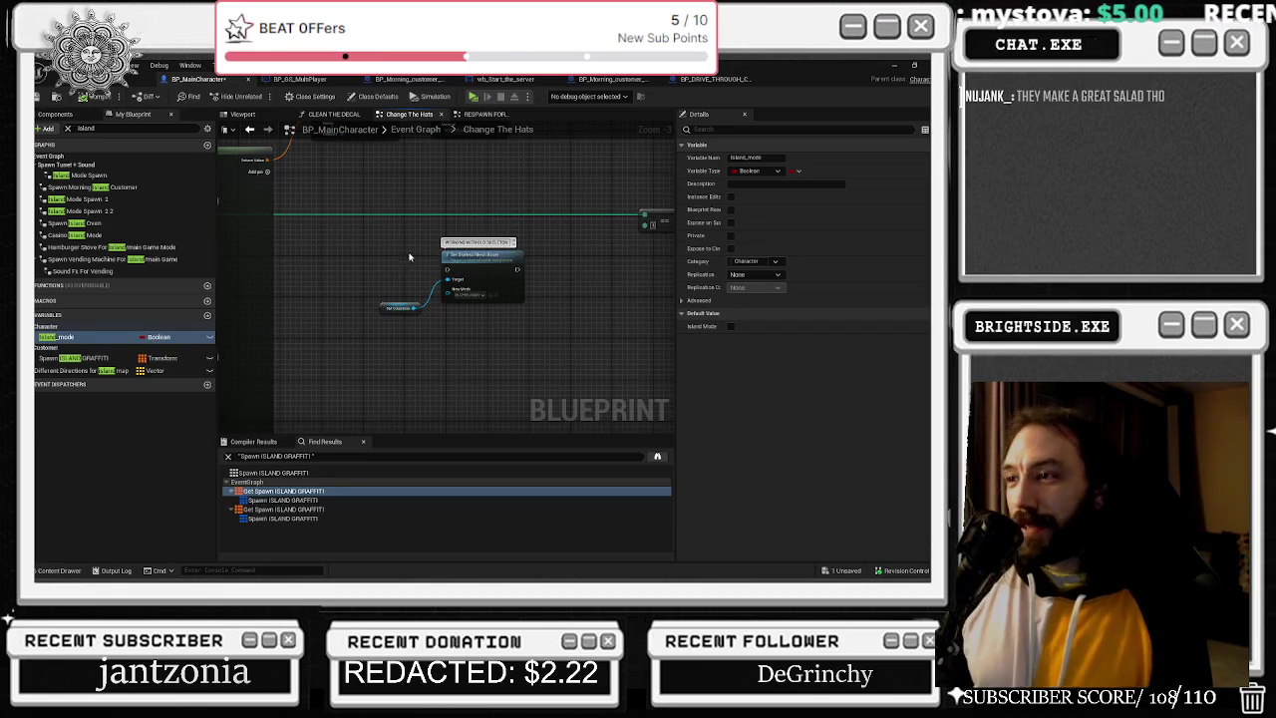
left_click_drag(409, 257, 473, 347)
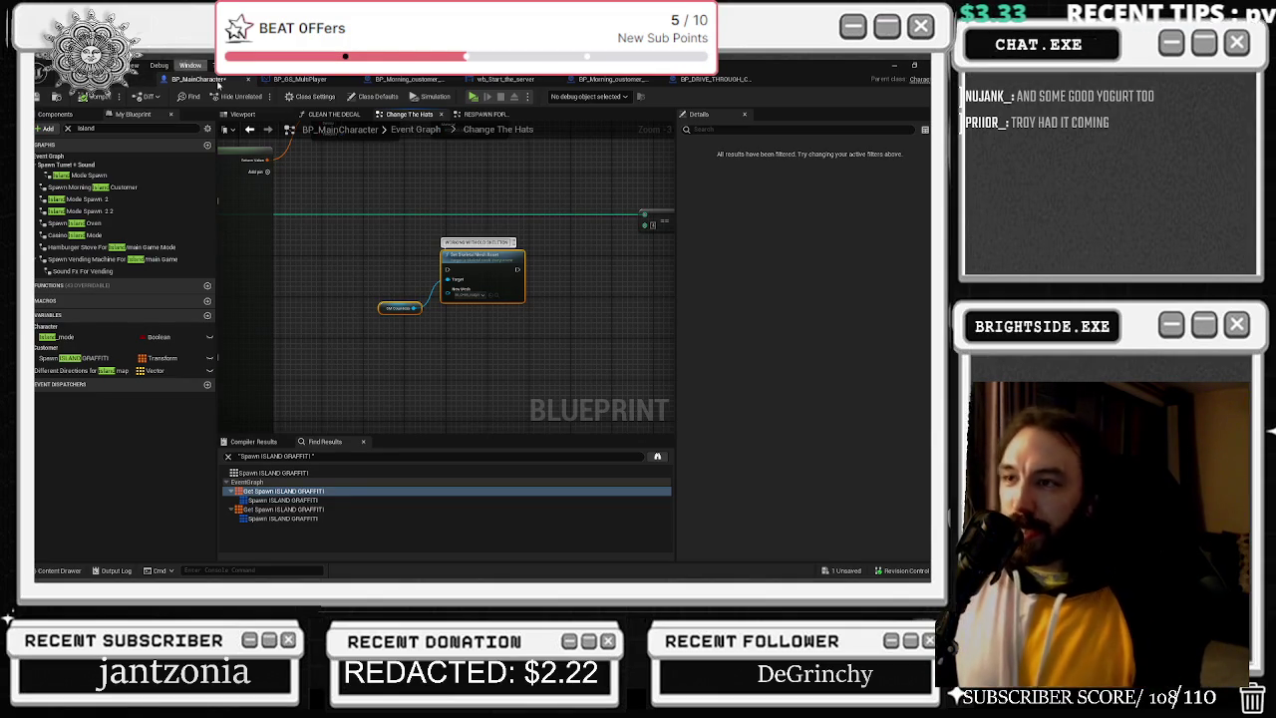
scroll(552, 278, "down", 2)
left_click_drag(553, 278, 466, 334)
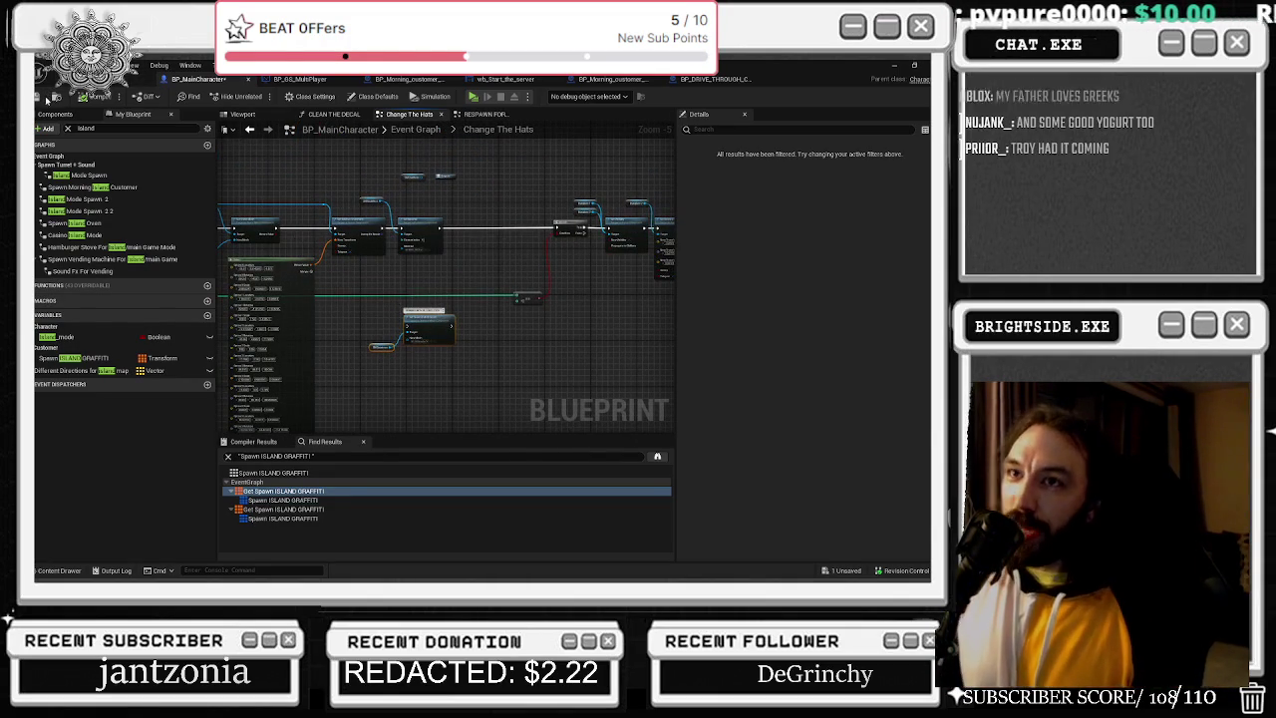
left_click(38, 100)
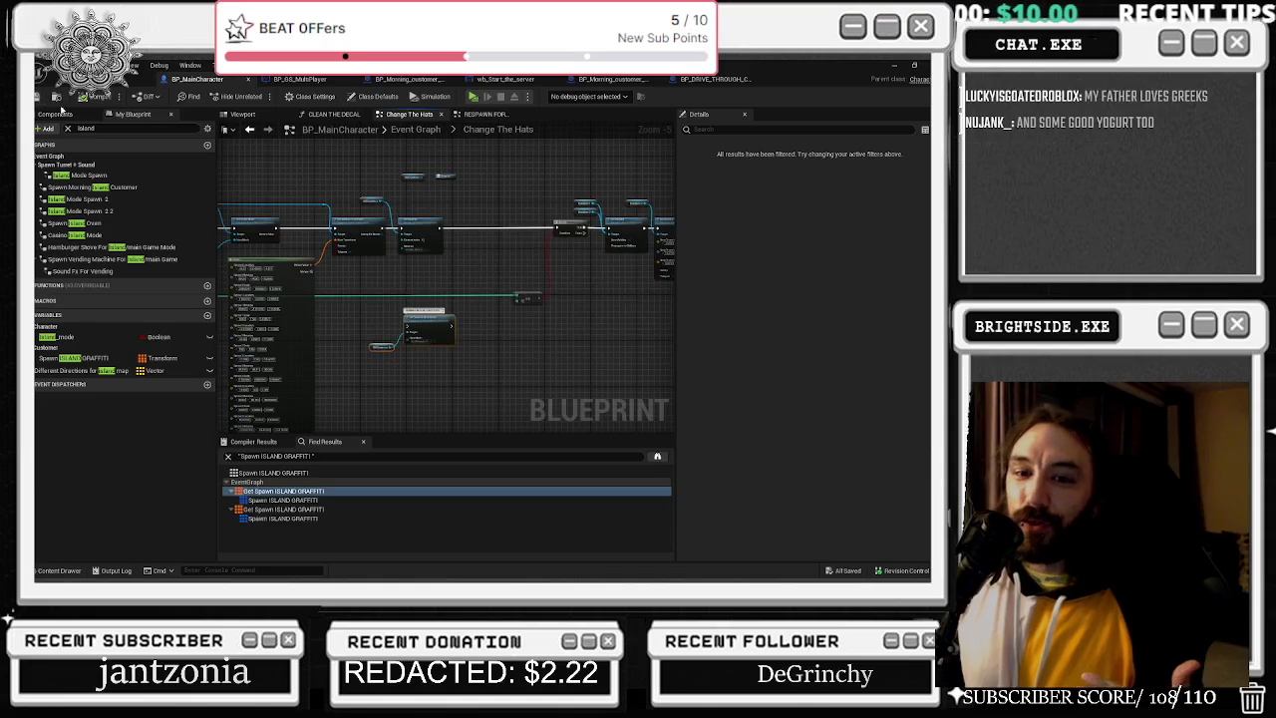
mouse_move(395, 272)
left_mouse_down()
mouse_move(406, 345)
mouse_move(412, 336)
left_mouse_up()
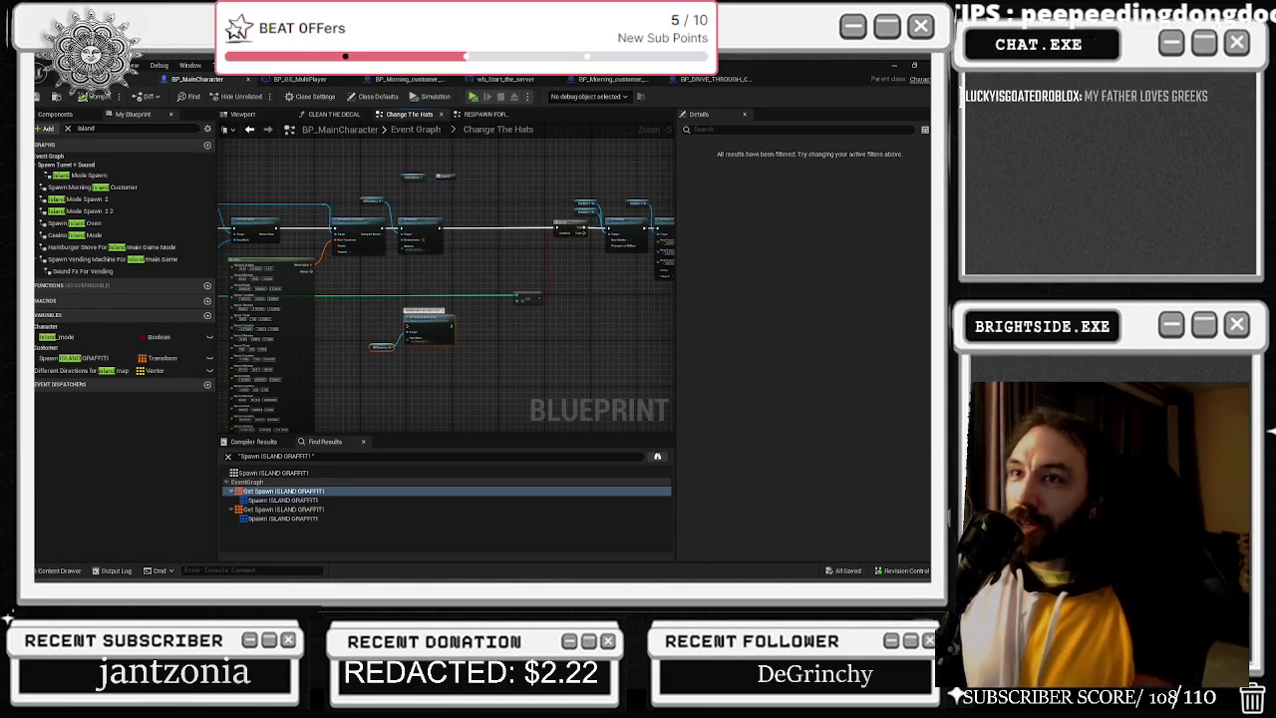
left_click(100, 94)
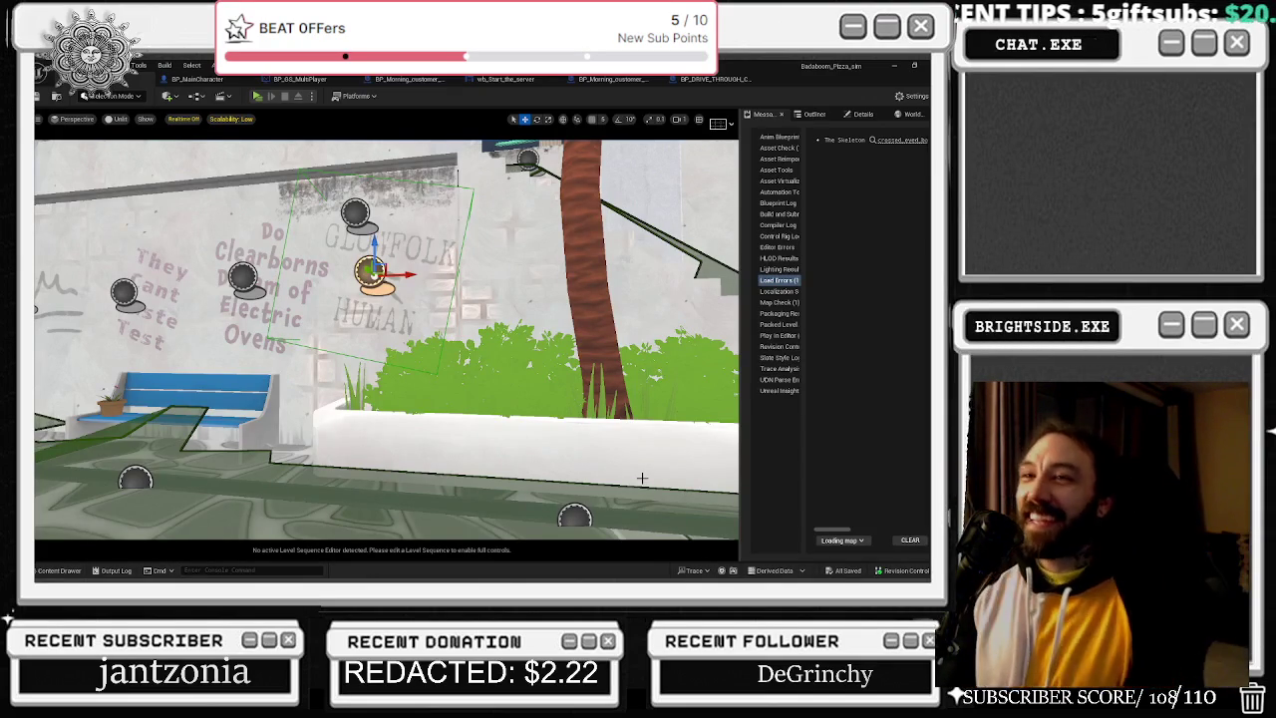
left_click(197, 79)
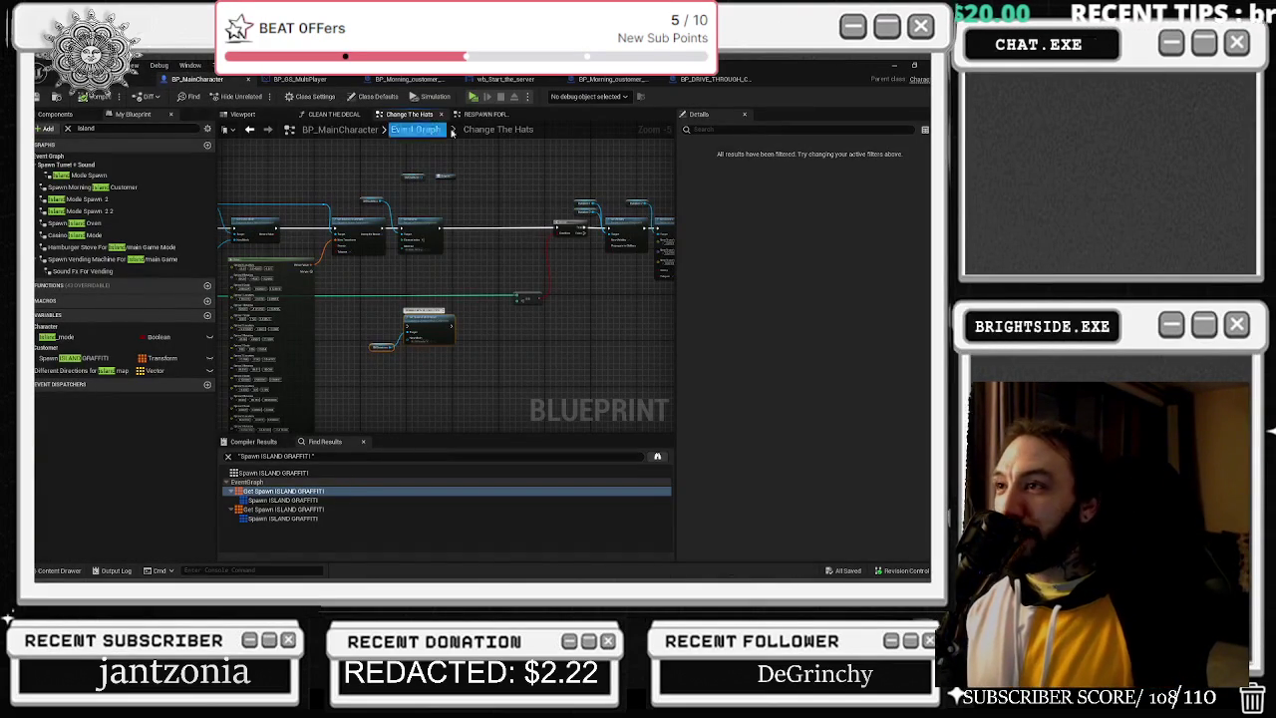
left_click(486, 115)
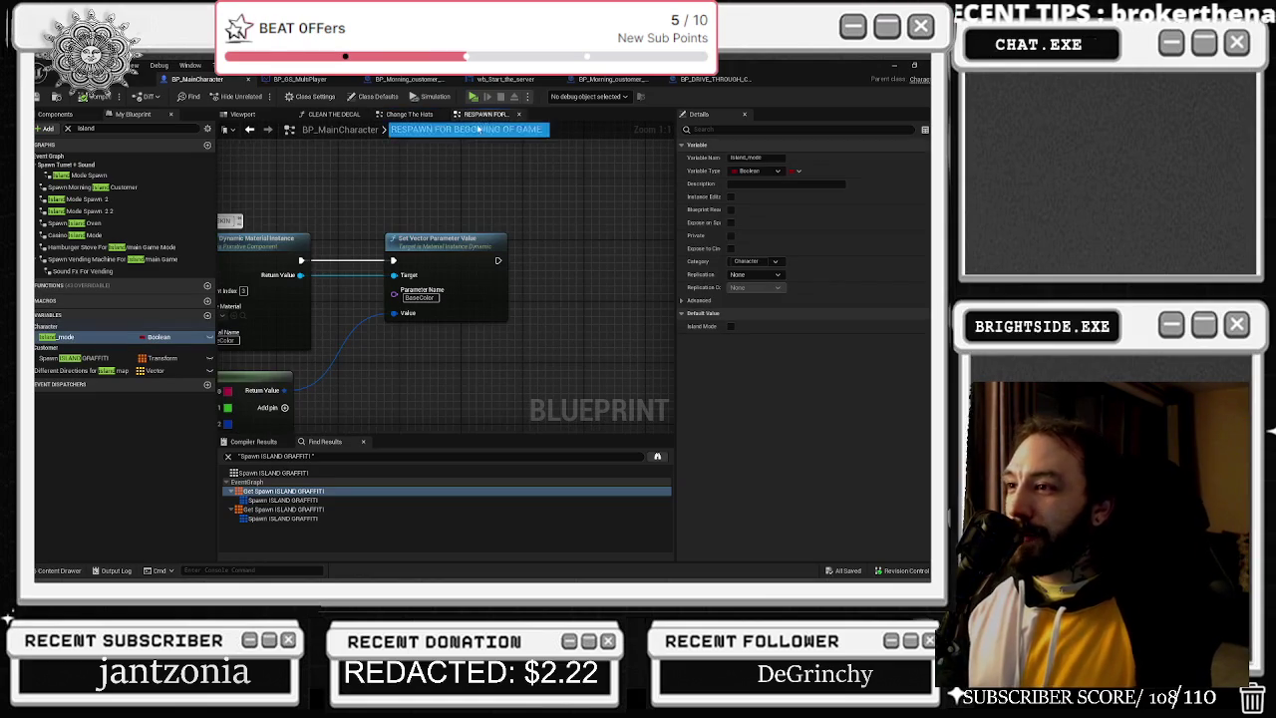
left_click(242, 114)
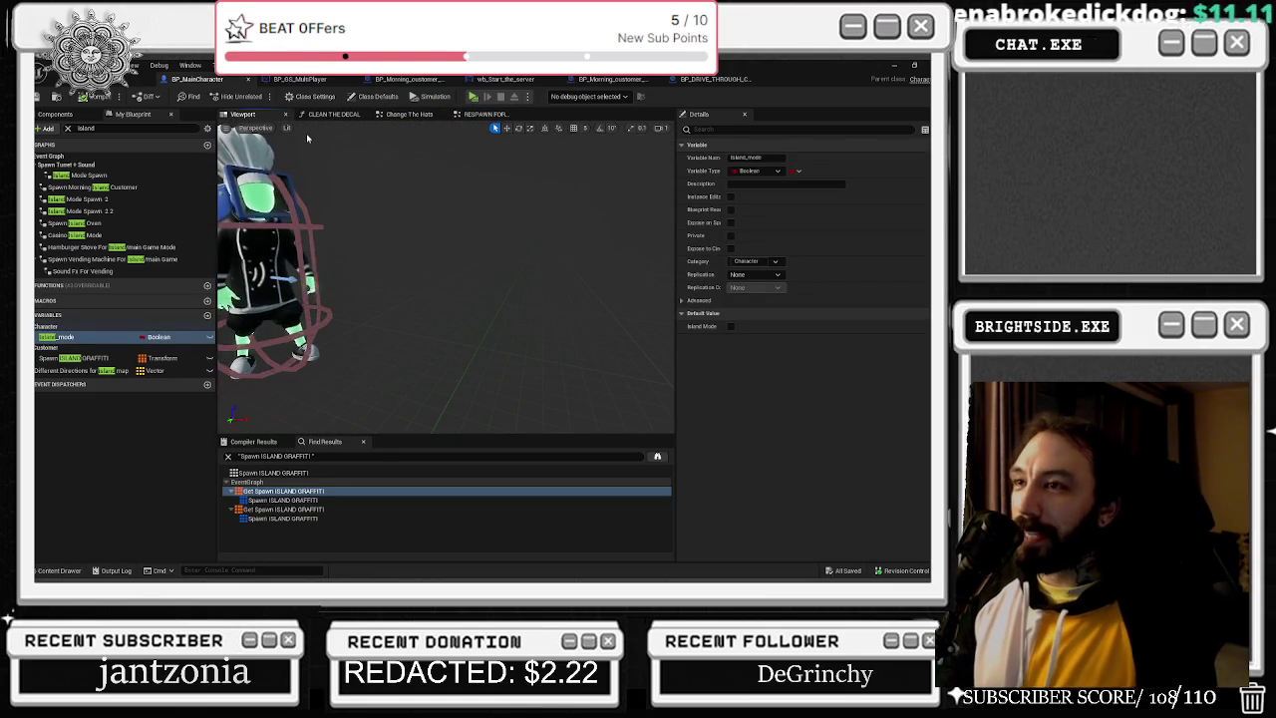
left_click(334, 114)
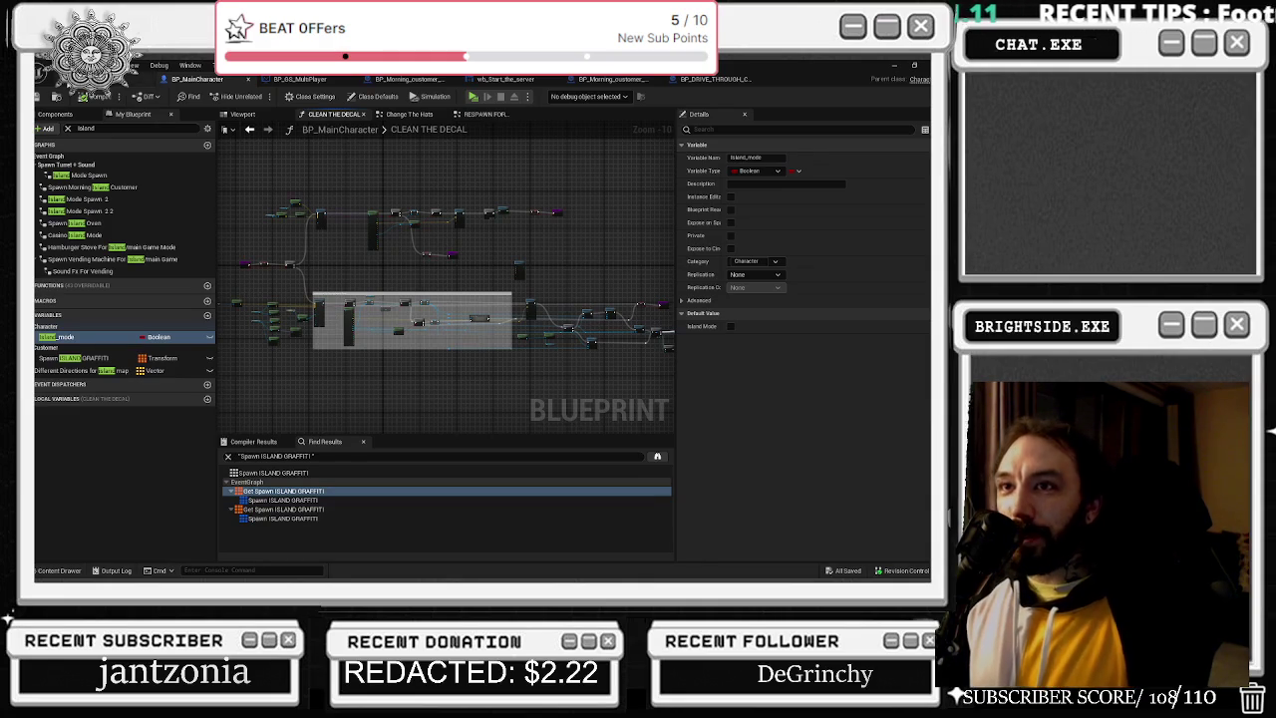
left_click(140, 79)
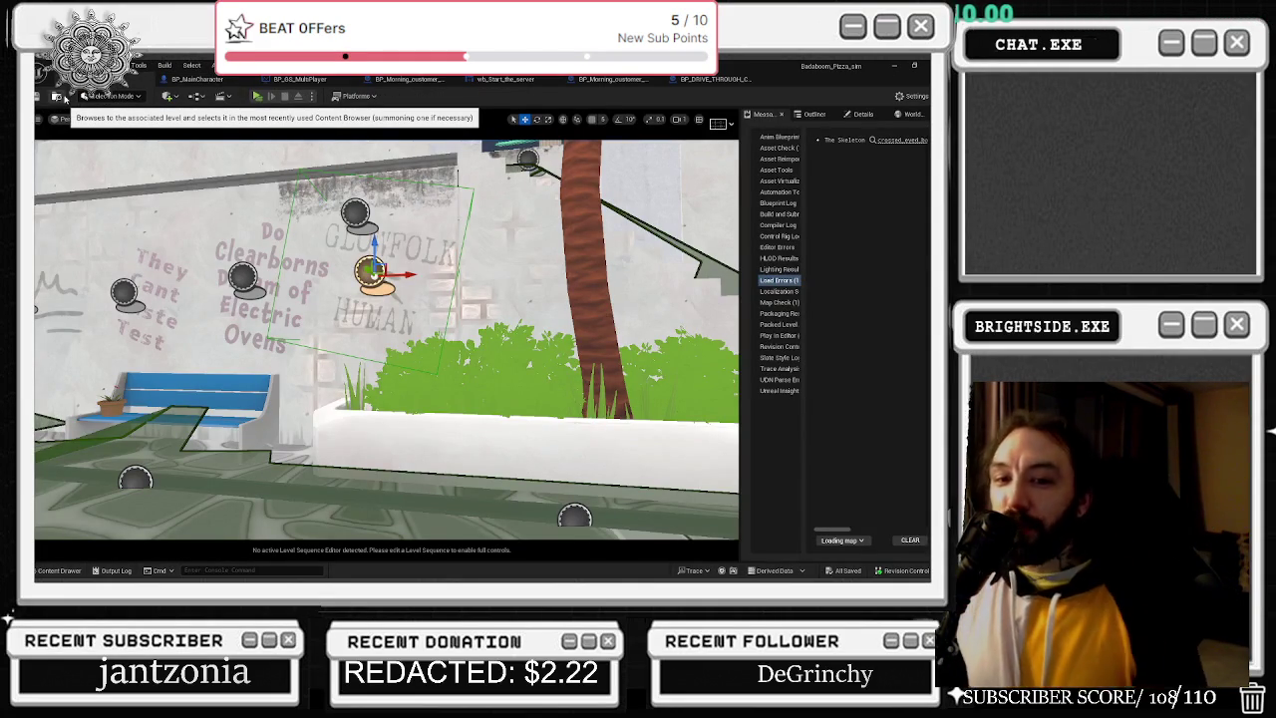
left_click(205, 79)
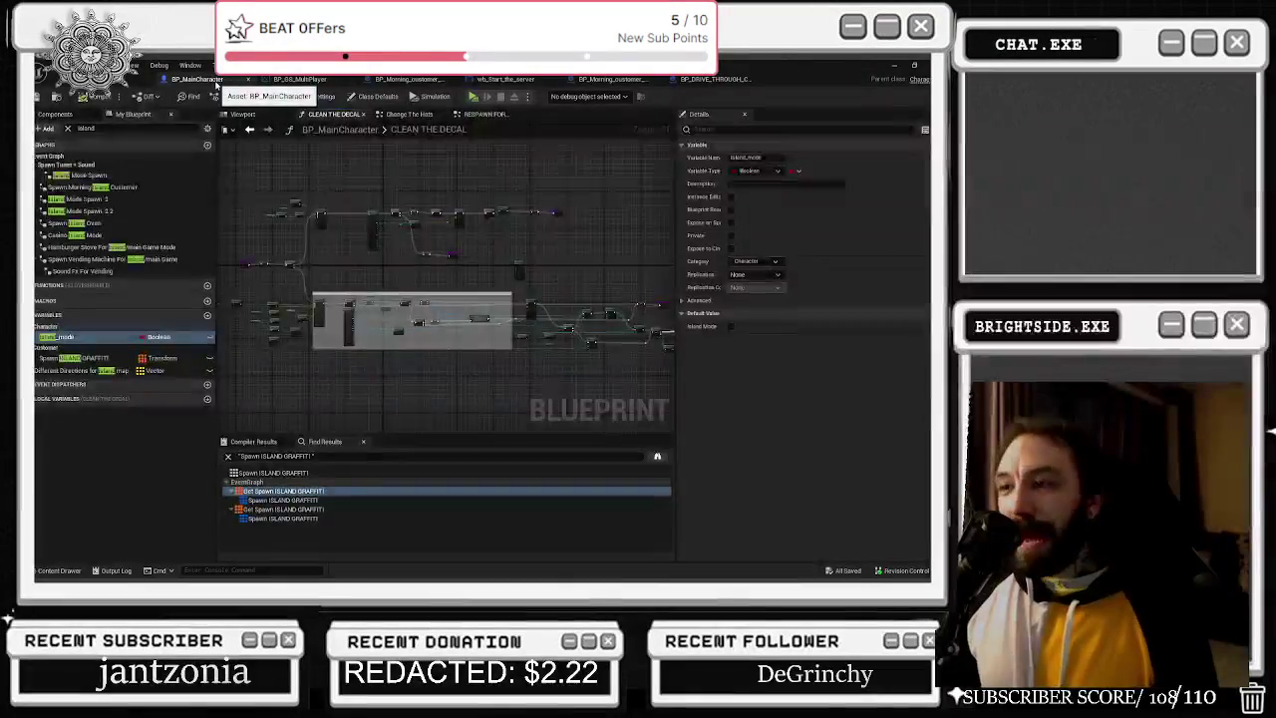
left_click(299, 78)
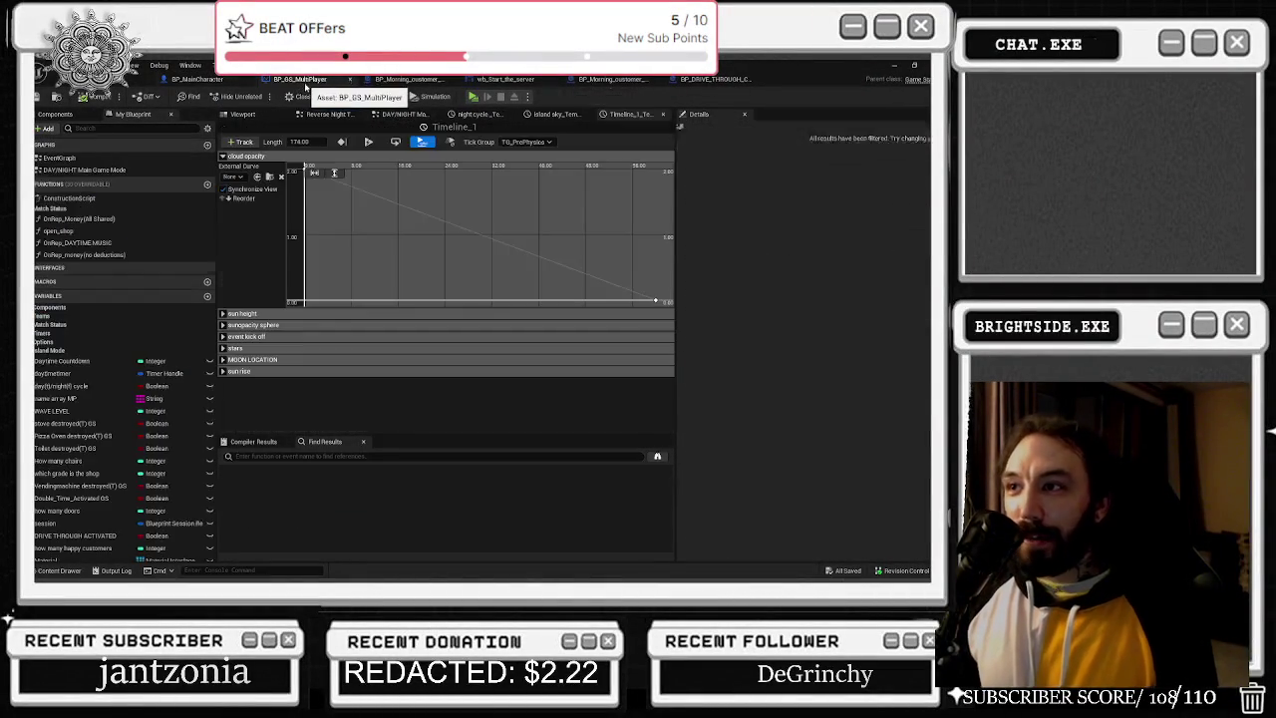
left_click(225, 157)
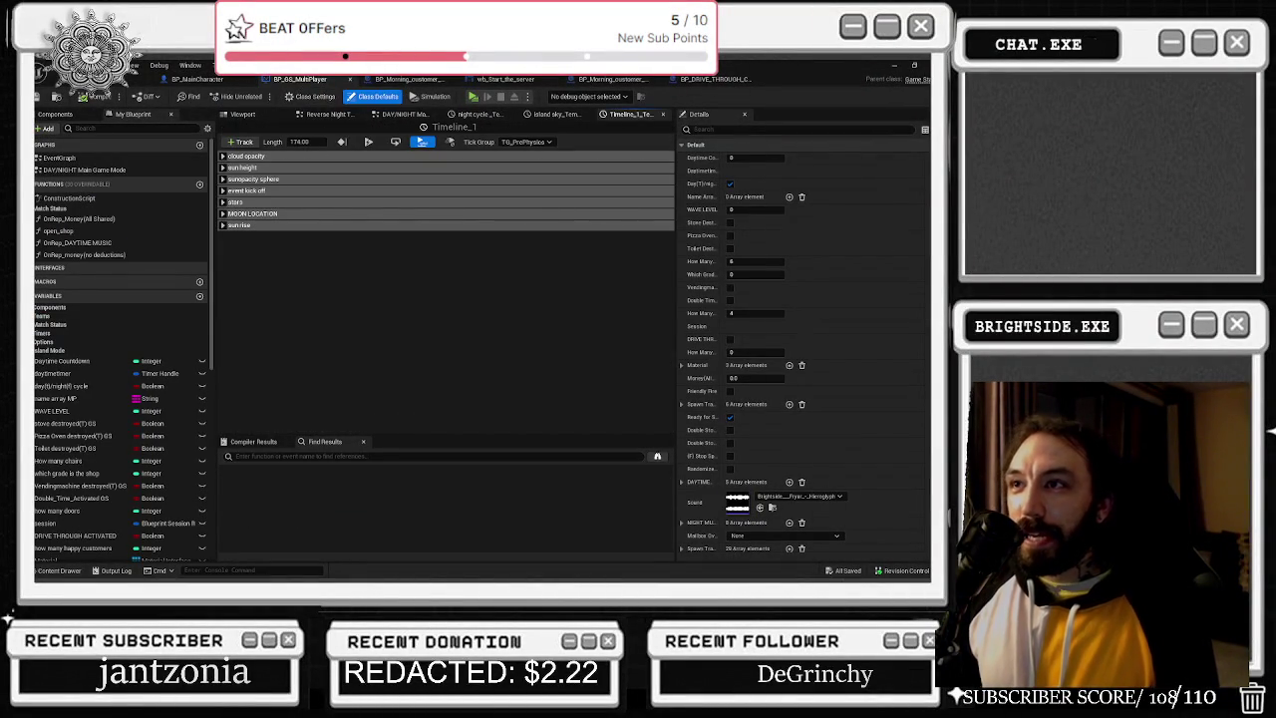
left_click(394, 82)
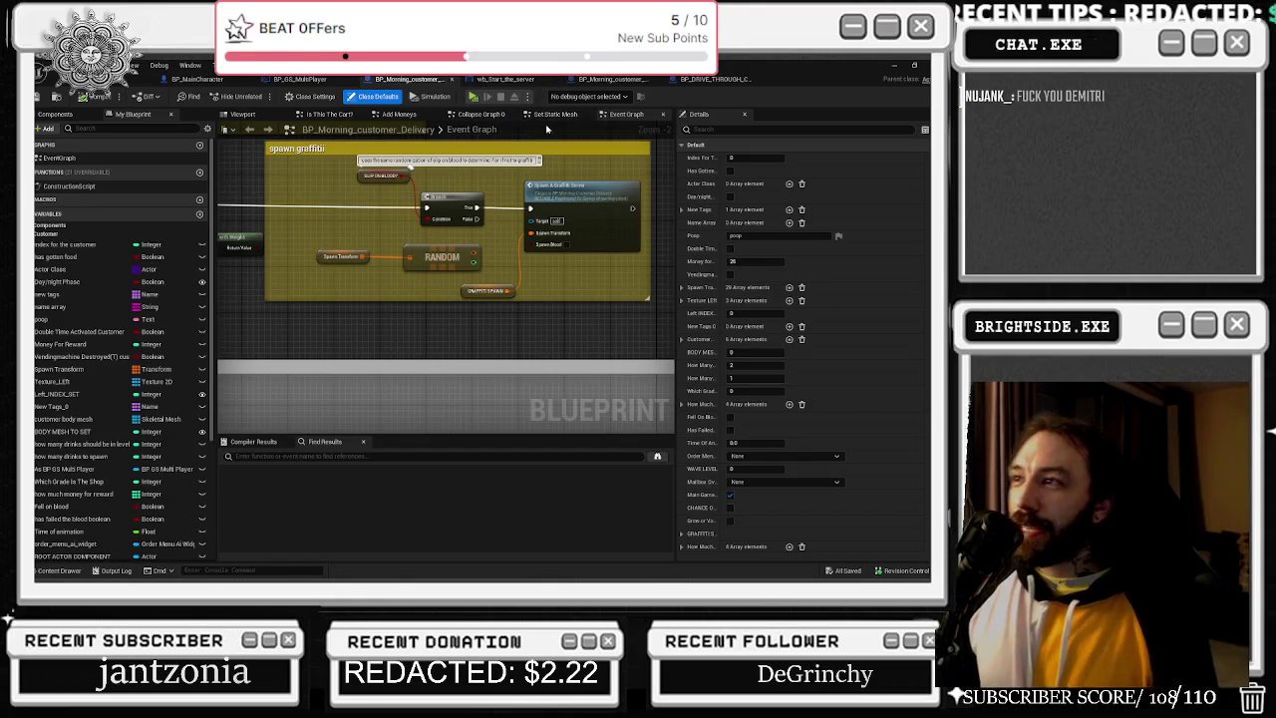
left_click(139, 79)
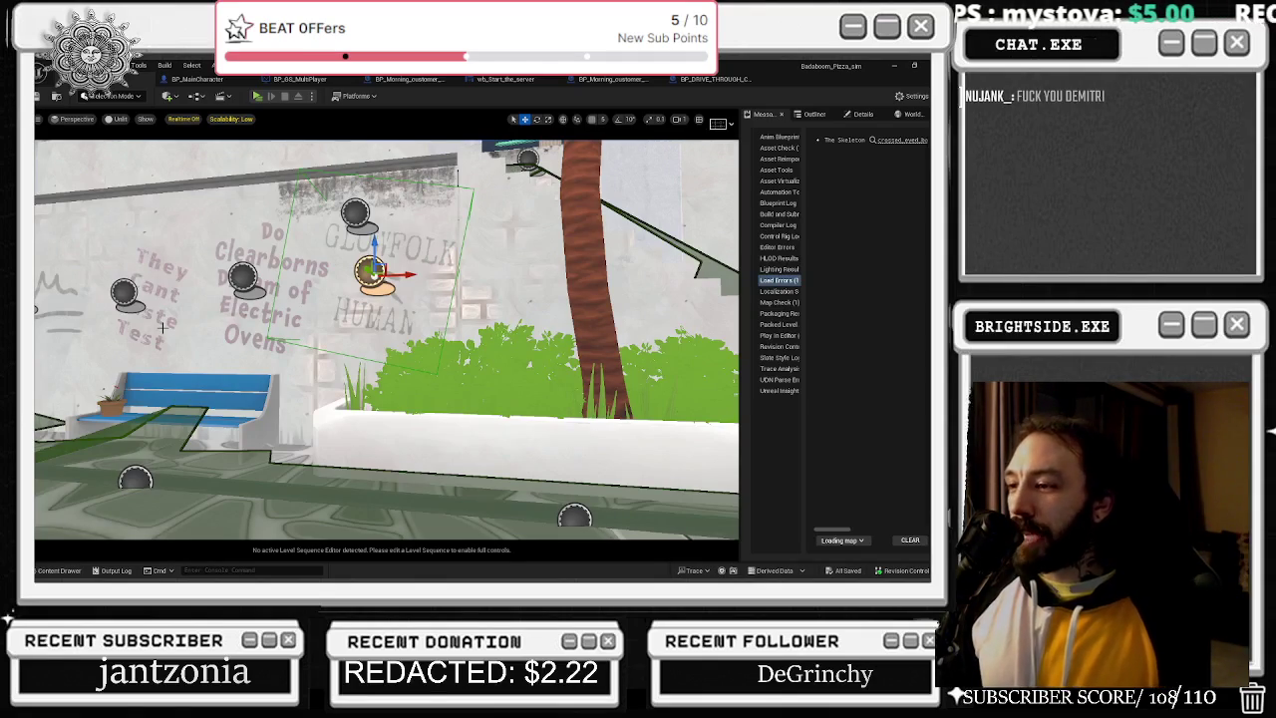
Pull the camera back to frame the wall, enable Realtime with Ctrl+R, and open a new Edge tab.
mouse_move(462, 501)
left_mouse_down()
mouse_move(428, 496)
mouse_move(451, 457)
left_mouse_up()
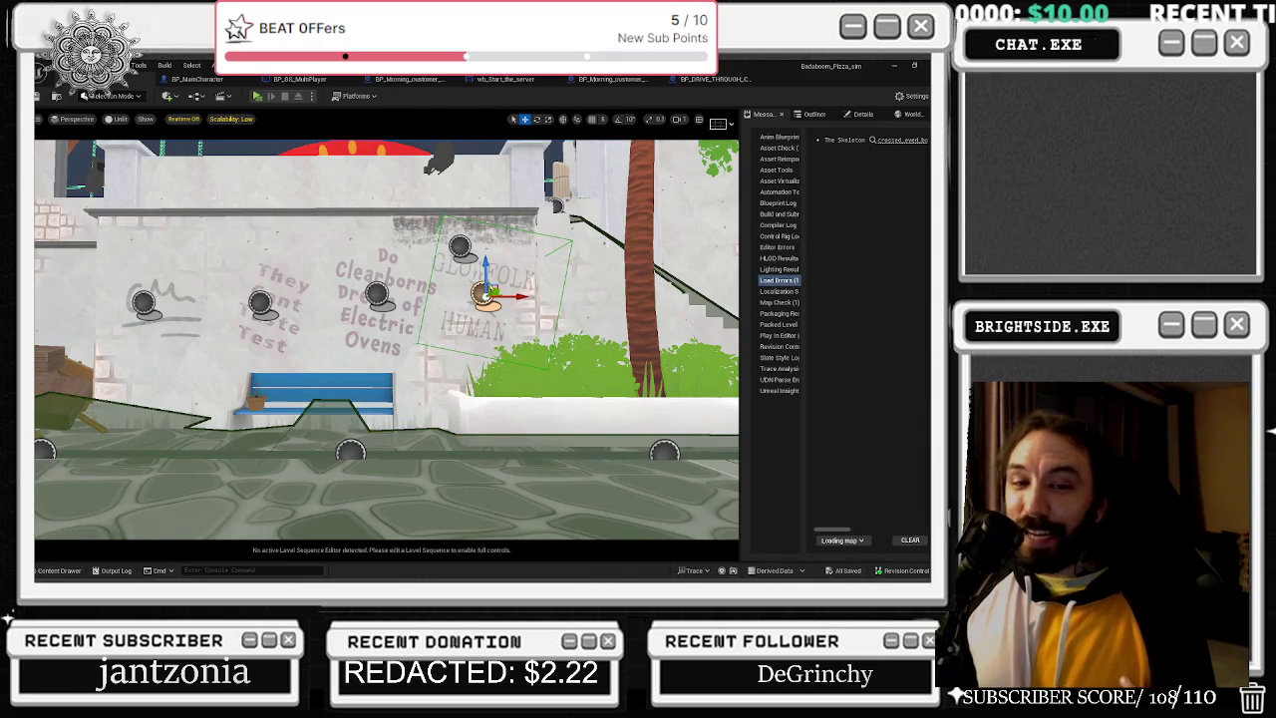
key("ctrl+r")
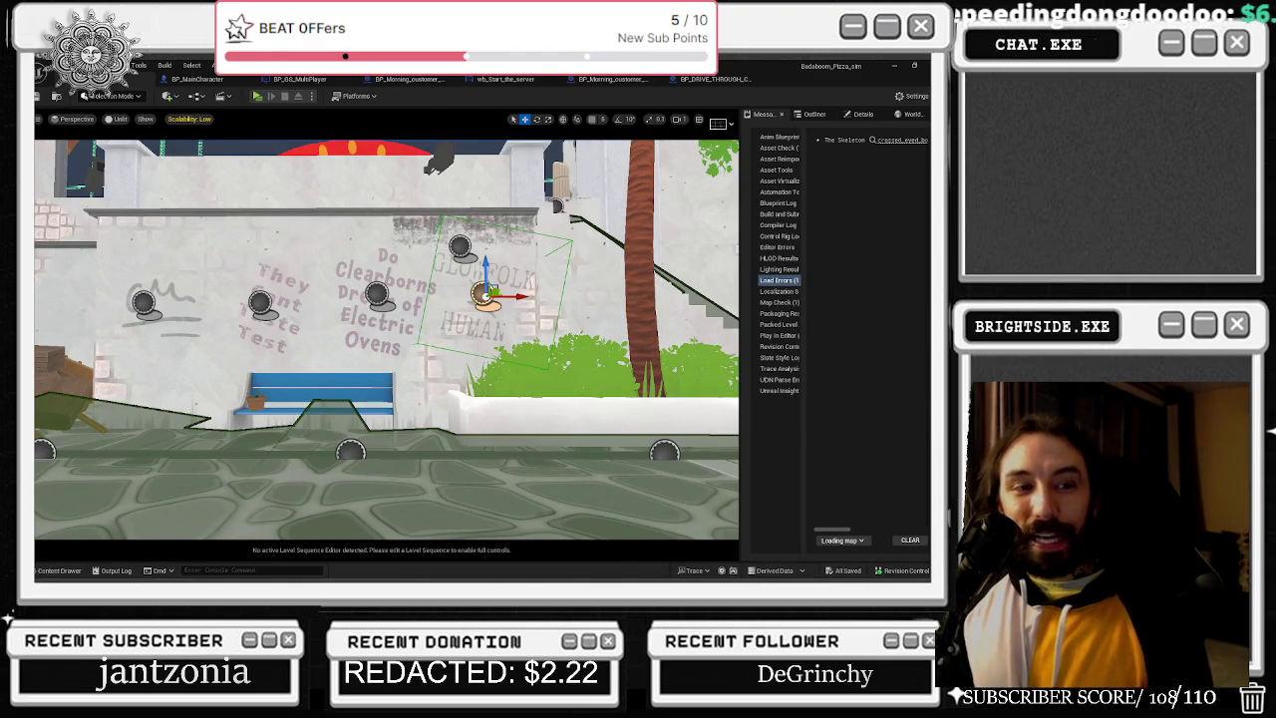
key("alt+Tab")
left_click(323, 211)
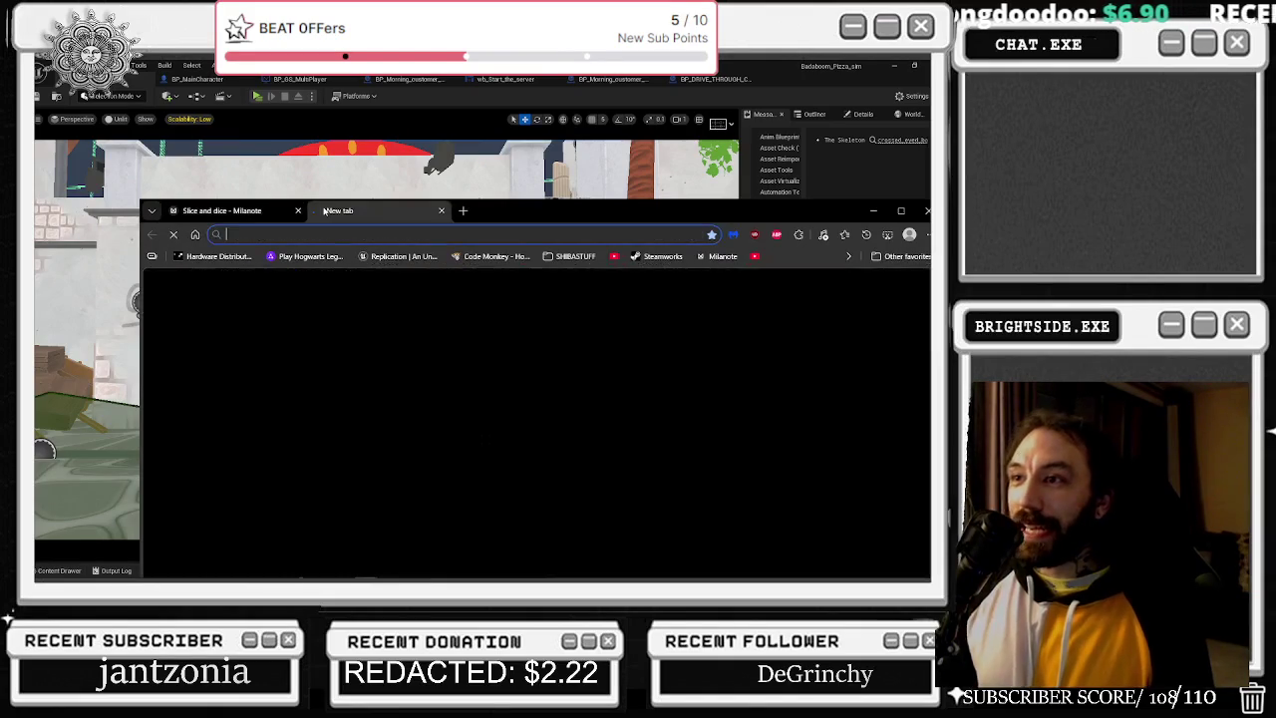
Search 'subura rx8', preview the blue Subaru image, then close the tab and minimize Edge.
type("subura ")
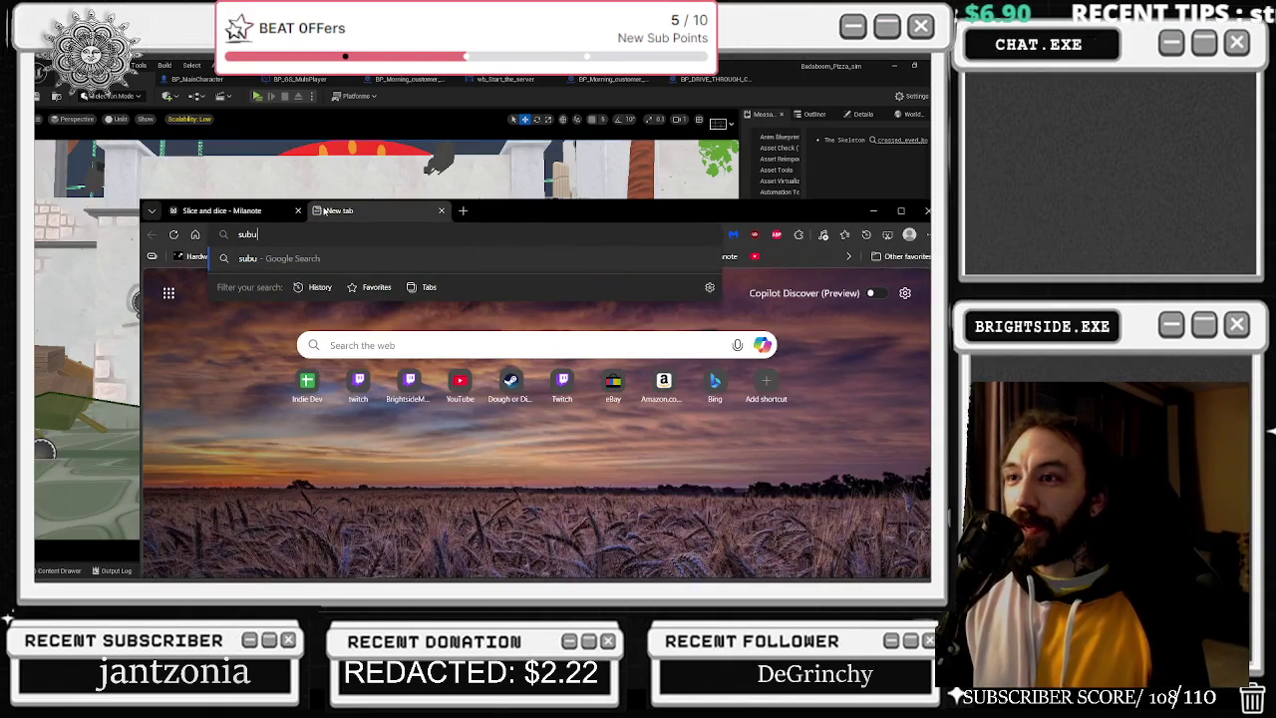
type("rx8")
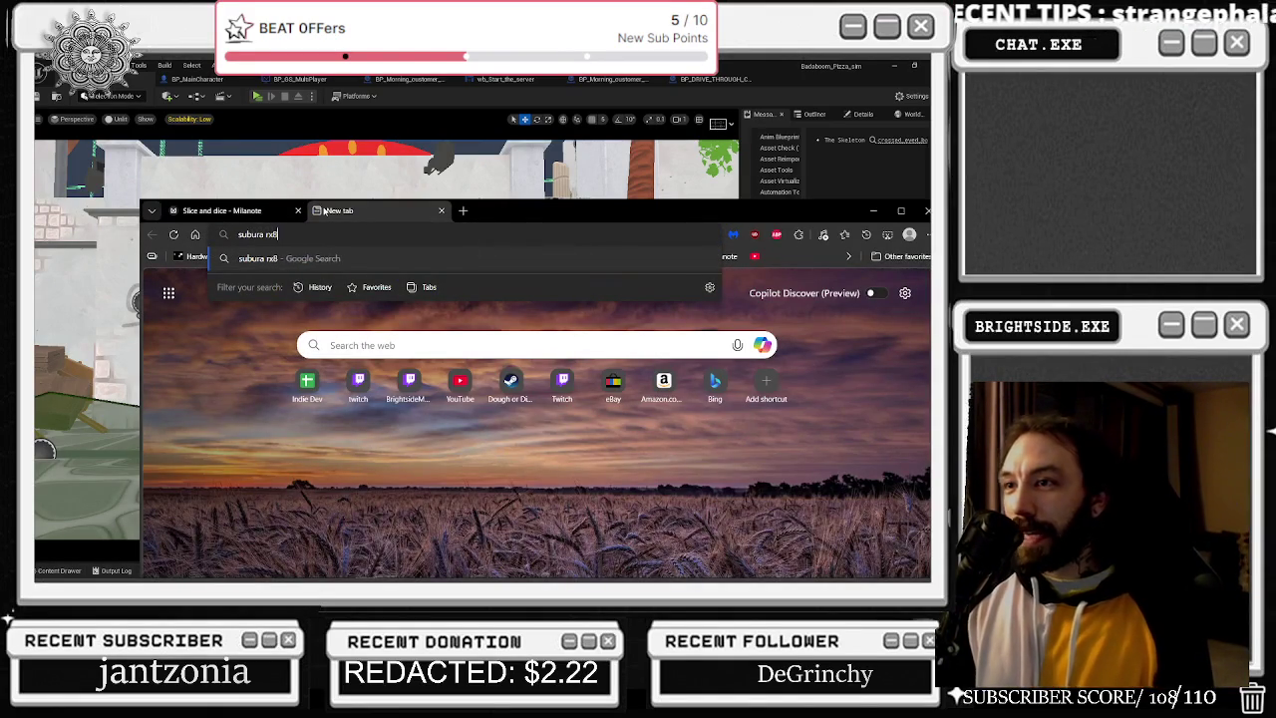
key("Return")
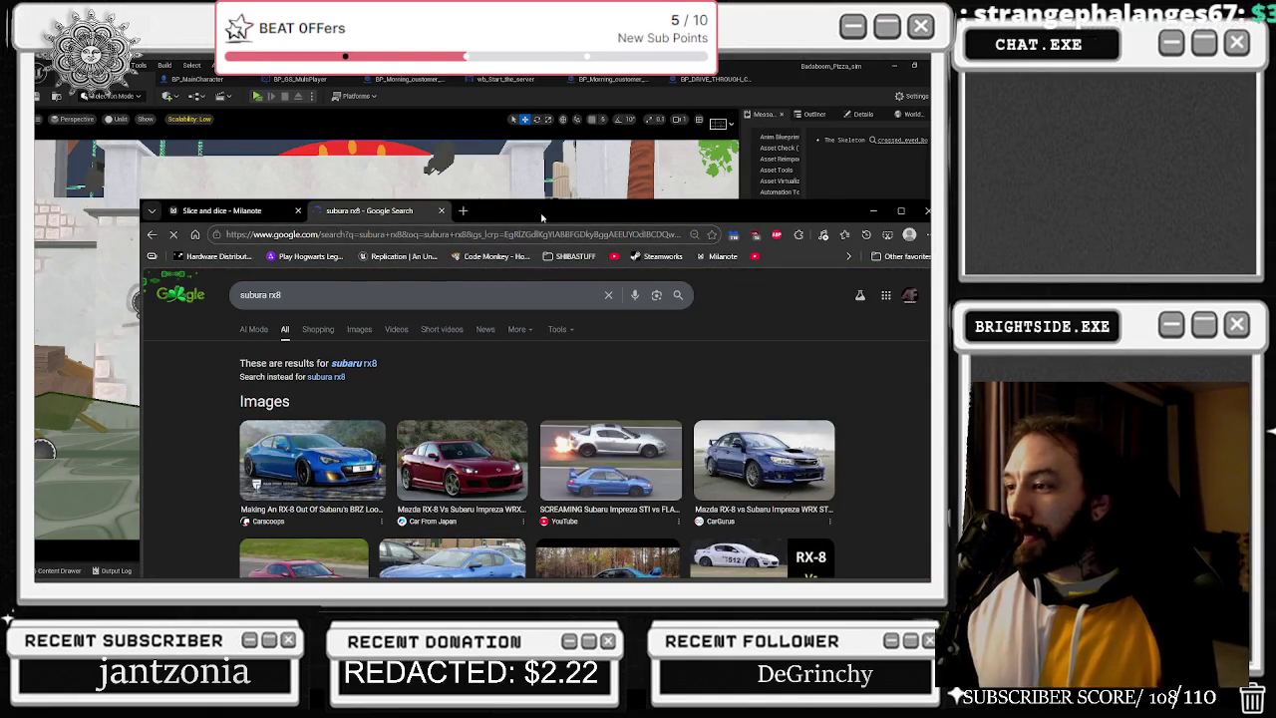
left_click_drag(545, 219, 465, 119)
left_click(718, 359)
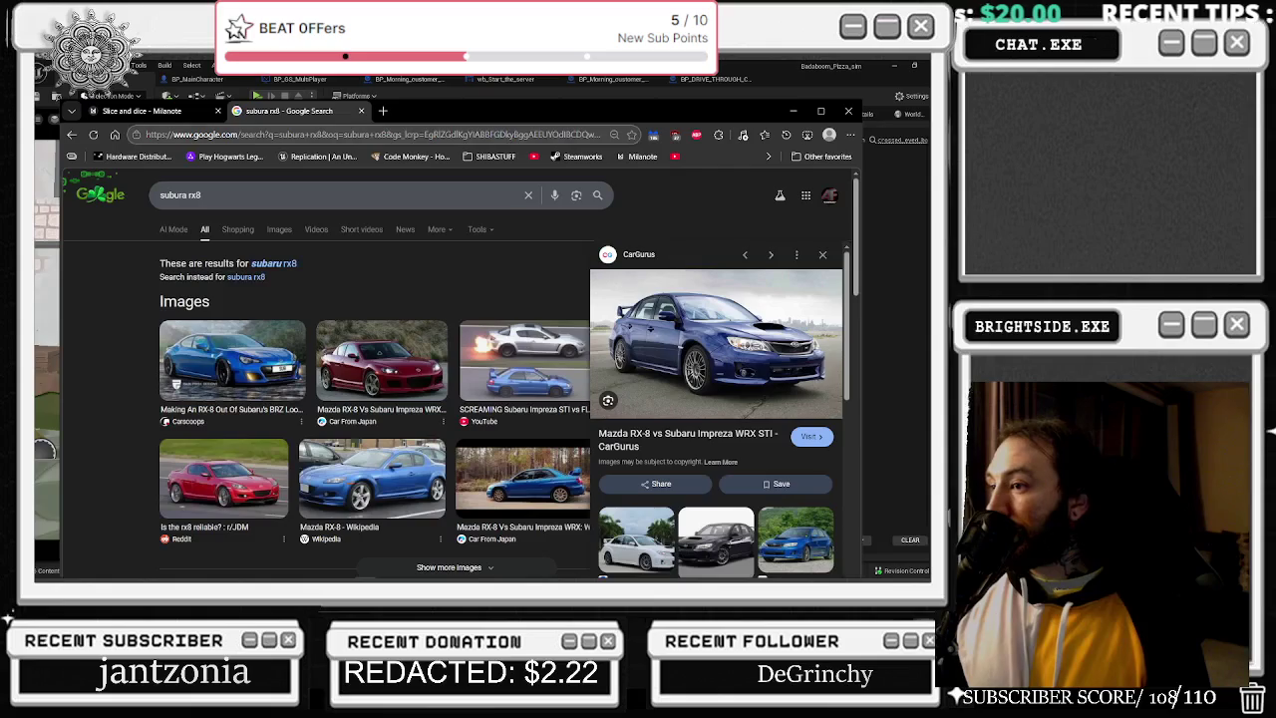
scroll(711, 376, "down", 3)
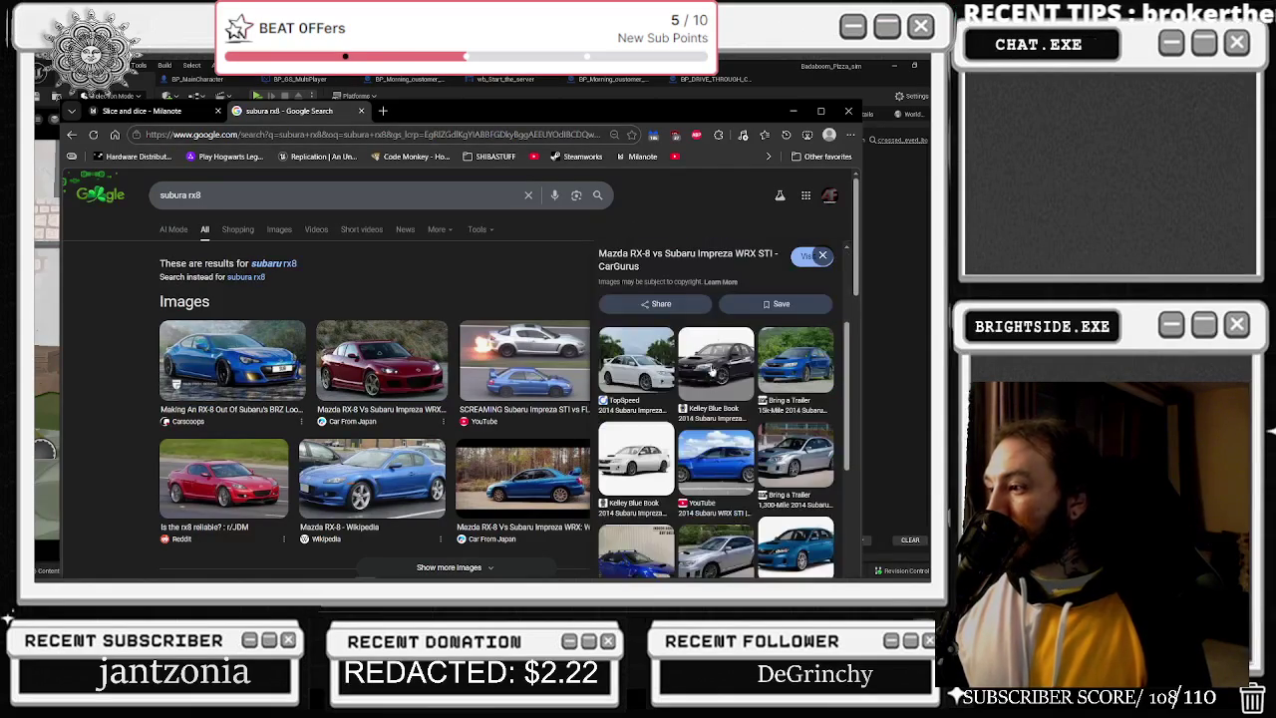
left_click(361, 110)
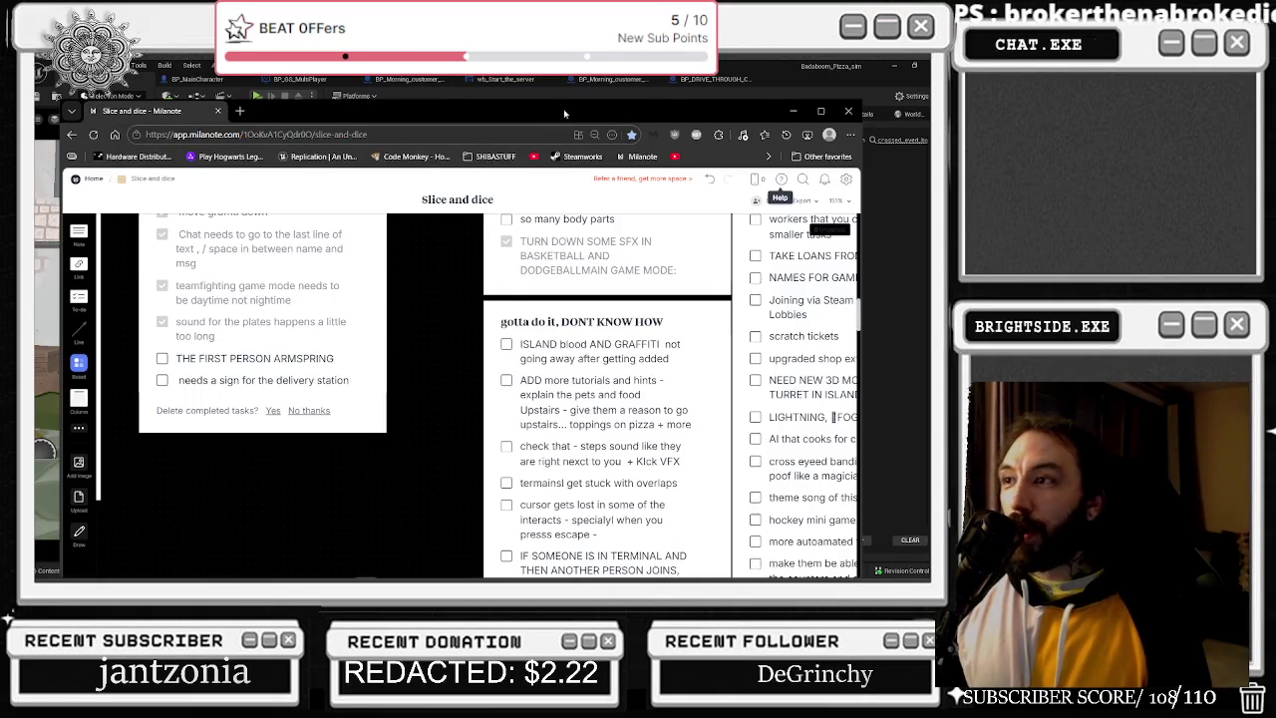
left_click(793, 110)
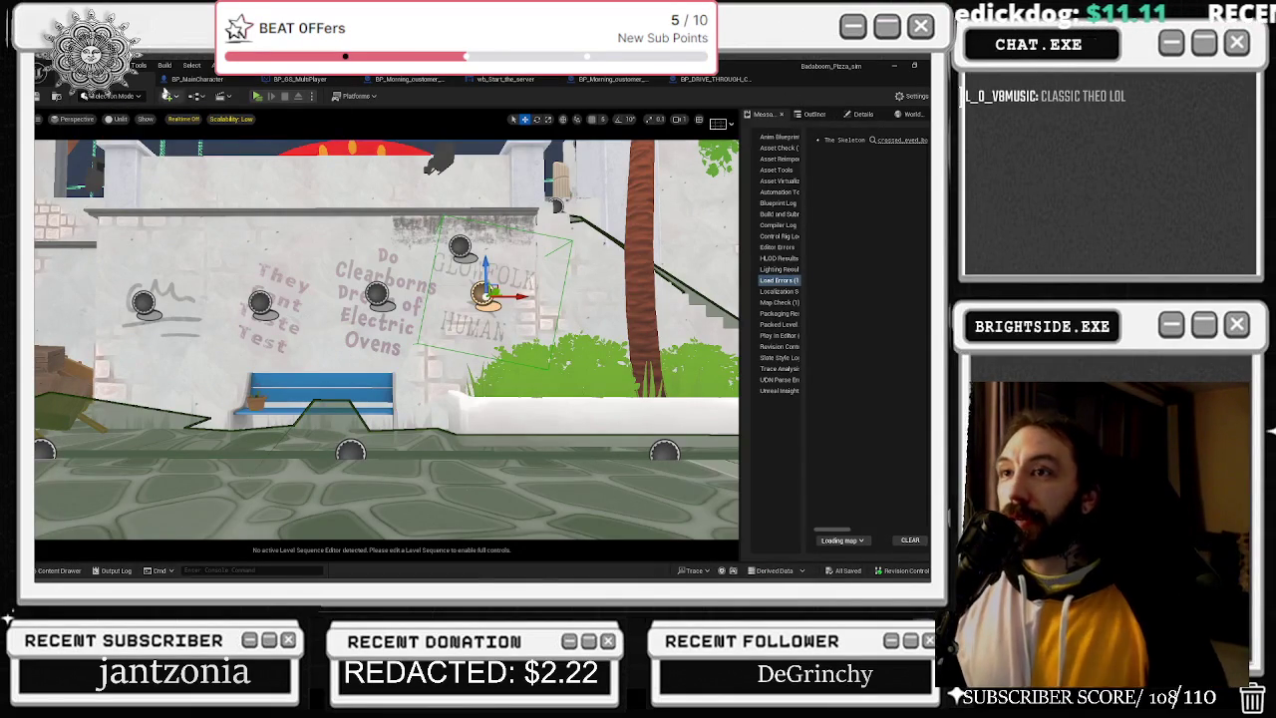
Switch to BP_MainCharacter and pan around its CLEAN THE DECAL graph to inspect the nodes.
left_click(712, 79)
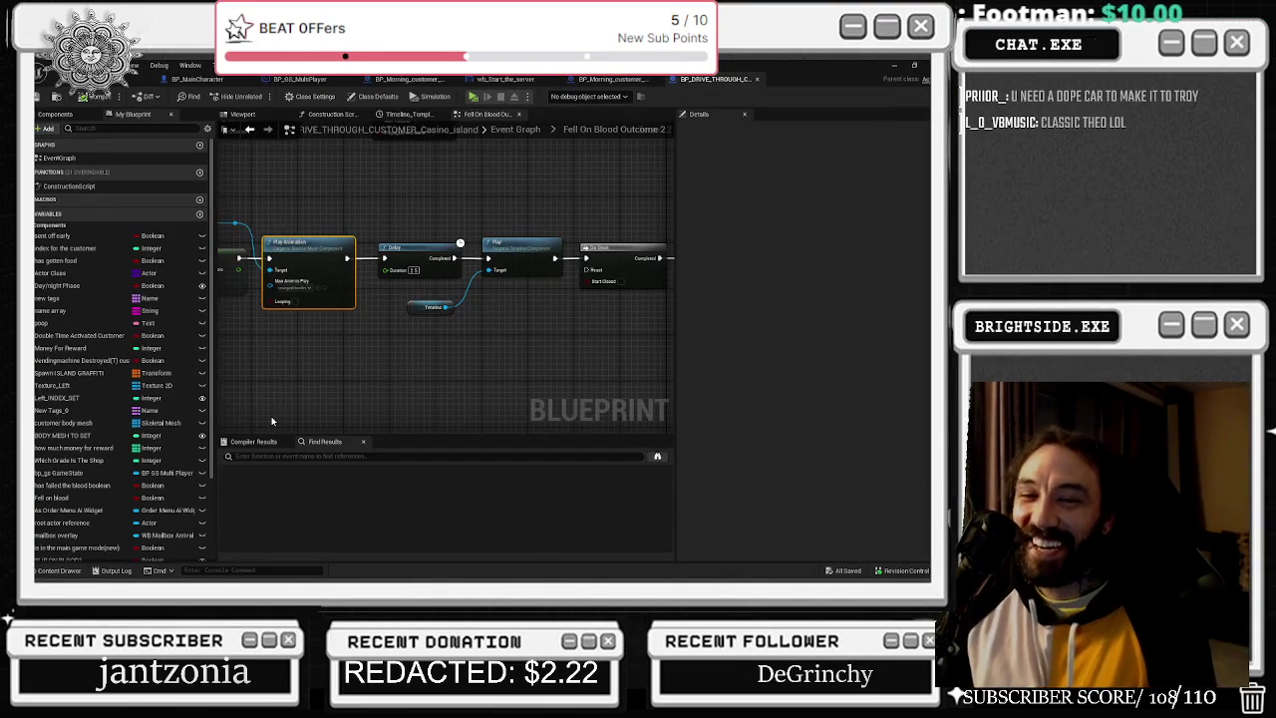
left_click(120, 88)
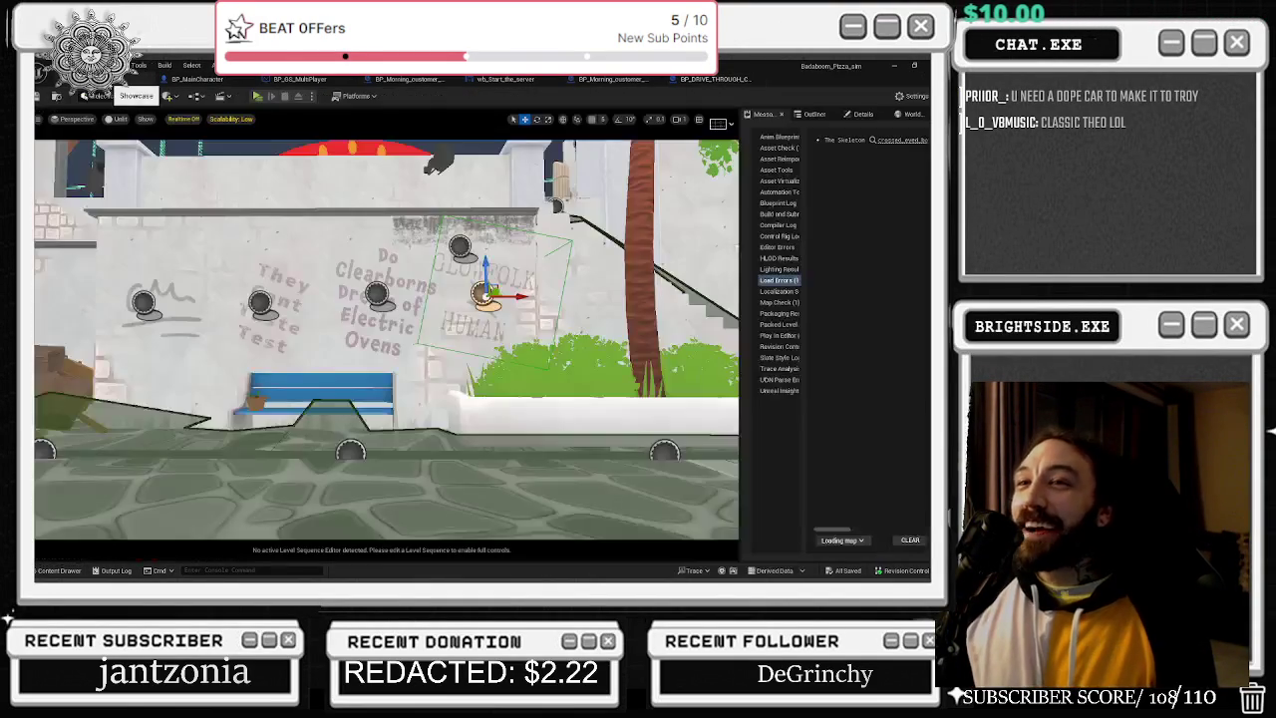
left_click(198, 79)
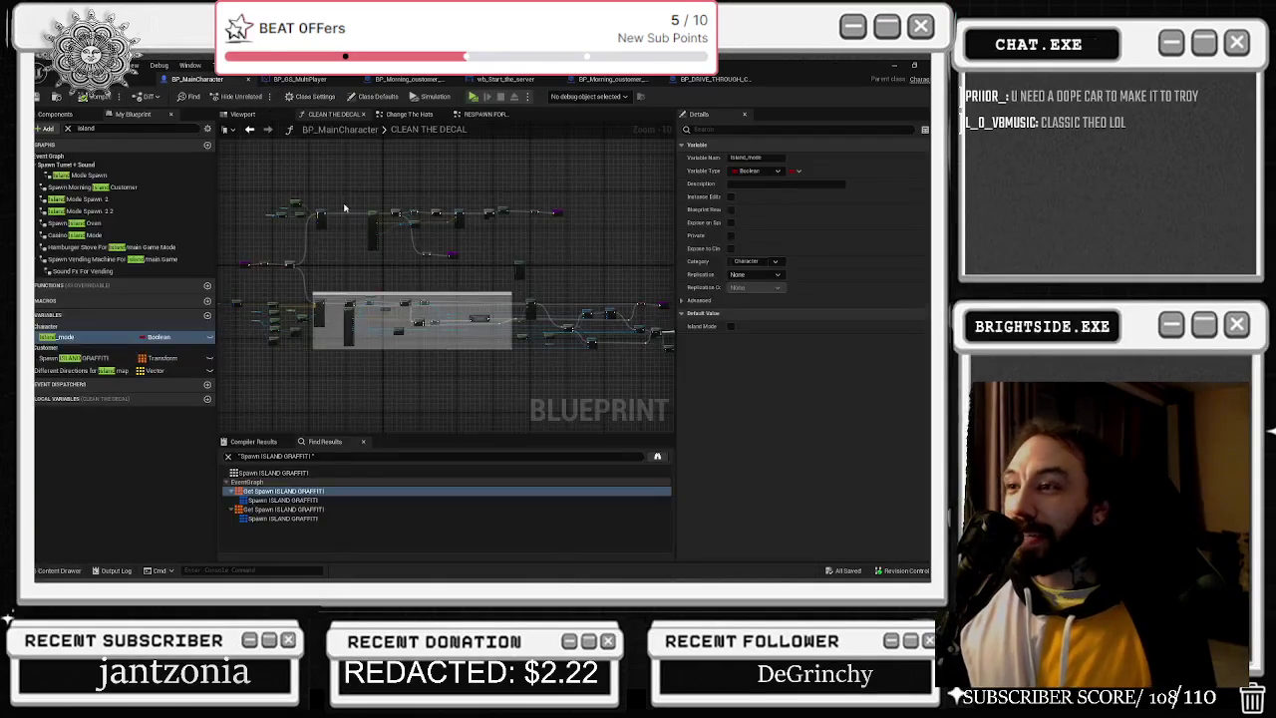
scroll(449, 318, "up", 8)
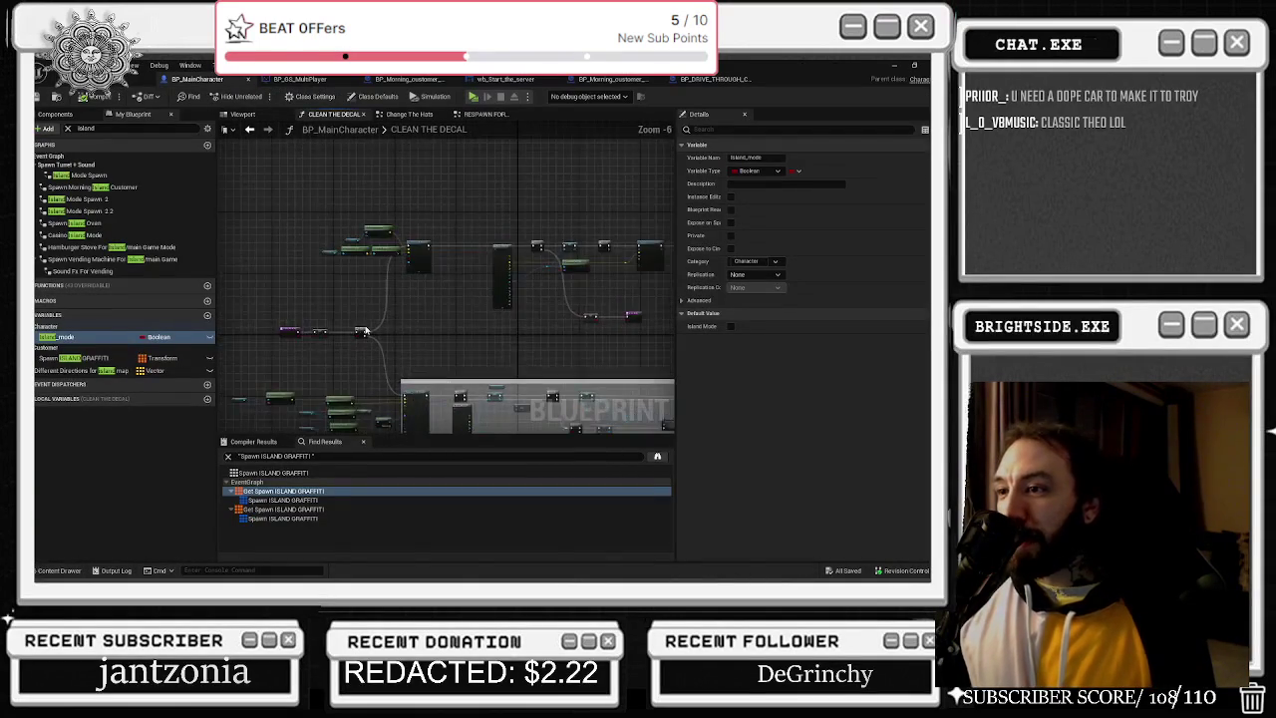
mouse_move(417, 386)
left_mouse_down()
mouse_move(418, 359)
mouse_move(514, 361)
left_mouse_up()
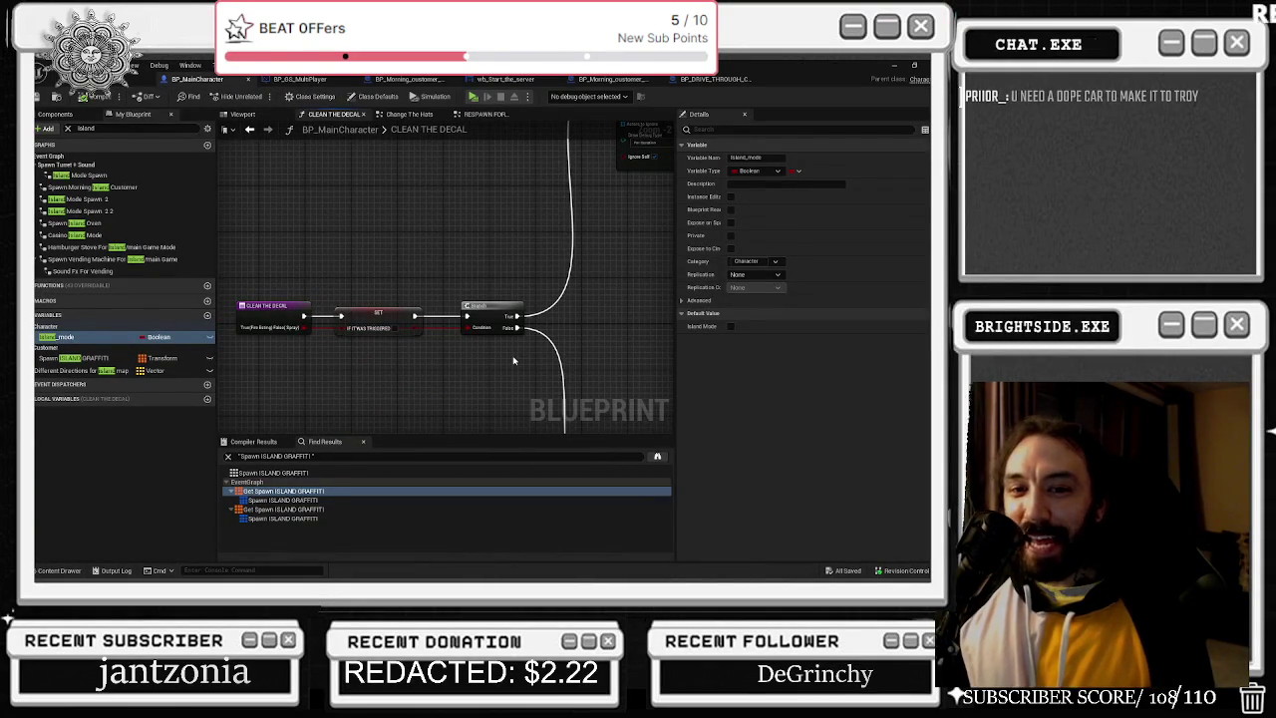
scroll(514, 361, "down", 2)
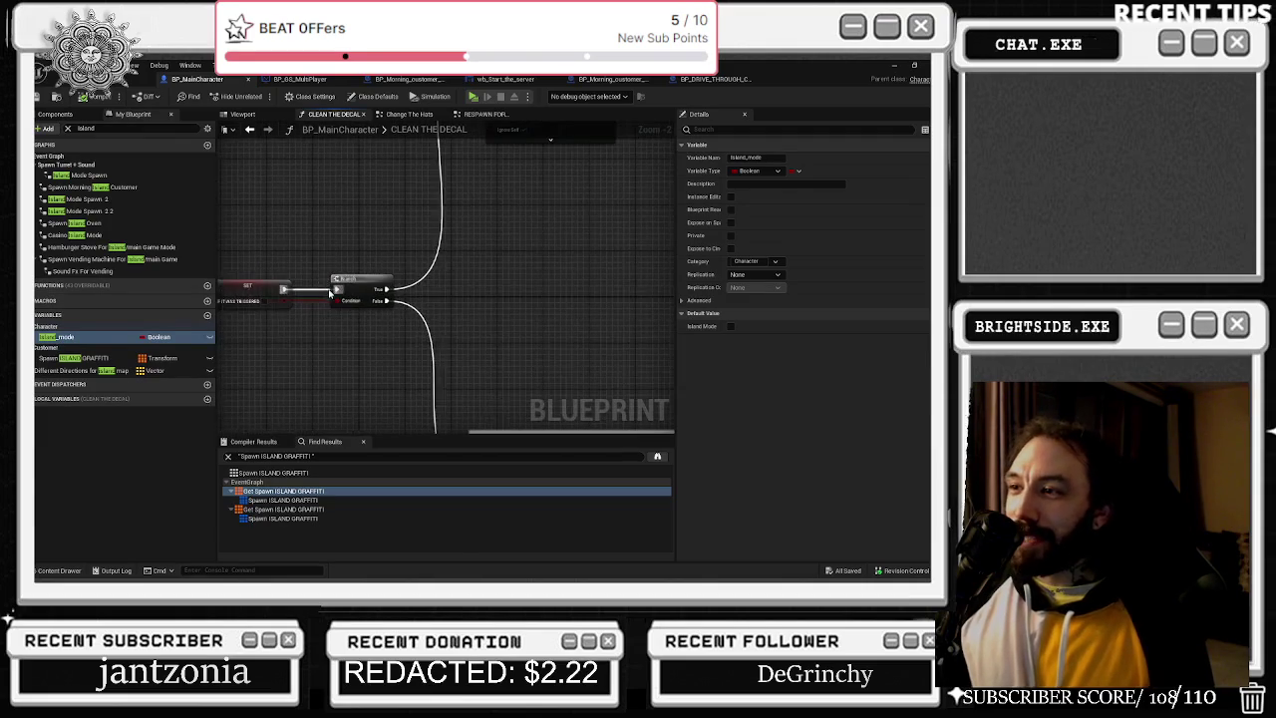
left_click_drag(454, 316, 432, 272)
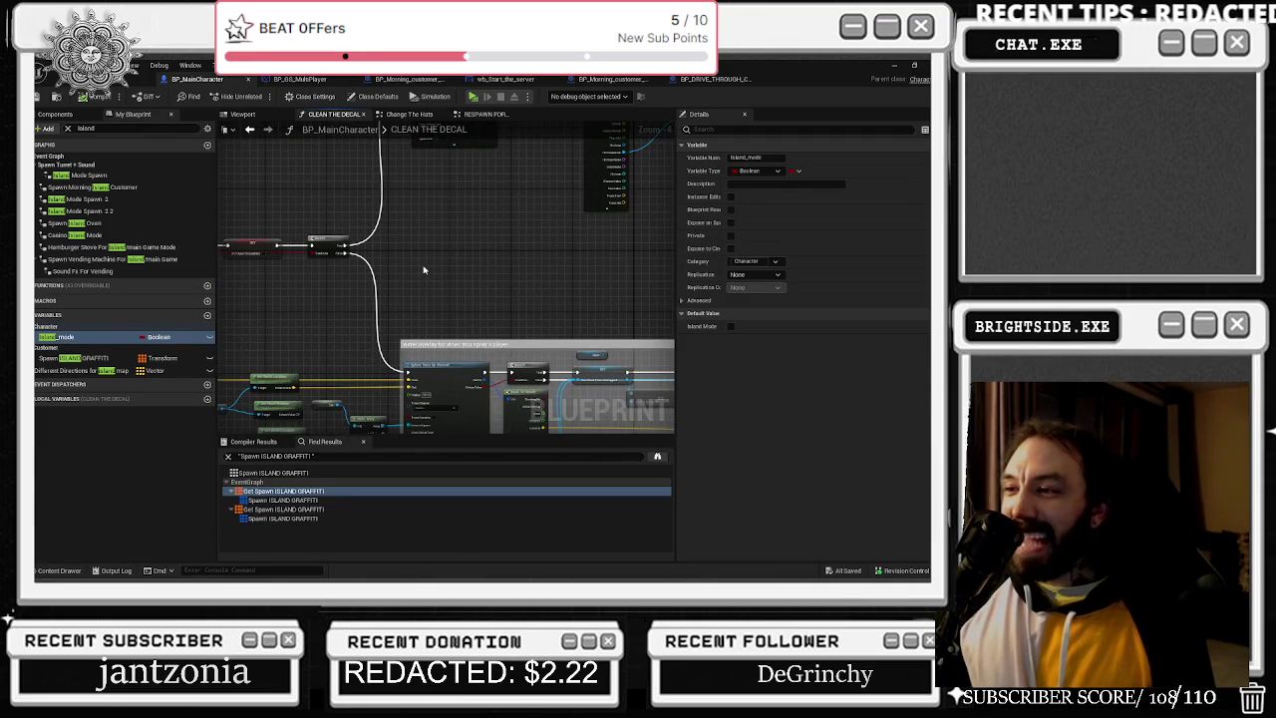
scroll(423, 269, "down", 2)
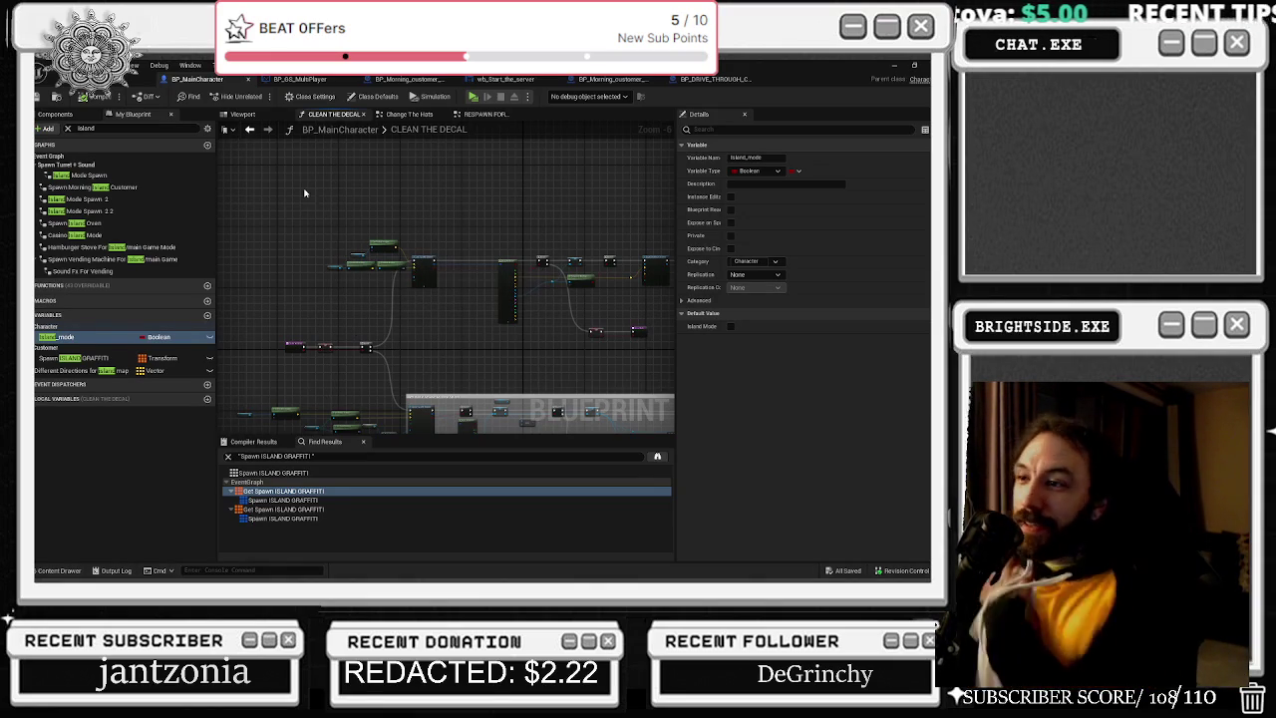
left_click_drag(381, 282, 381, 282)
scroll(381, 282, "up", 2)
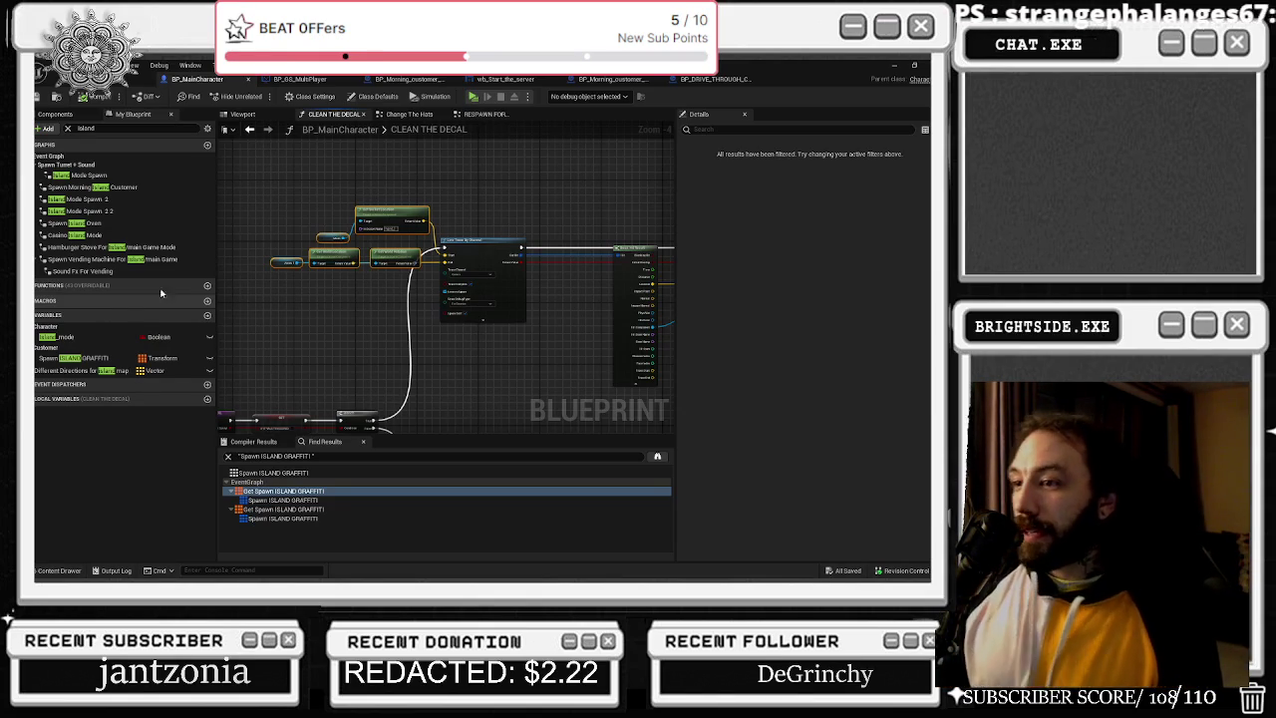
Pan across the CLEAN THE DECAL chain and Line Trace nodes, then switch to BP_DRIVE_THROUGH_CUSTOMER_Casino_island.
scroll(596, 251, "down", 1)
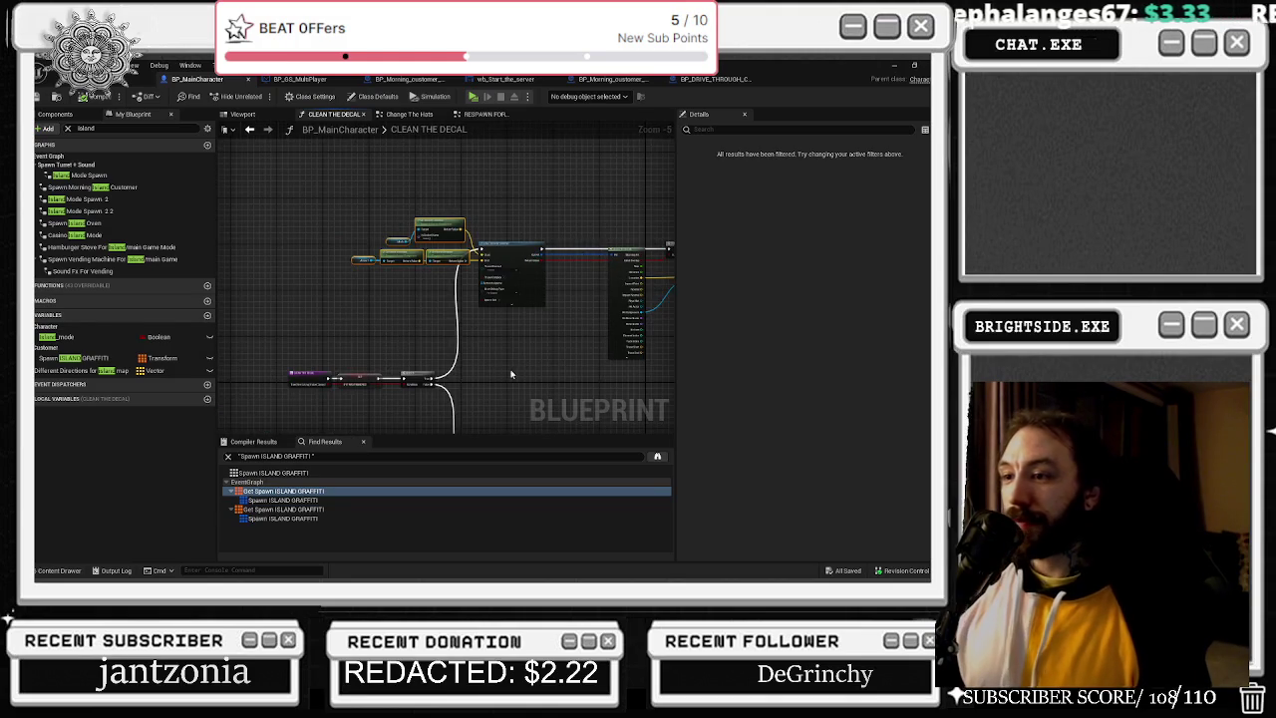
left_click_drag(510, 373, 324, 369)
scroll(373, 318, "down", 1)
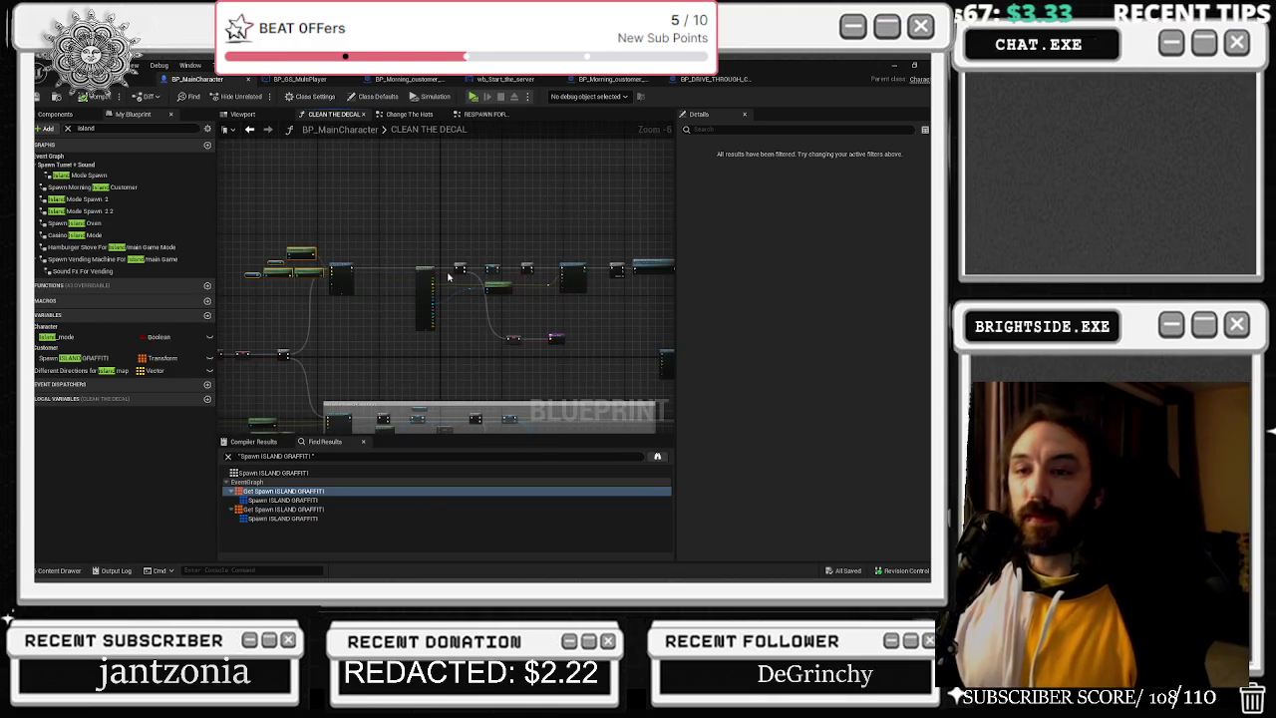
scroll(449, 277, "up", 2)
left_click_drag(571, 287, 219, 299)
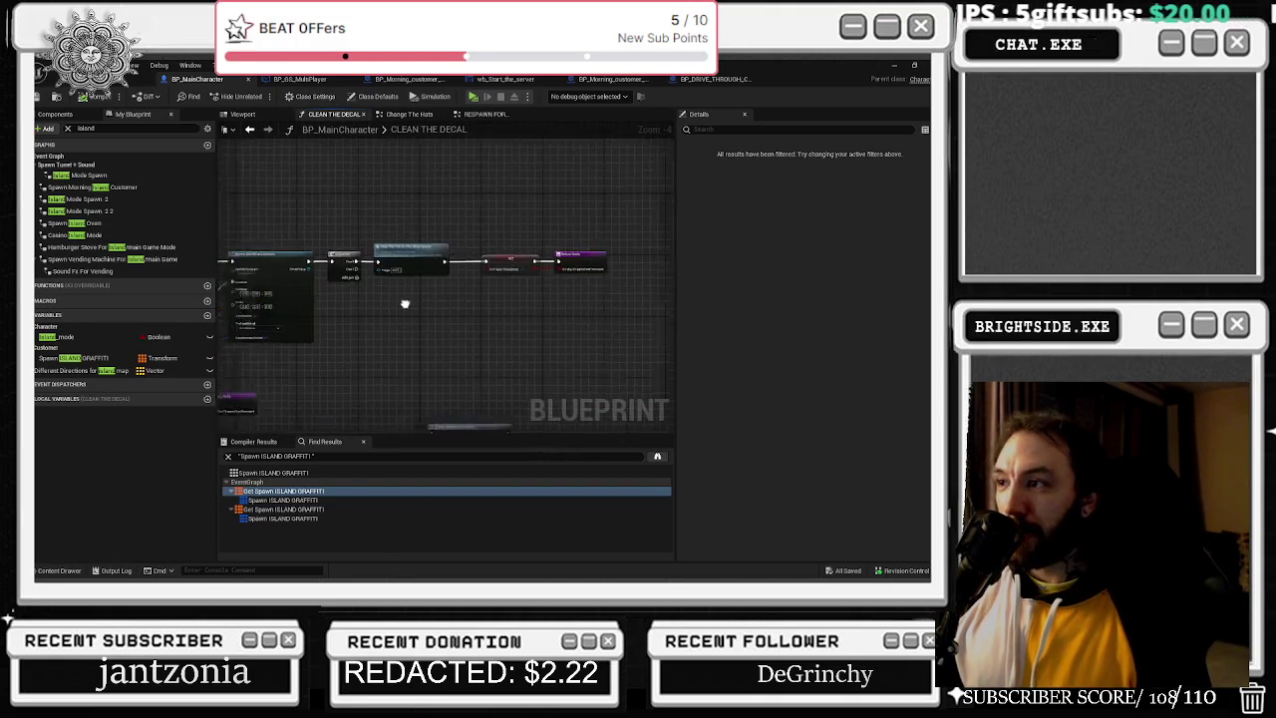
left_click_drag(405, 302, 661, 208)
mouse_move(473, 336)
left_mouse_down()
mouse_move(638, 423)
mouse_move(502, 262)
mouse_move(497, 228)
left_mouse_up()
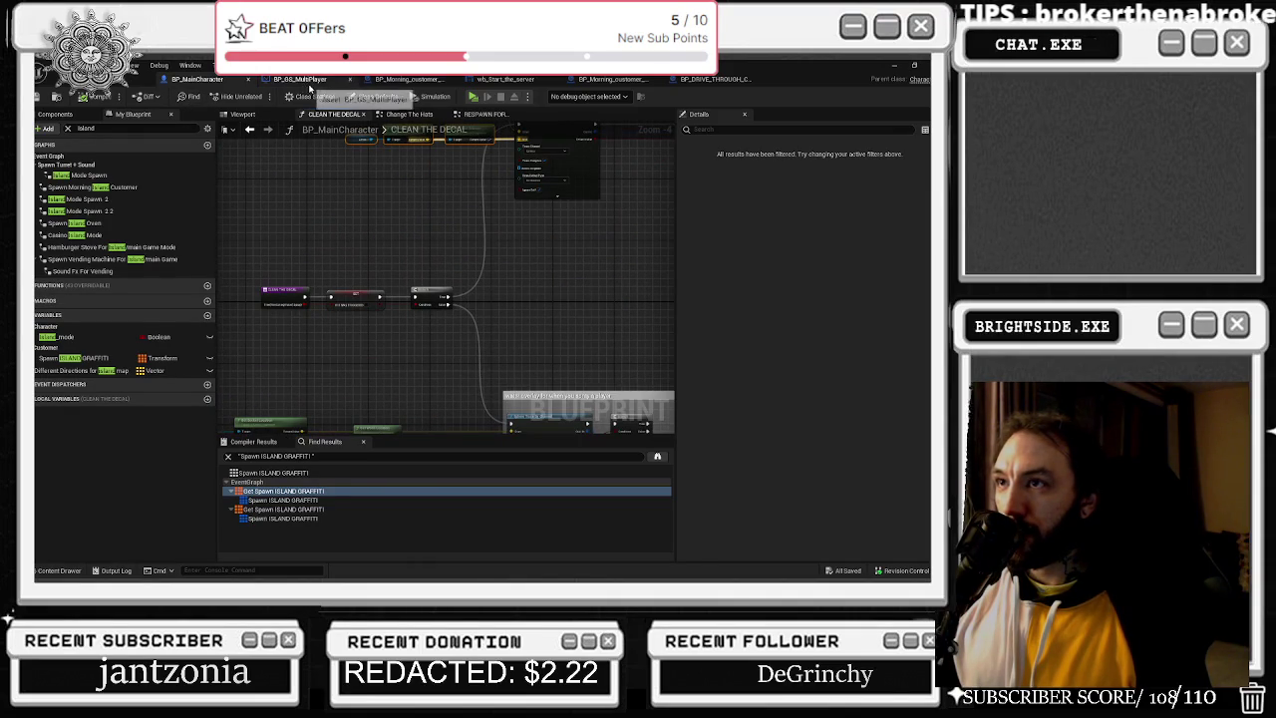
left_click_drag(389, 282, 269, 188)
mouse_move(416, 327)
left_mouse_down()
mouse_move(399, 275)
mouse_move(337, 260)
mouse_move(582, 348)
mouse_move(598, 329)
left_mouse_up()
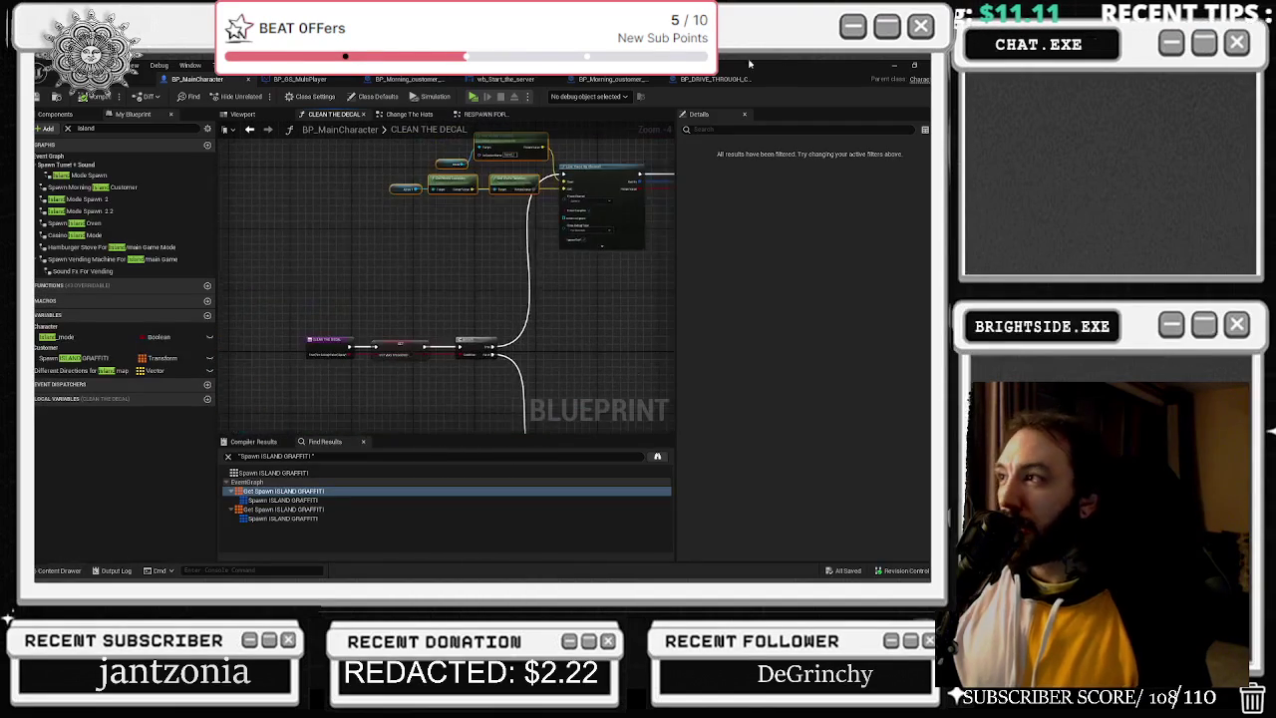
left_click(706, 79)
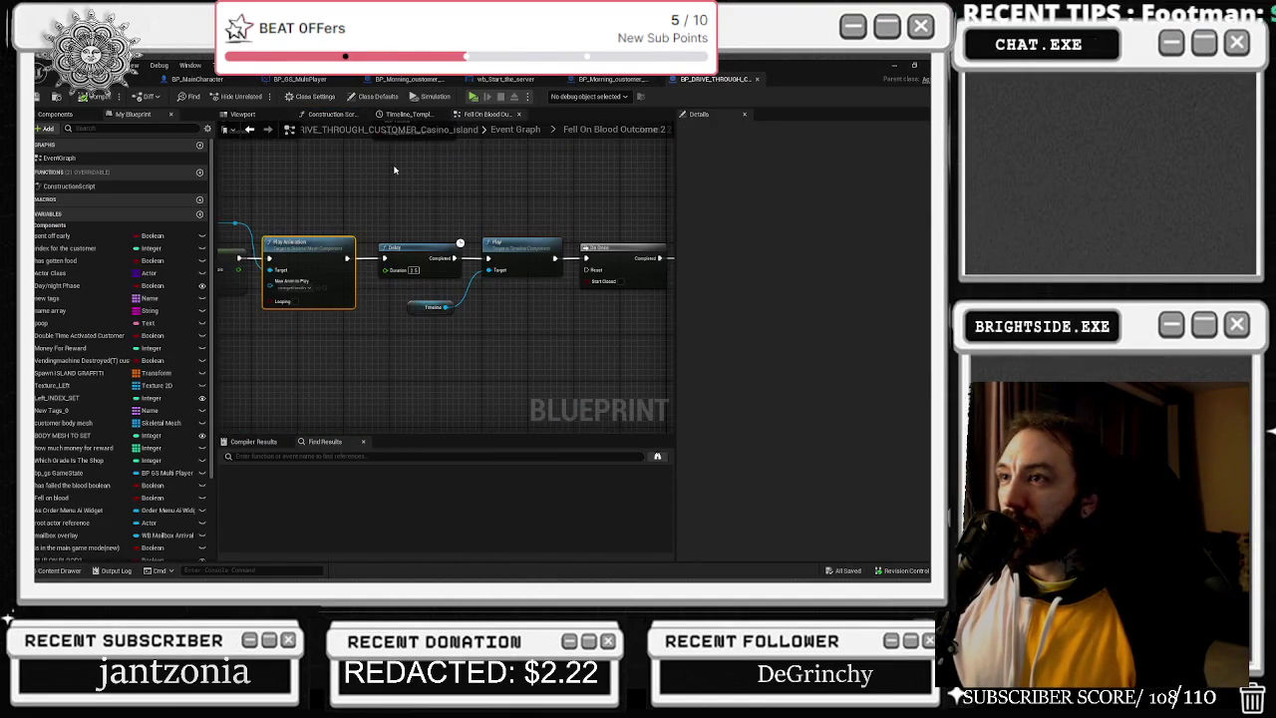
Set BP_Morning_customer_Delivery's graffiti spawn Transform Scale Method to Override Root Component Scale and save.
left_click(419, 79)
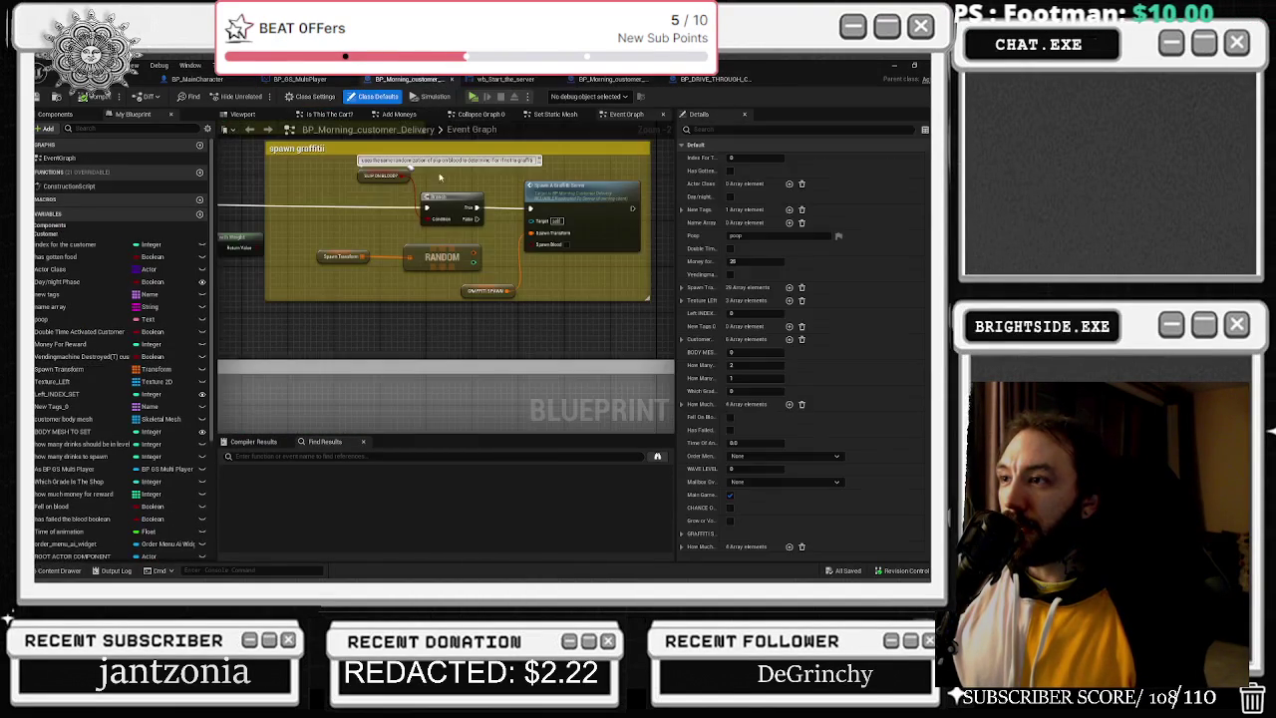
double_click(572, 196)
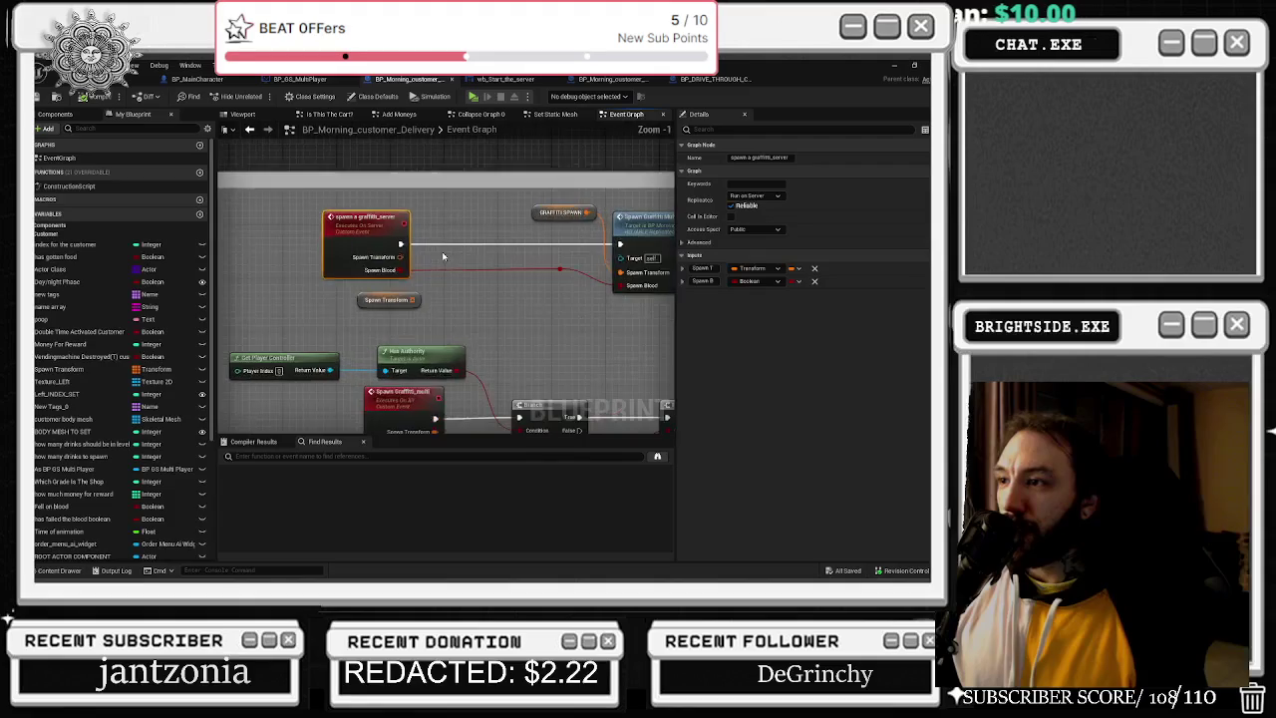
left_click(309, 412)
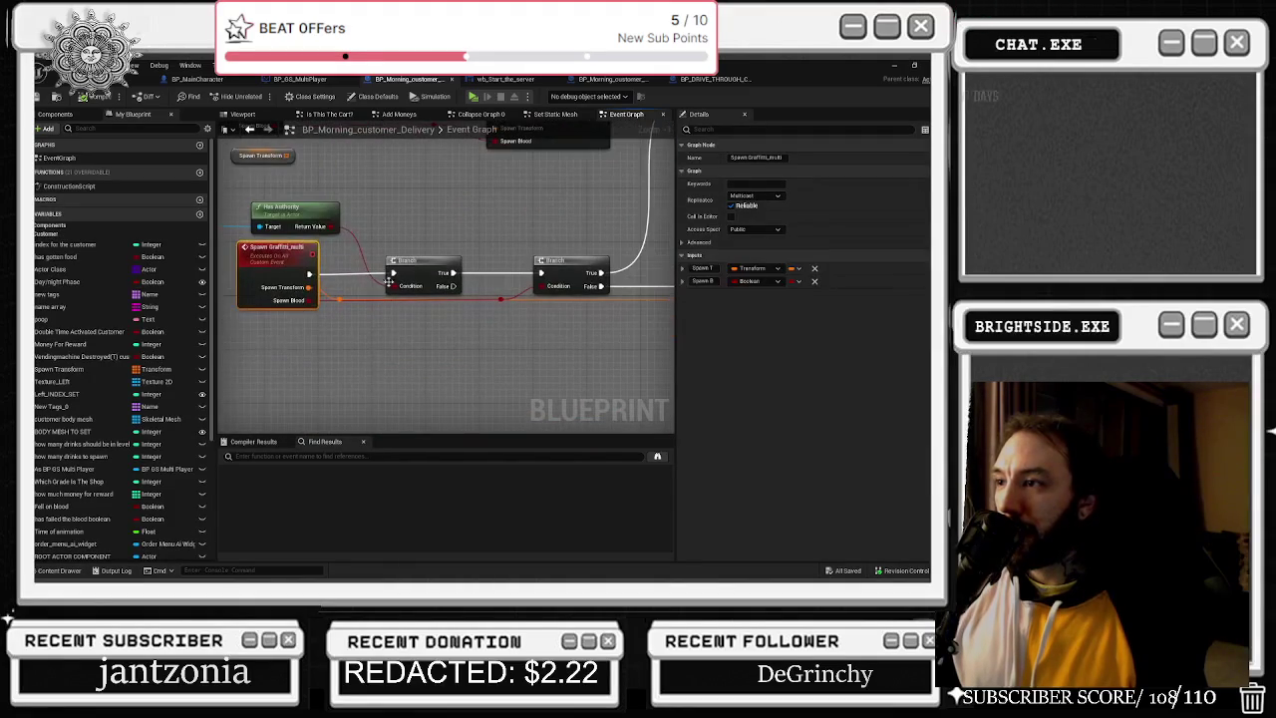
scroll(315, 250, "up", 3)
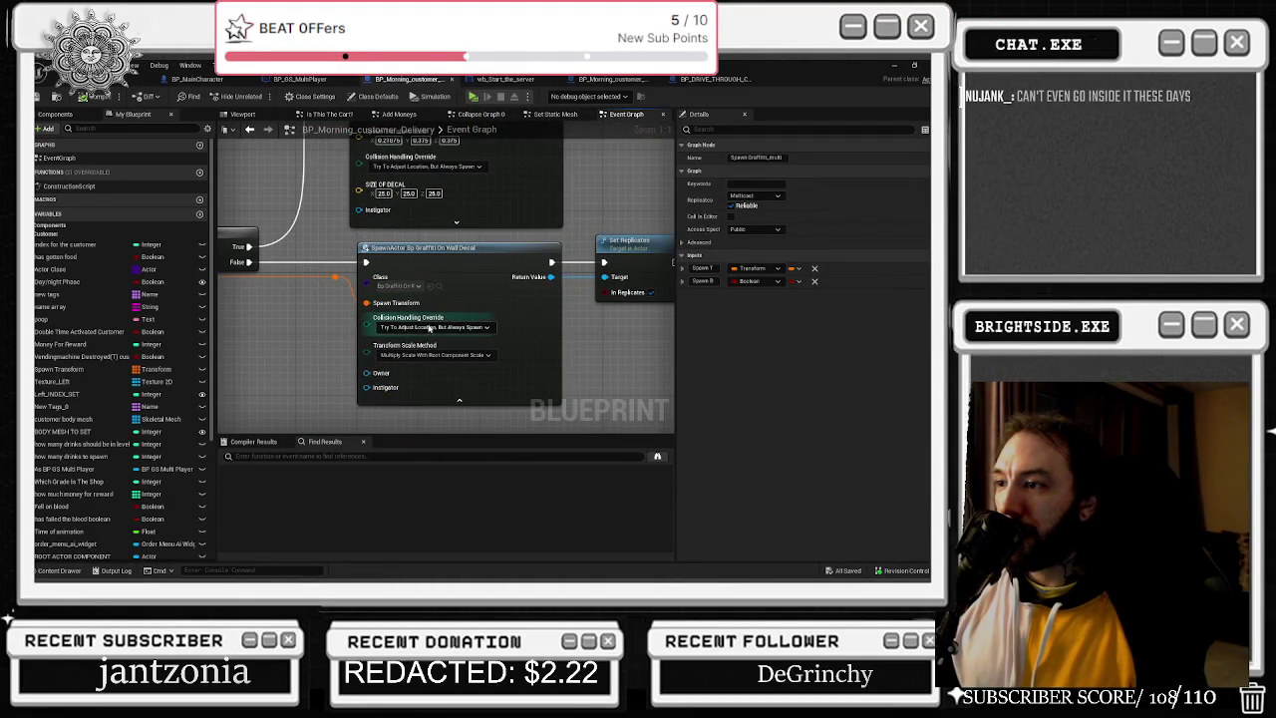
left_click(484, 357)
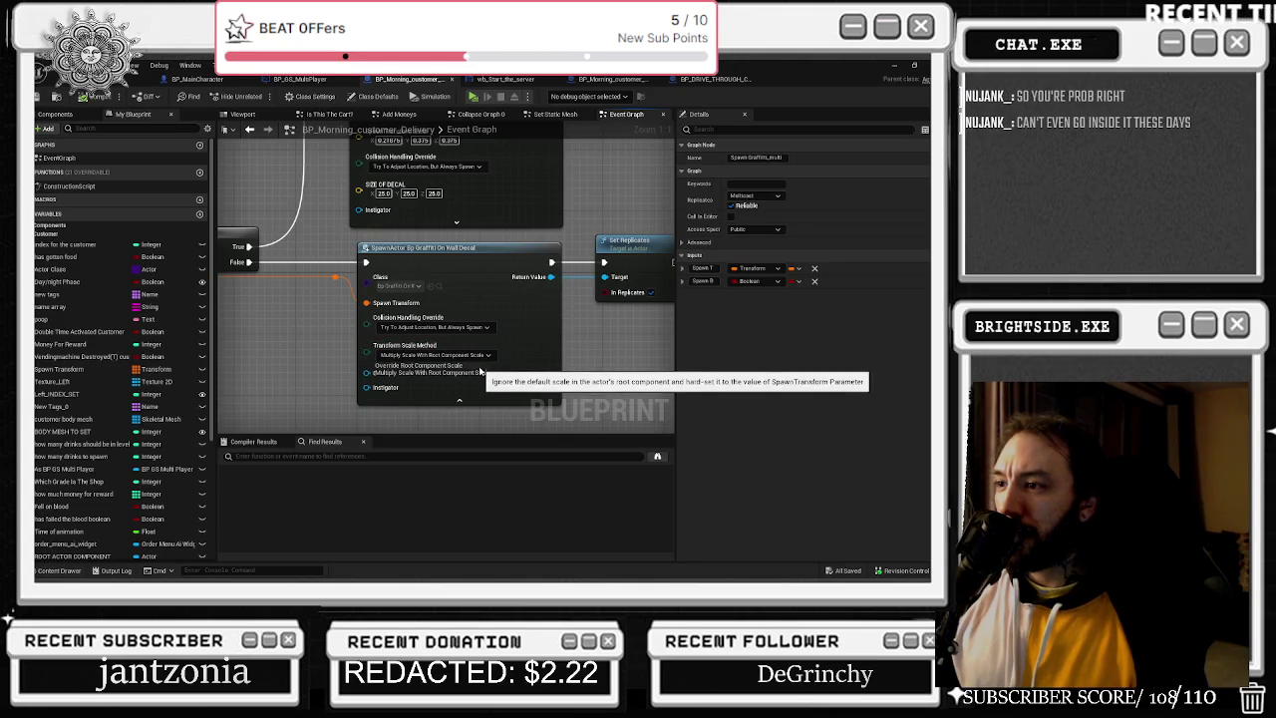
left_click(479, 369)
mouse_move(532, 310)
left_mouse_down()
mouse_move(528, 352)
mouse_move(514, 292)
left_mouse_up()
left_click(572, 320)
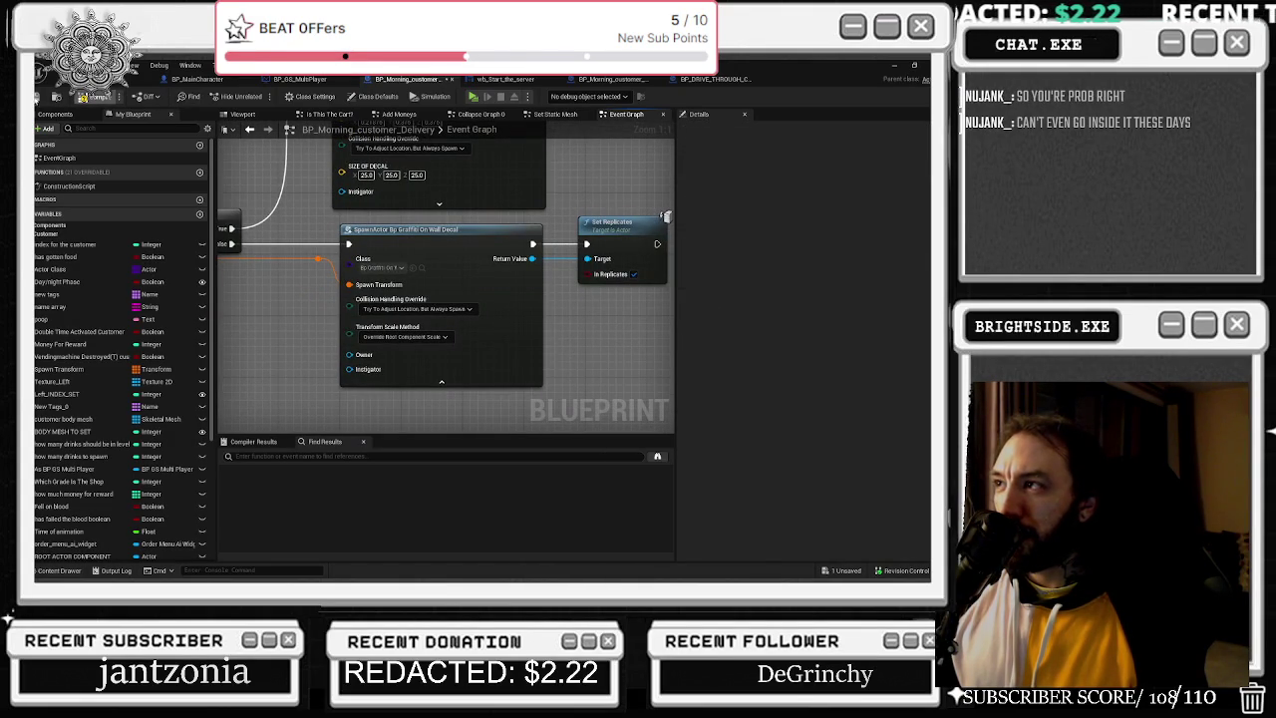
left_click(86, 98)
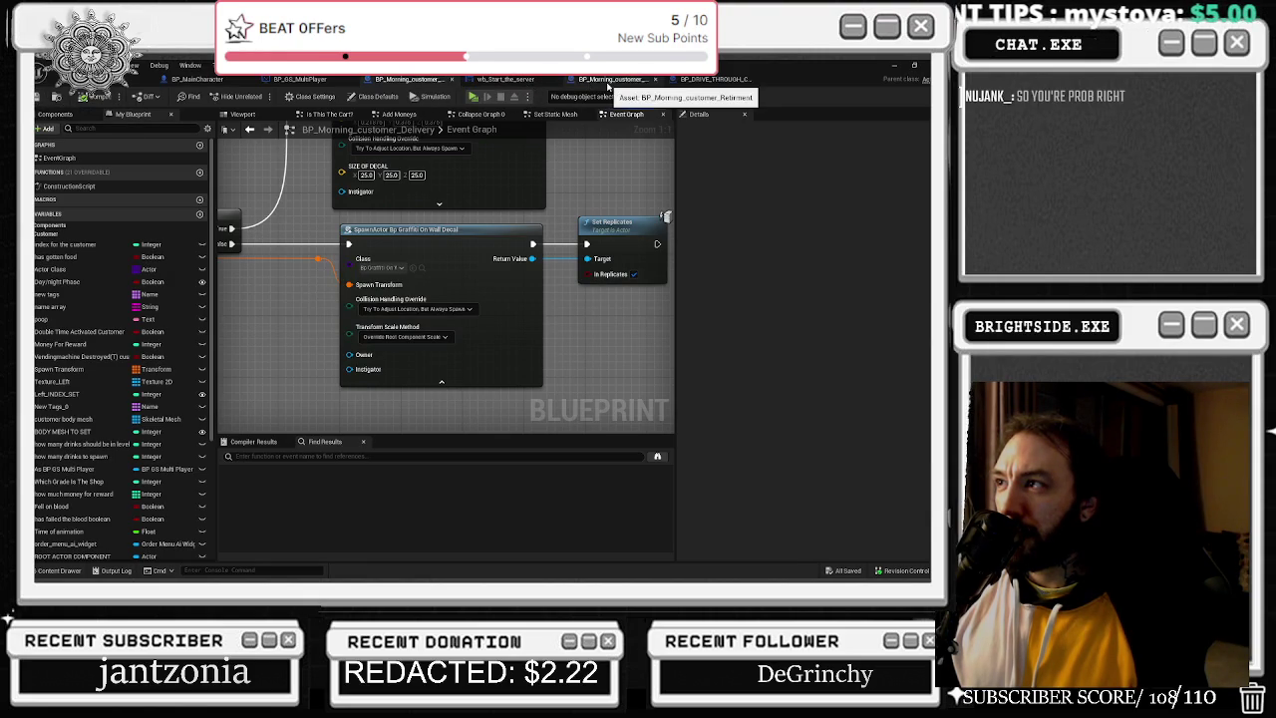
Make BP_Morning_customer_Retirment's graffiti spawn use Override Root Component Scale, then save everything.
left_click(606, 79)
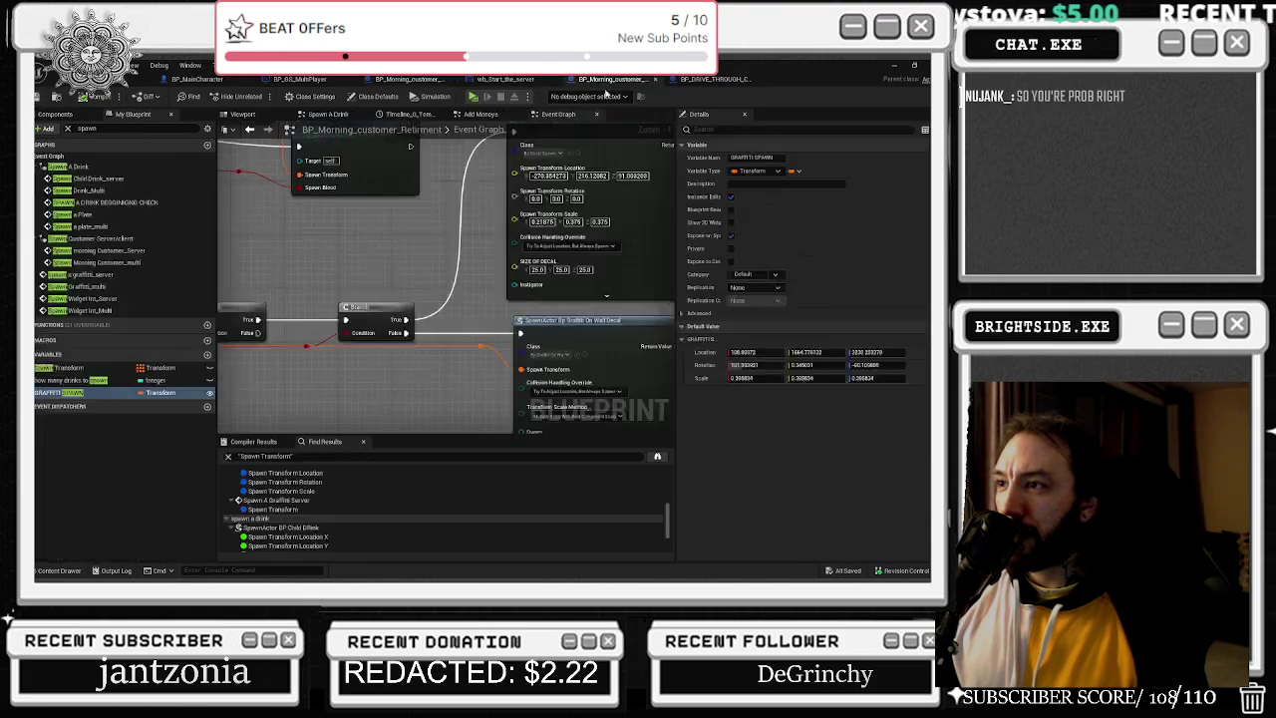
left_click(426, 280)
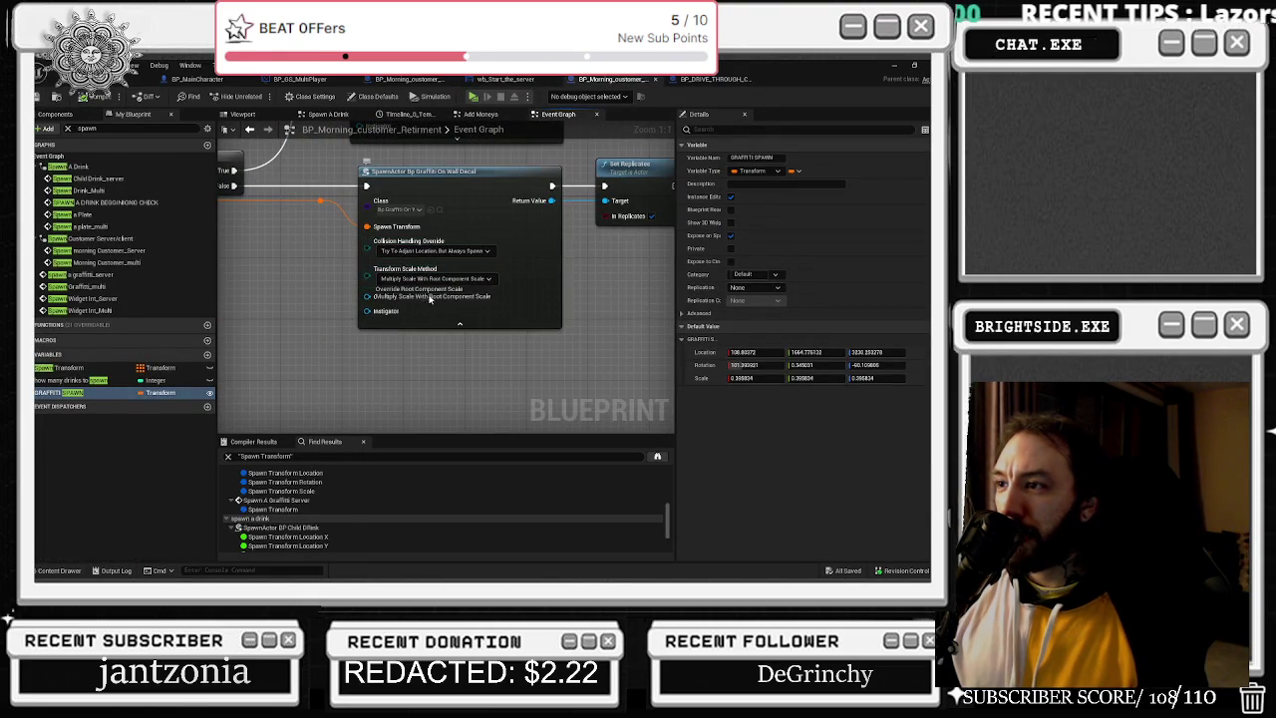
left_click(428, 288)
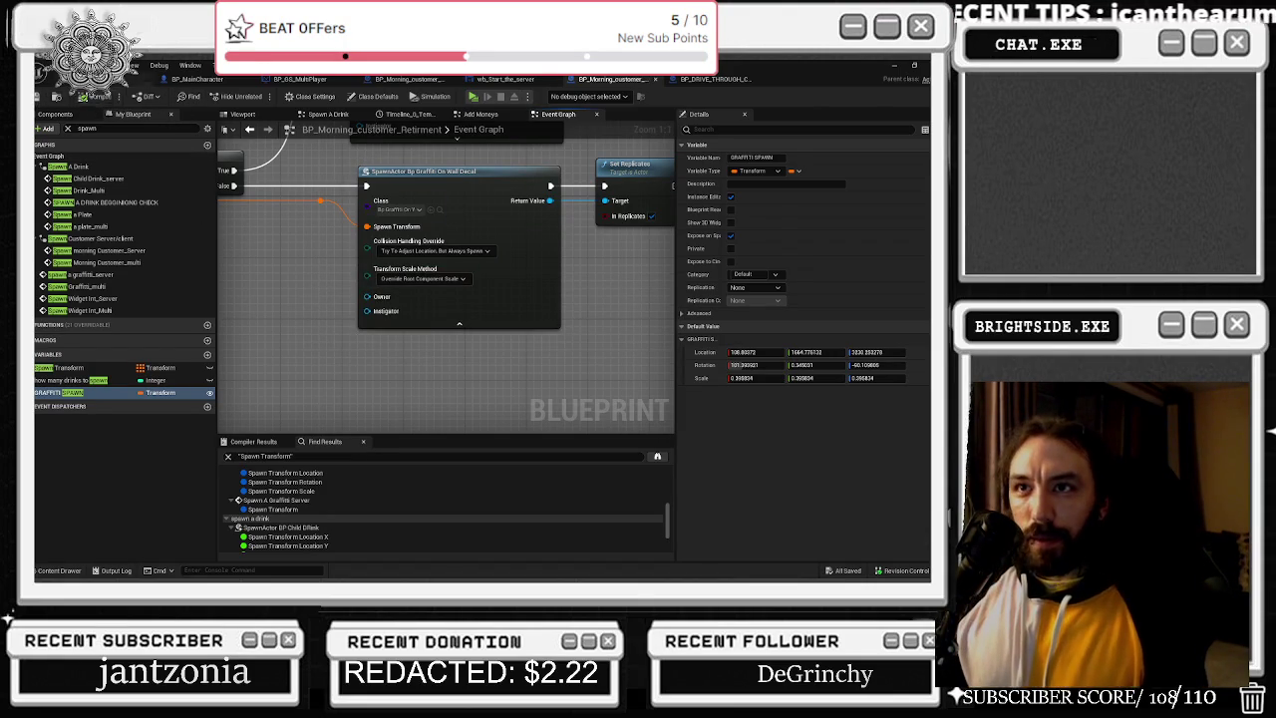
left_click(60, 79)
key("ctrl+s")
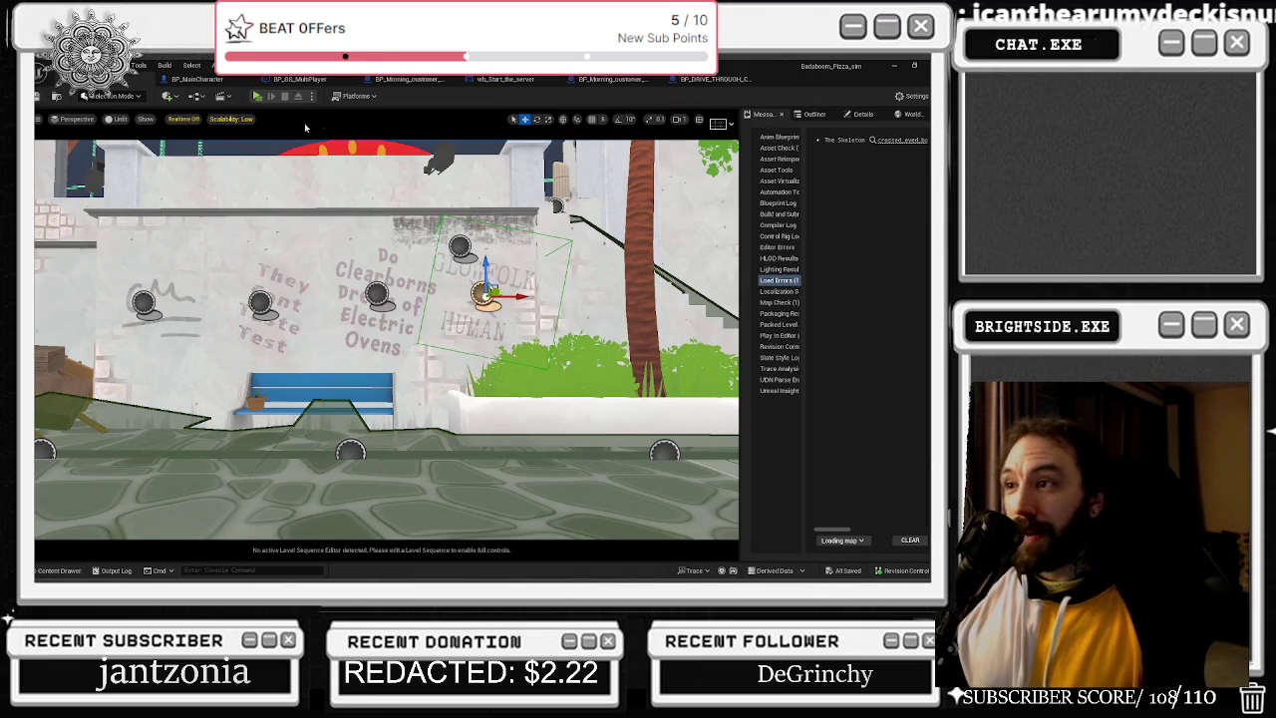
Start Play-in-Editor and walk through the alleys and plaza into the Sussy Burger.
left_click(256, 96)
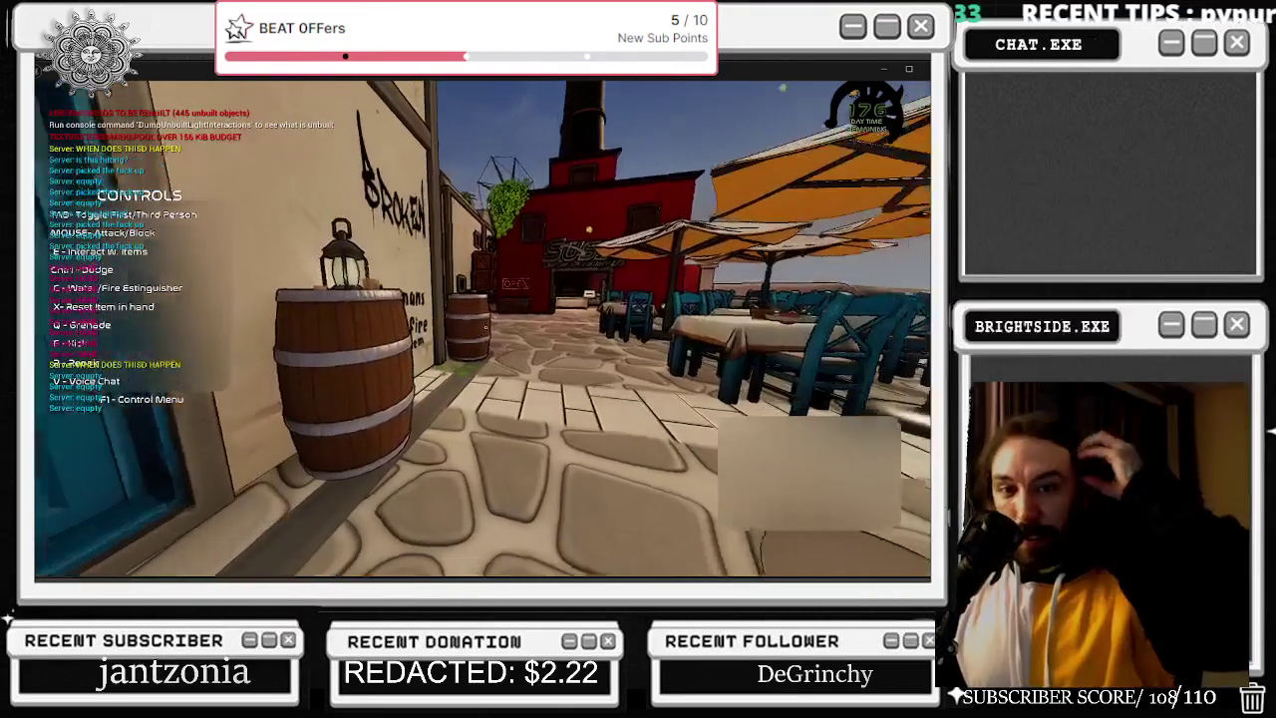
key("w")
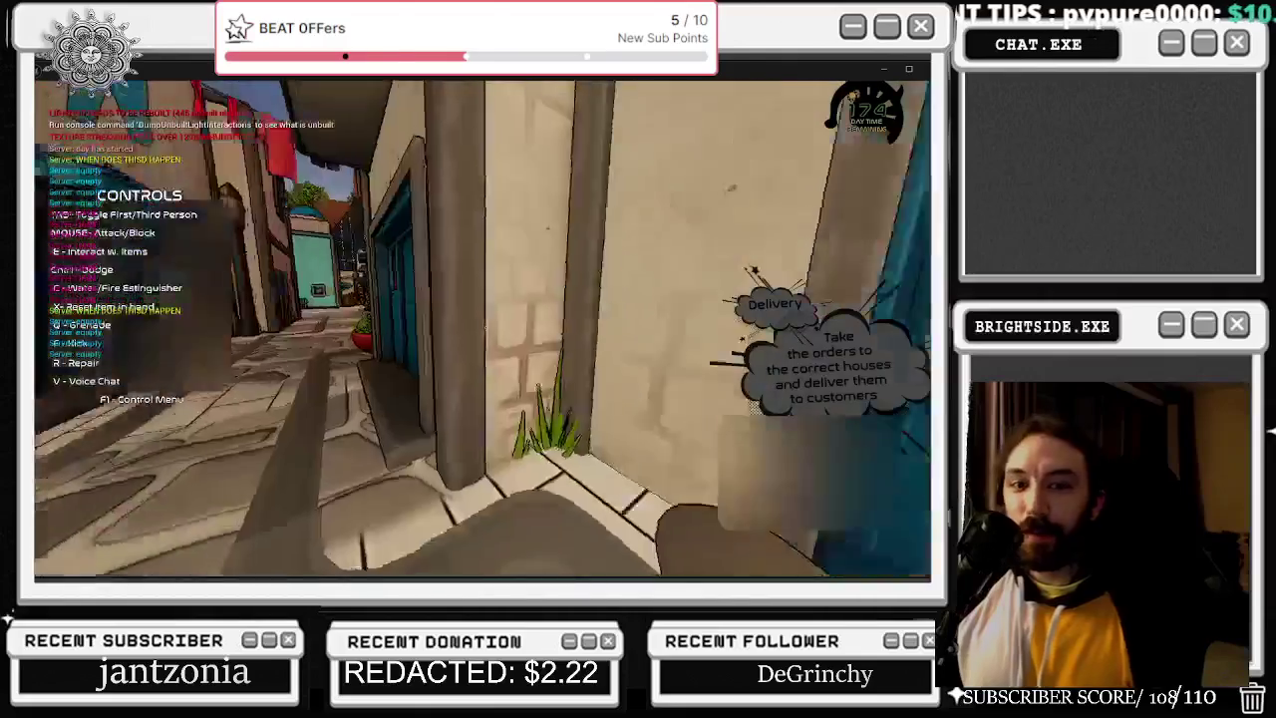
key("w")
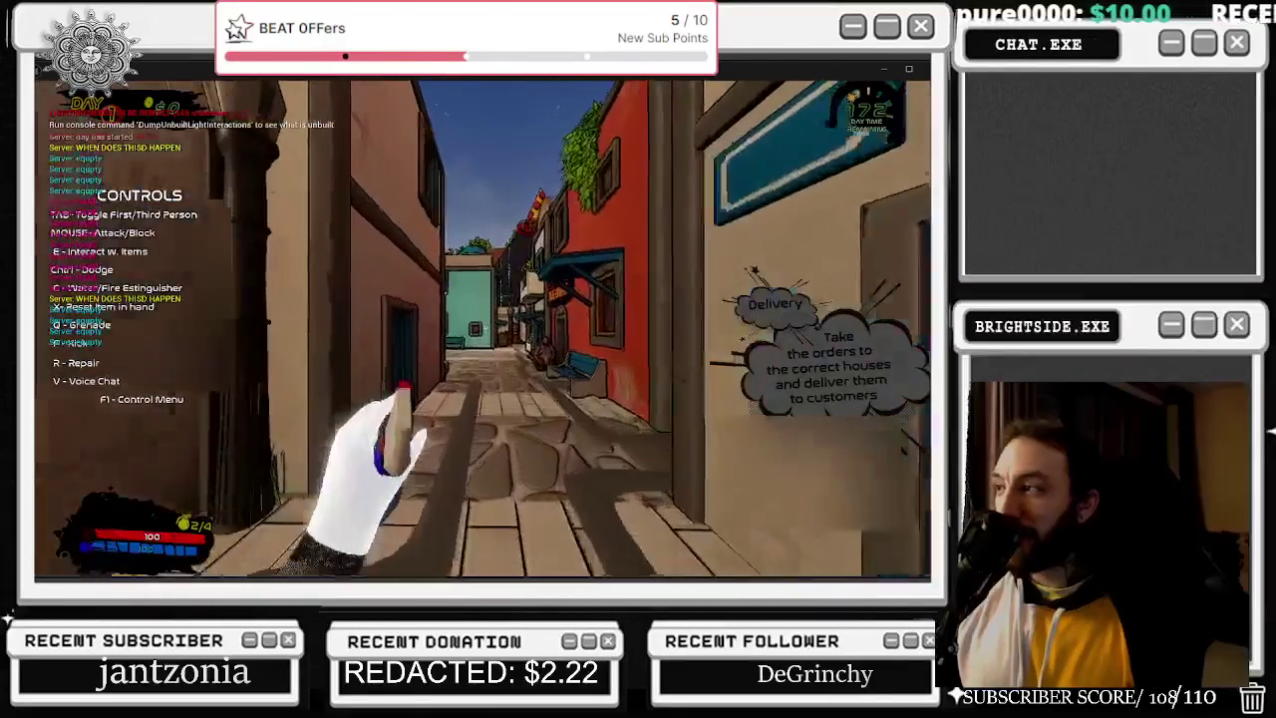
key("w")
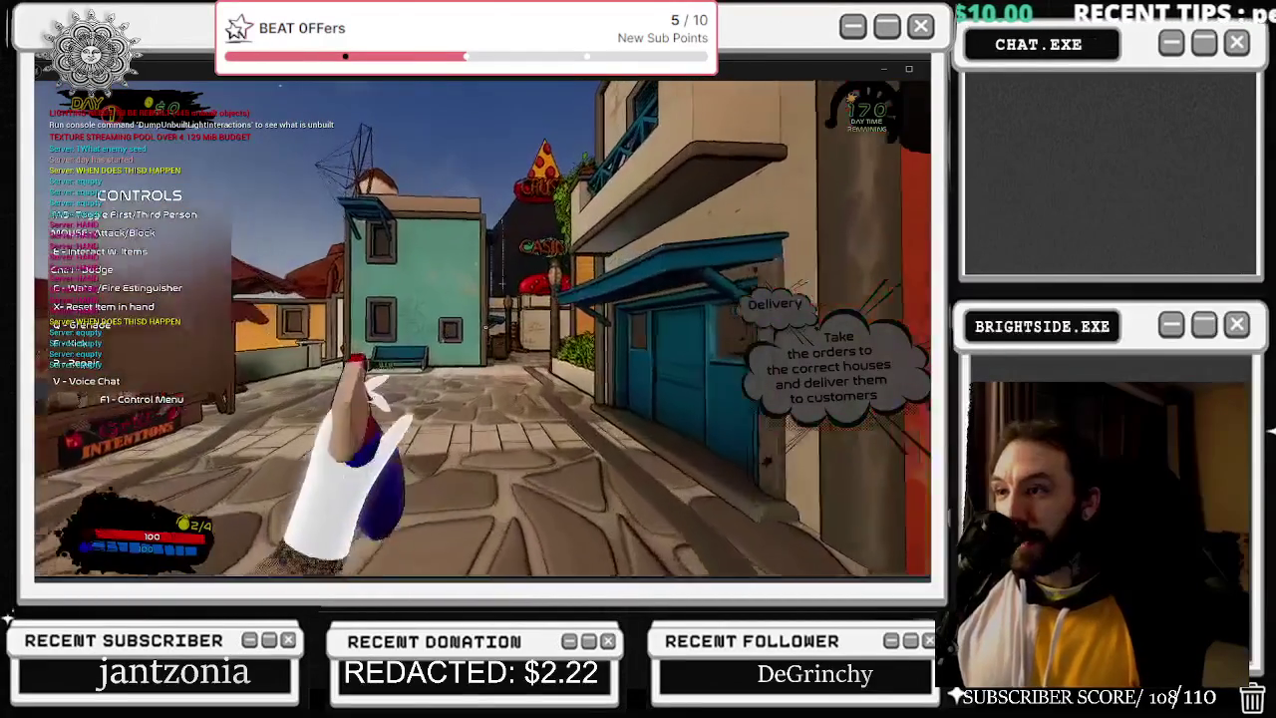
key("w")
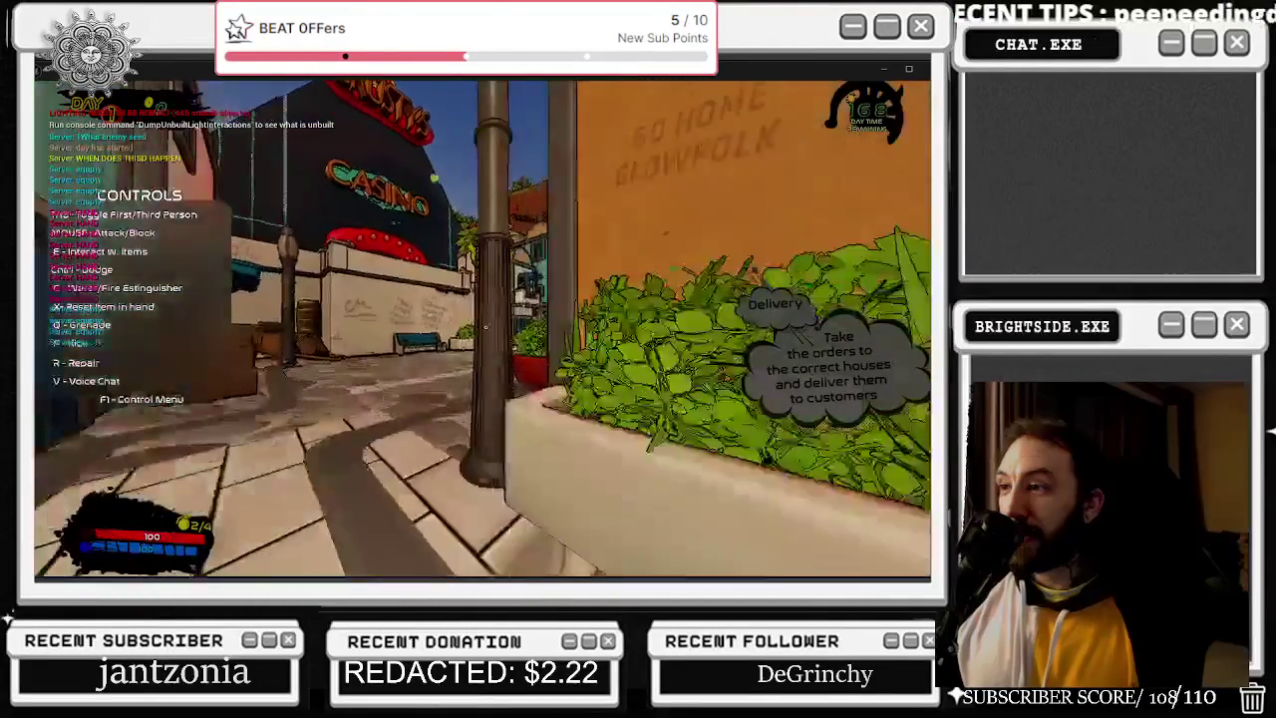
key("w")
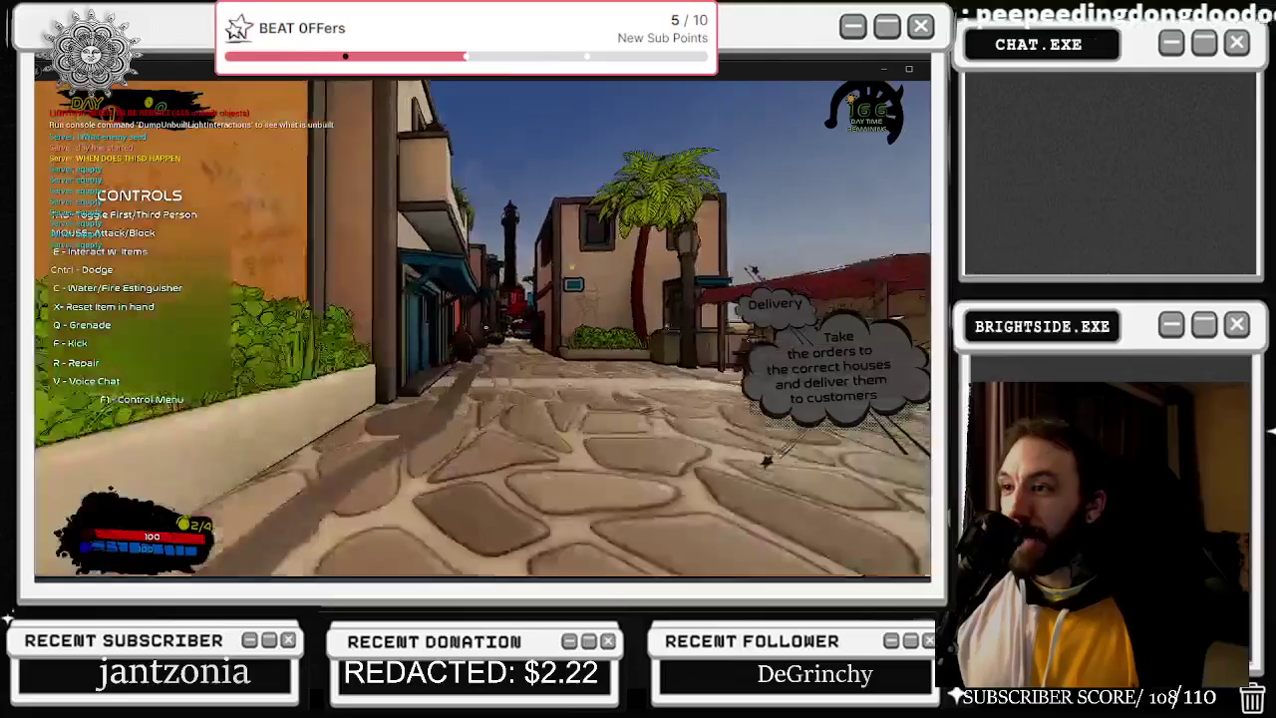
key("w")
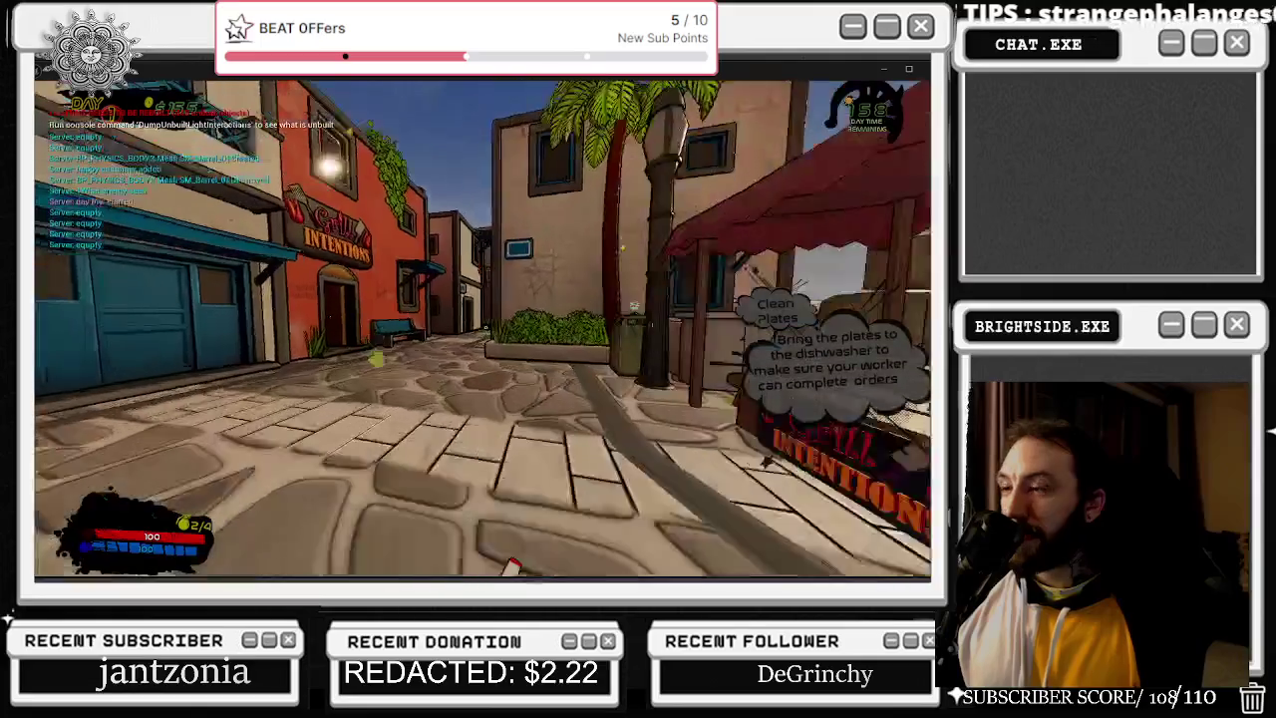
key("w")
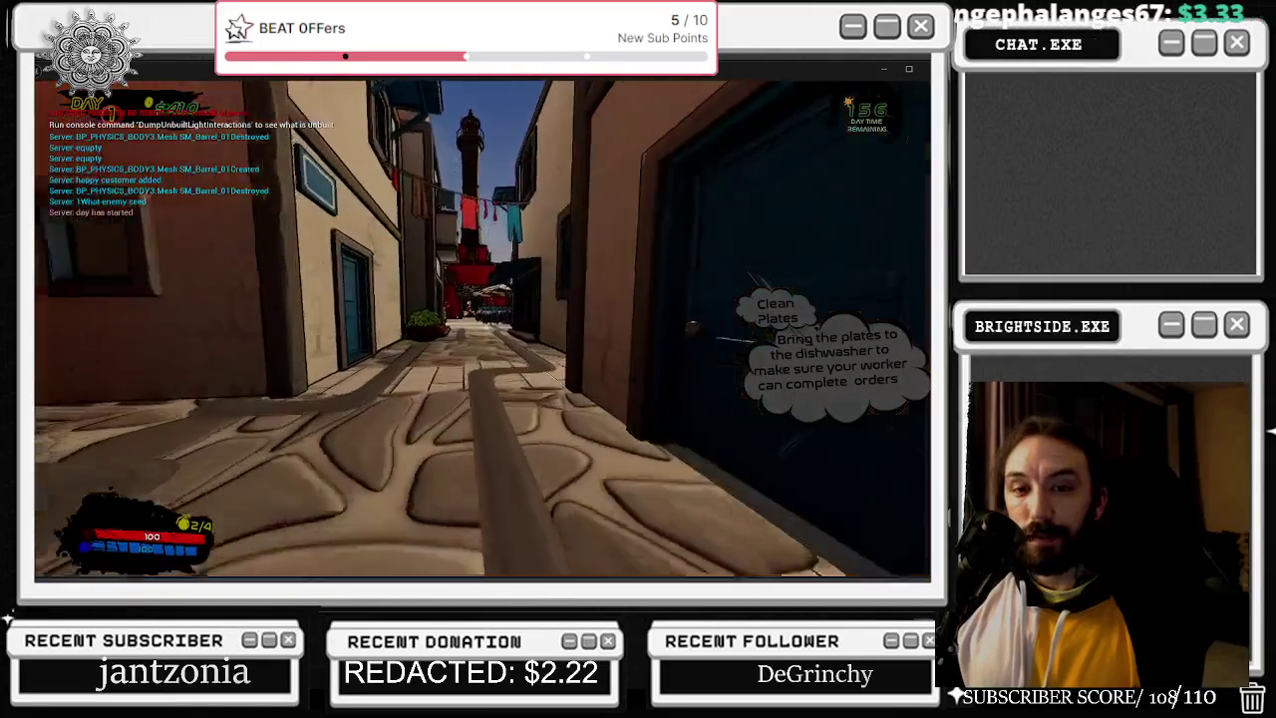
key("w")
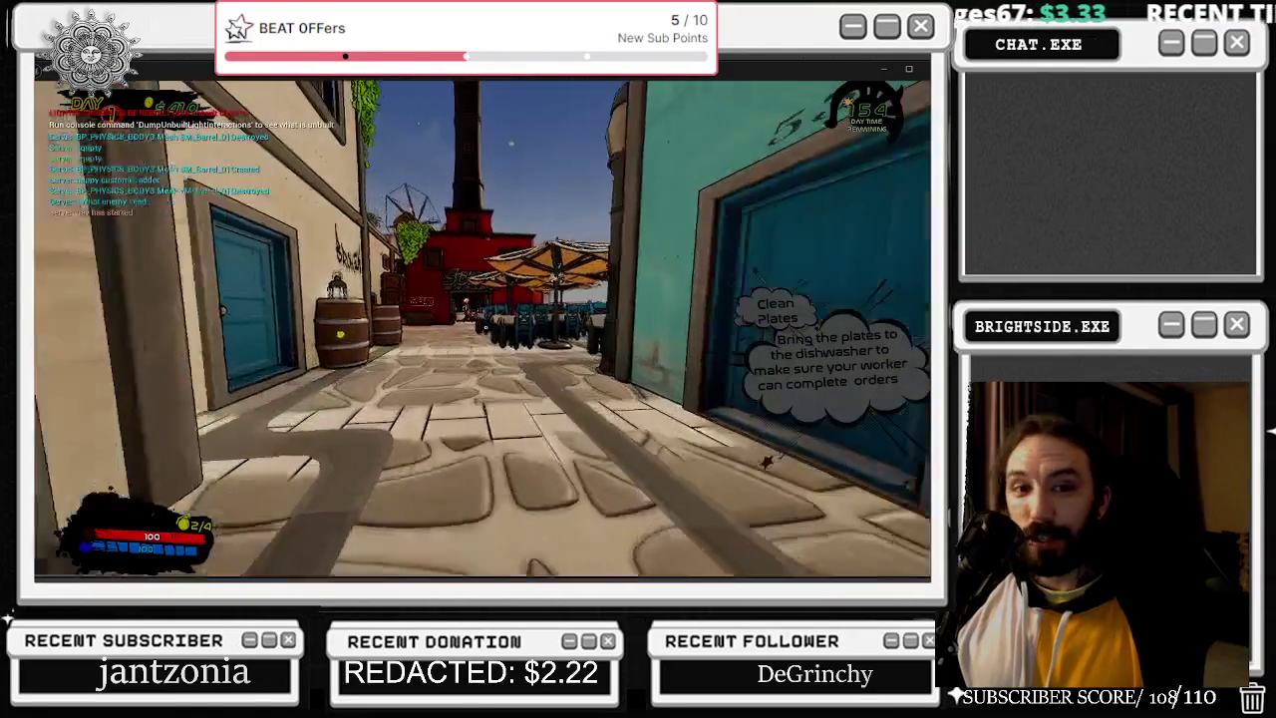
key("w")
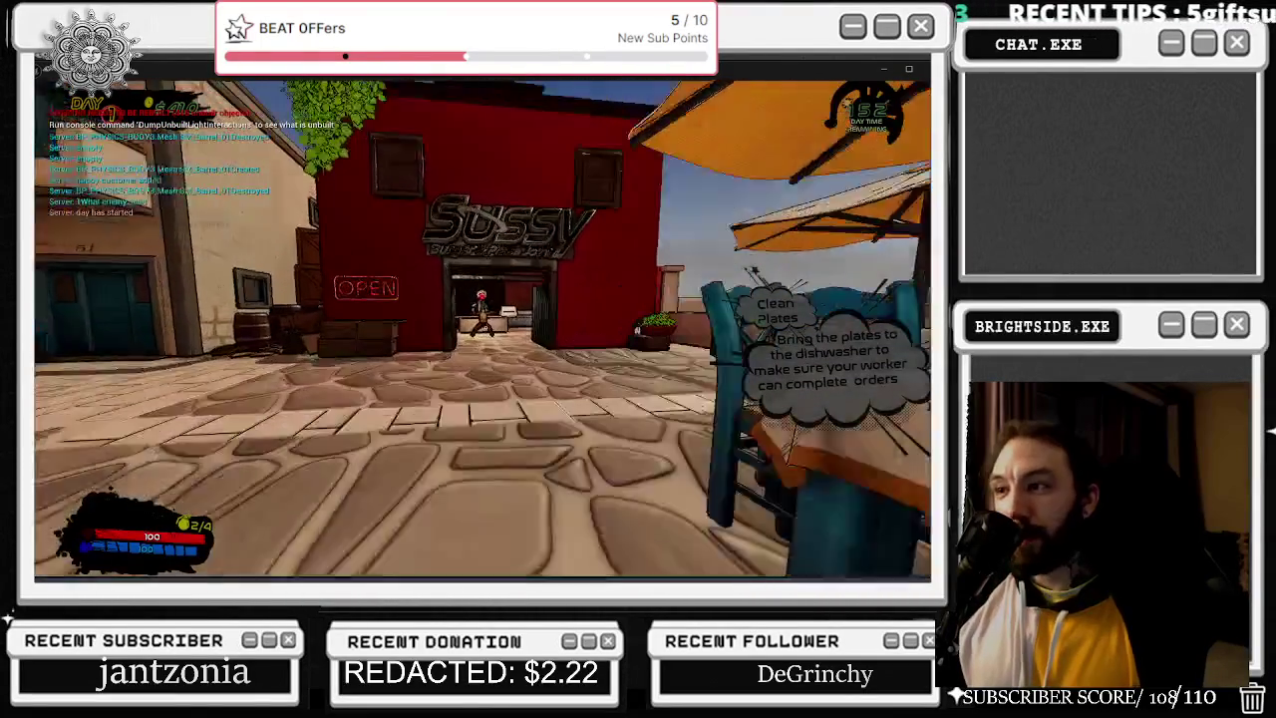
key("w")
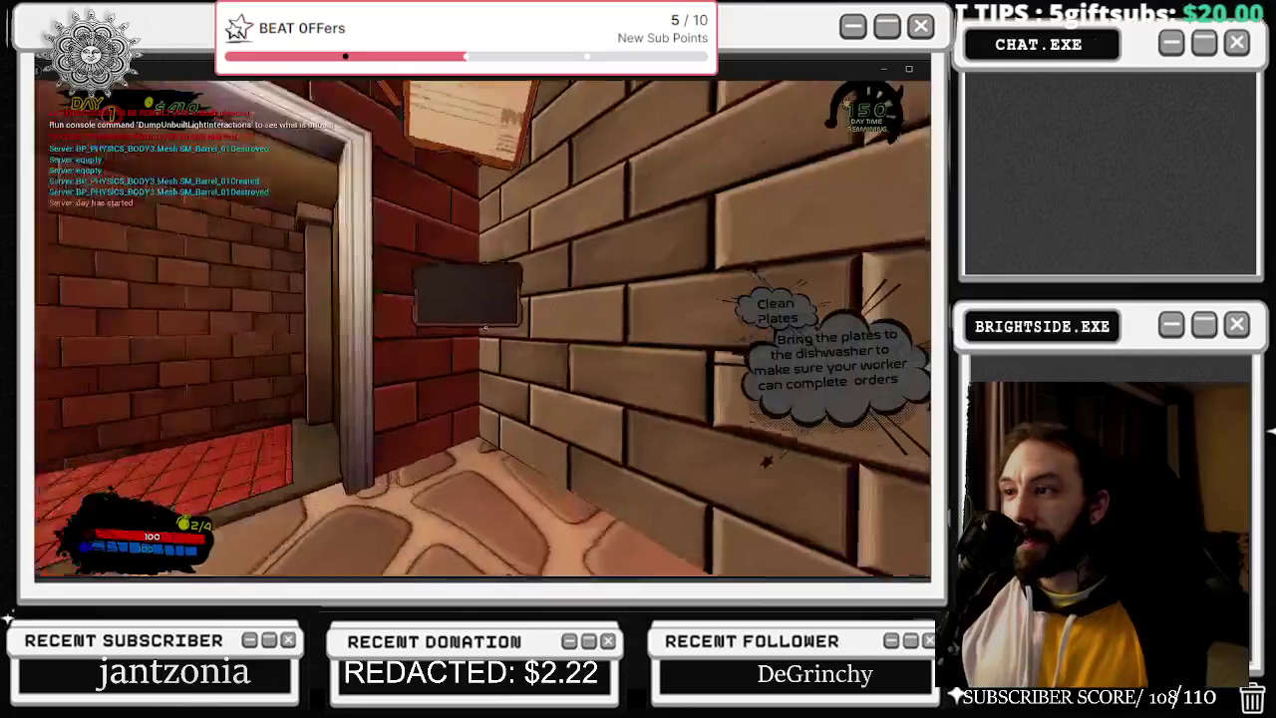
Open the build and store menu and the shop rank panel, then stop the play session.
key("e")
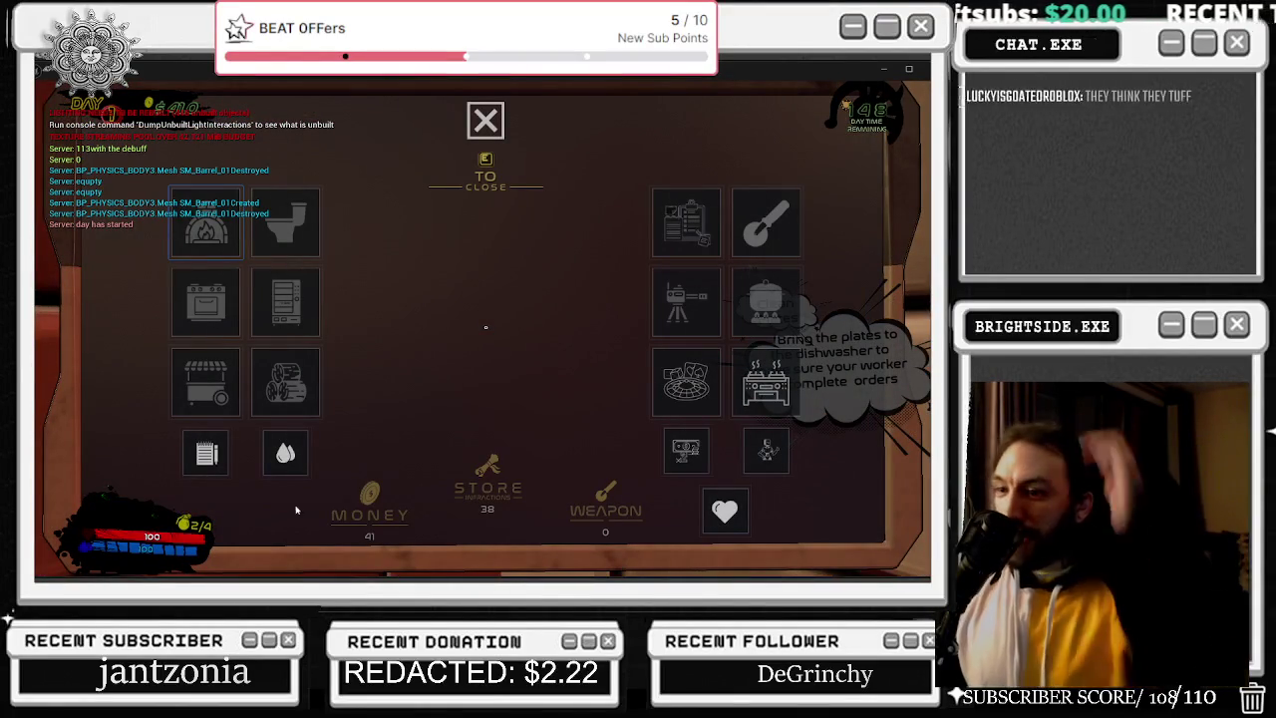
left_click(205, 453)
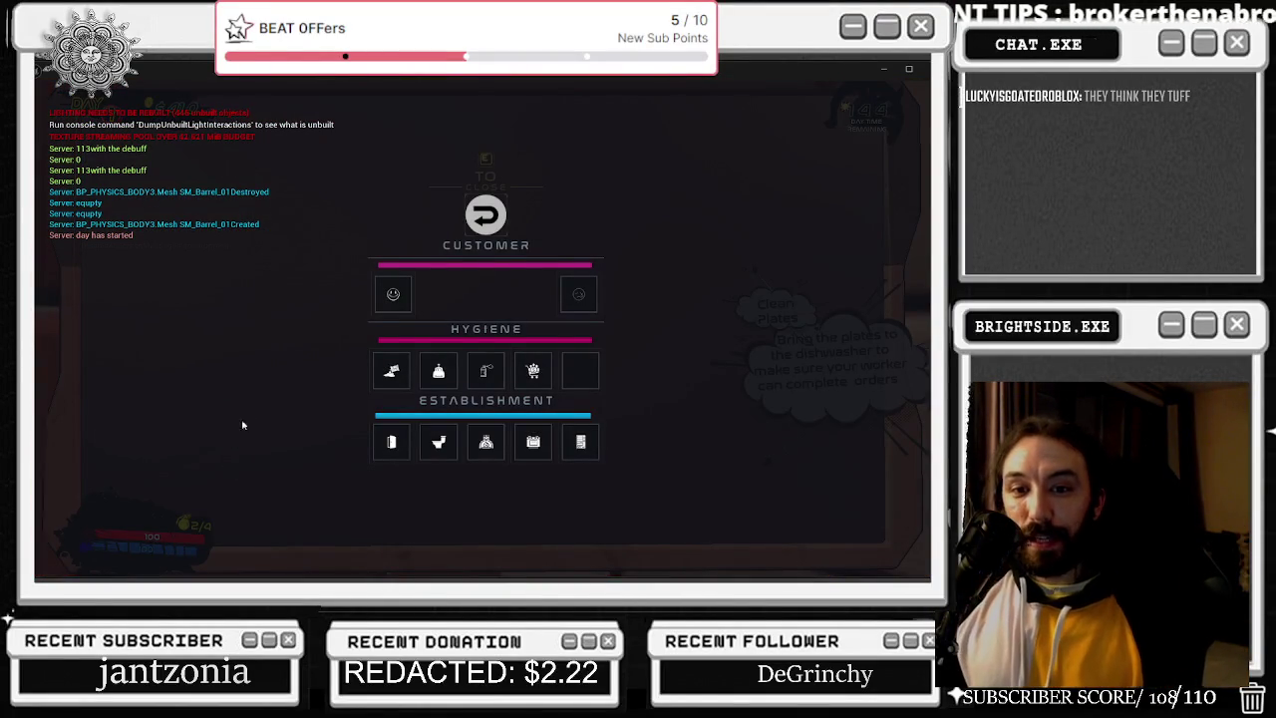
key("alt+Tab")
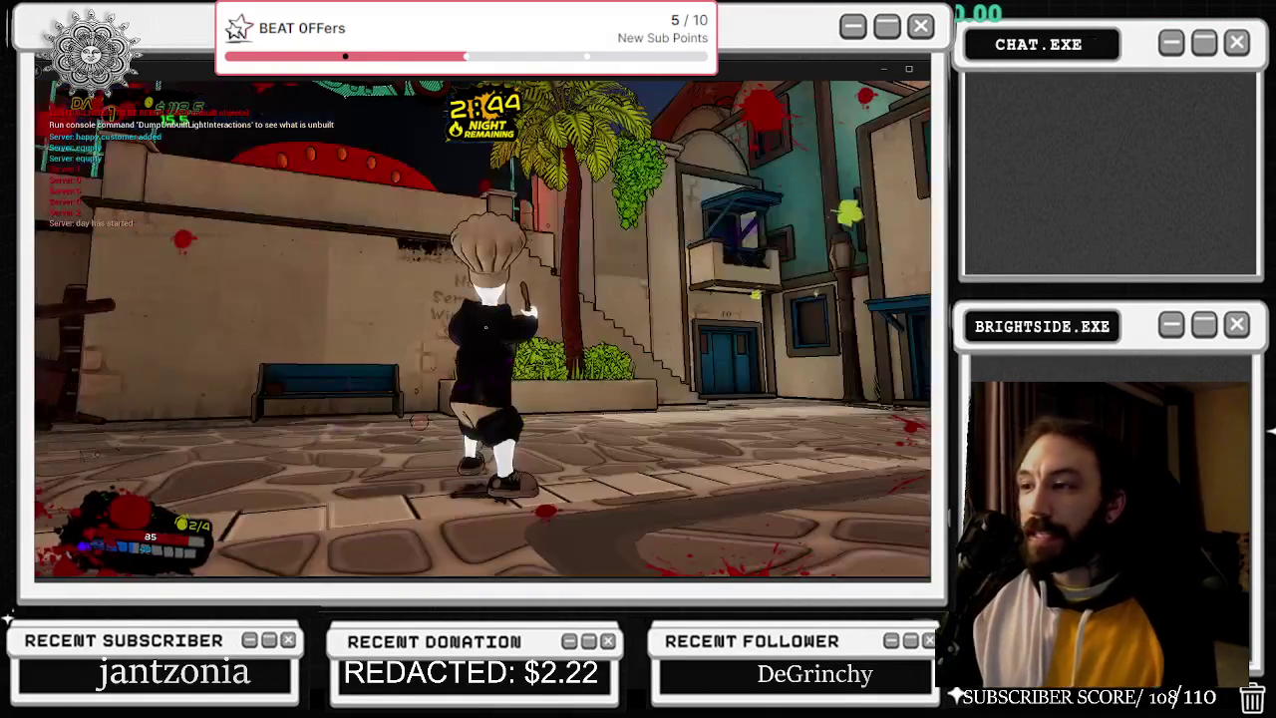
key("Escape")
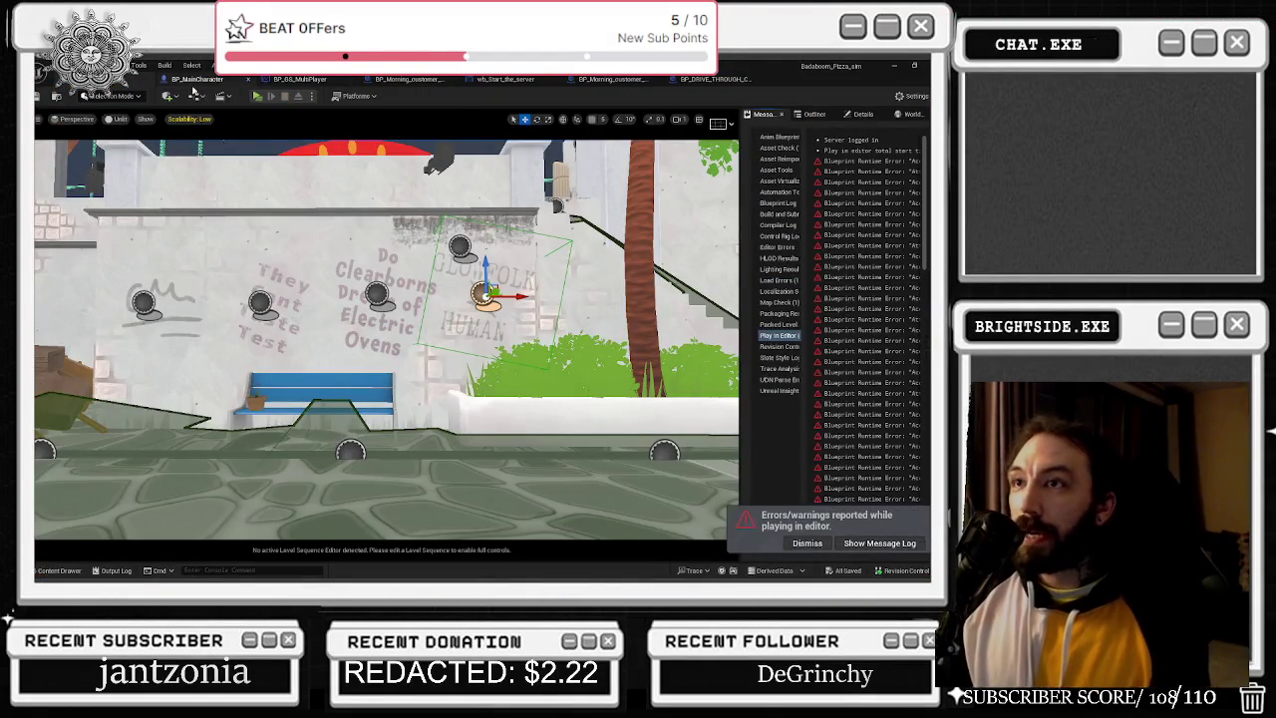
In BP_MainCharacter, step through the Spawn ISLAND GRAFFITI search results to the spawn actor node.
left_click(259, 80)
left_click(319, 493)
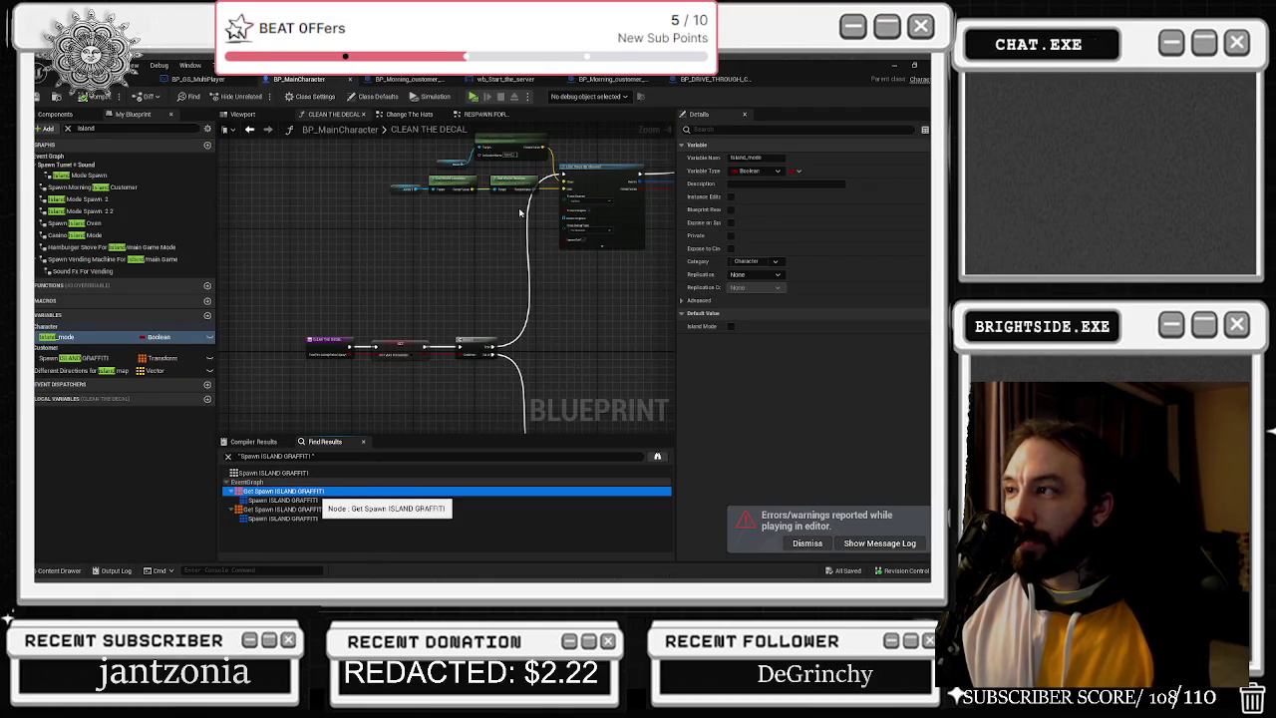
key("Down")
key("Down")
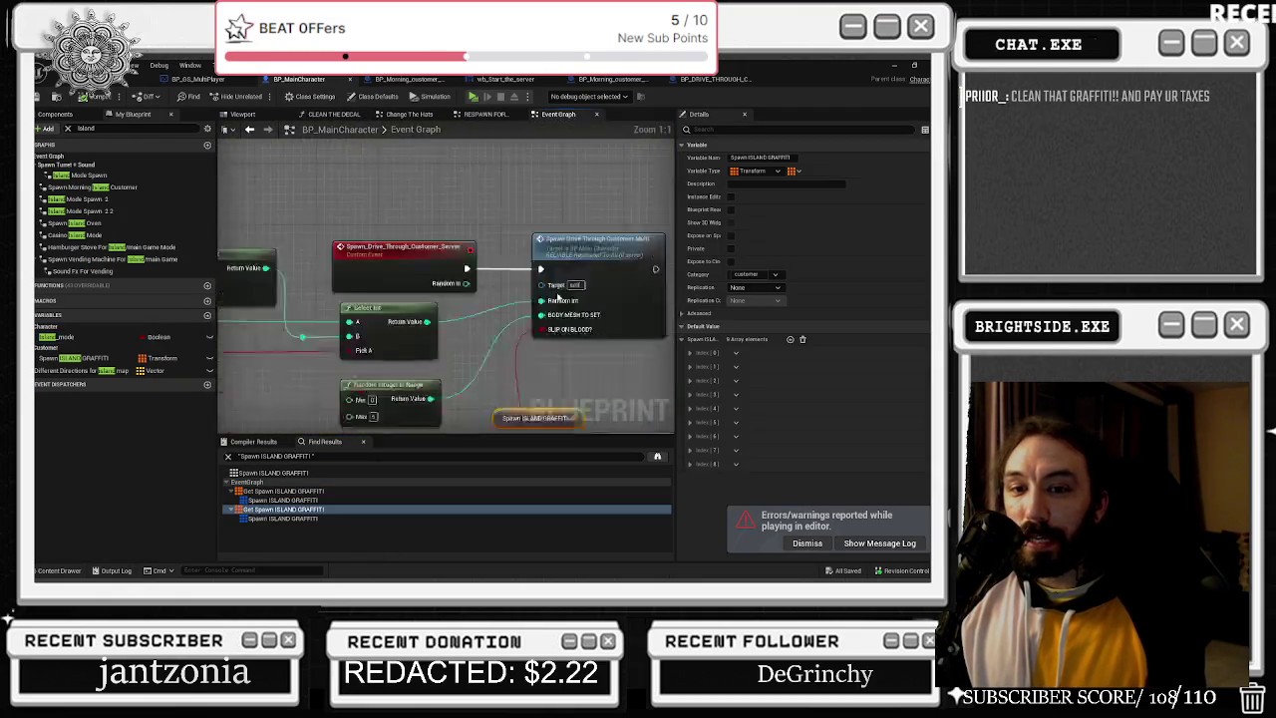
scroll(564, 289, "down", 2)
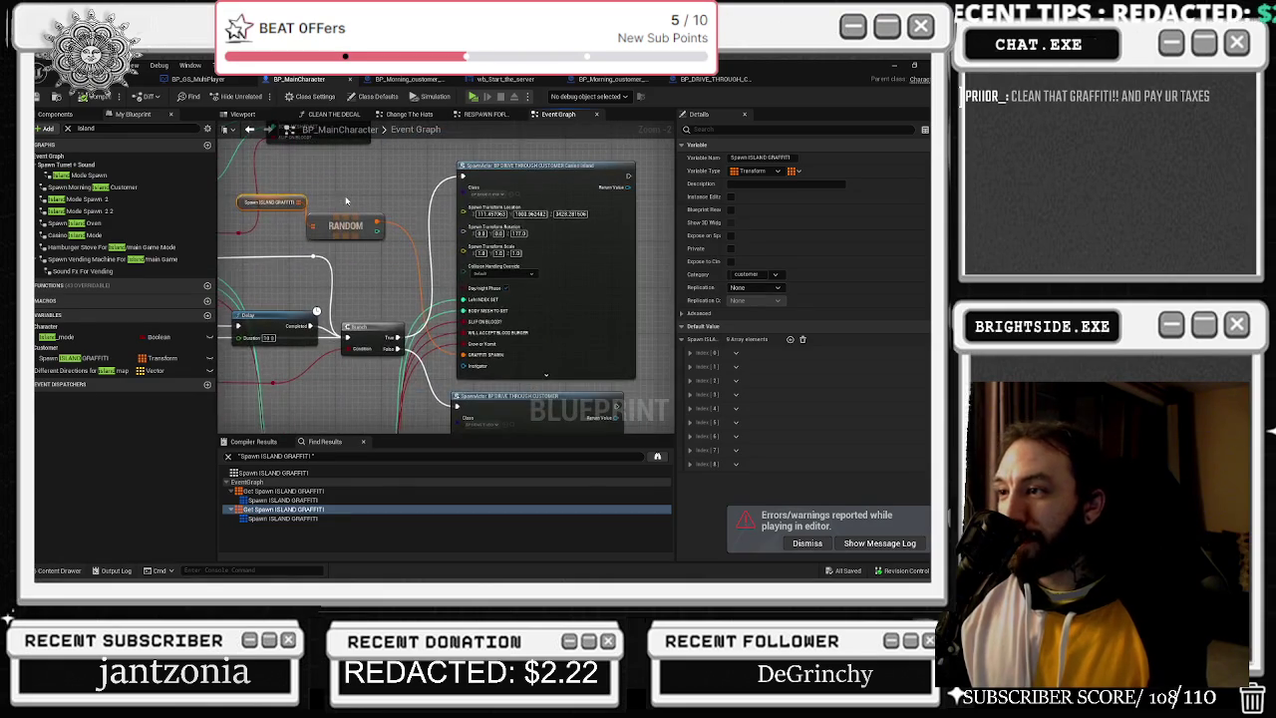
left_click_drag(611, 201, 622, 201)
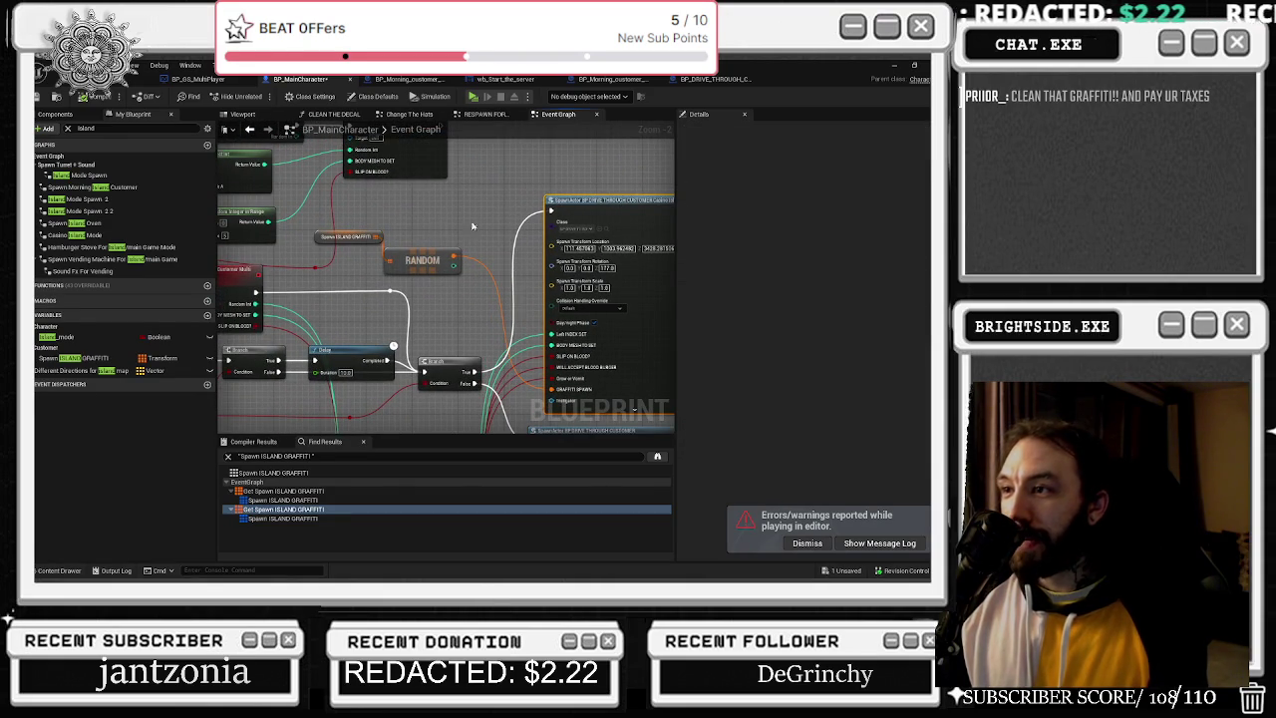
left_click_drag(531, 304, 421, 267)
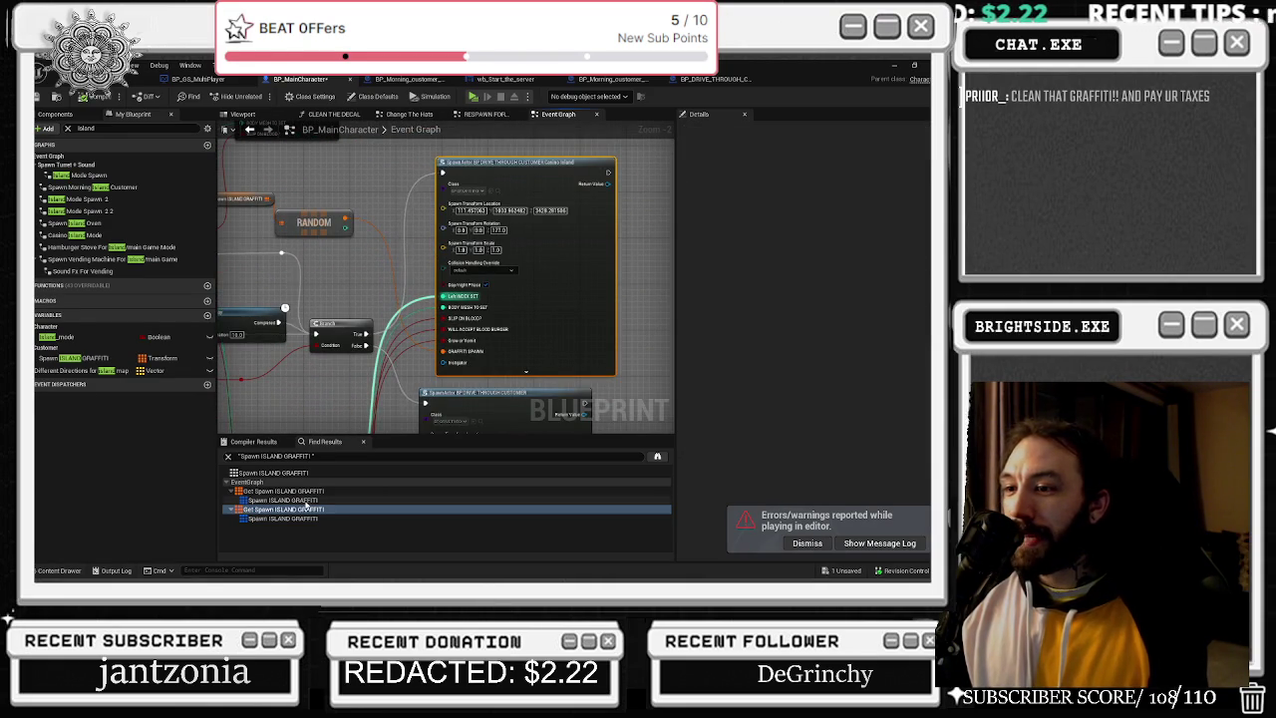
Return to the first Spawn ISLAND GRAFFITI reference and check the island customer node's graffiti pin options.
left_click(283, 491)
scroll(435, 337, "up", 2)
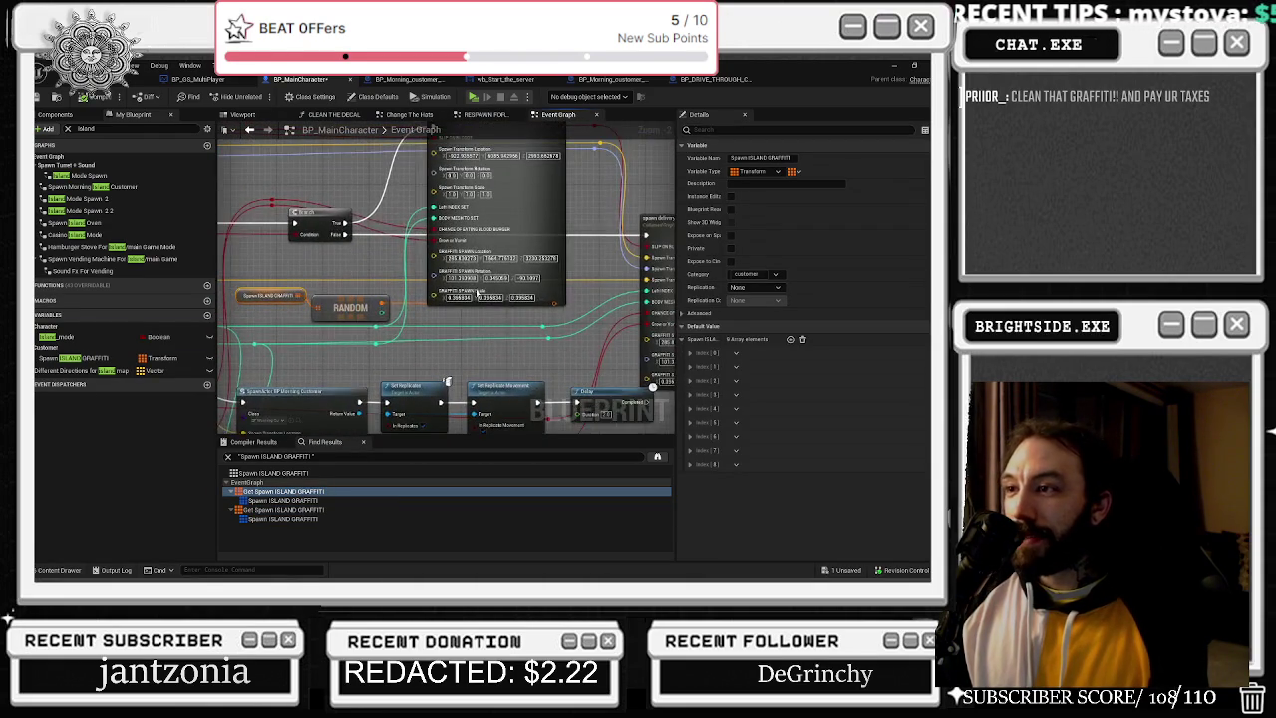
mouse_move(428, 401)
left_mouse_down()
mouse_move(453, 479)
mouse_move(403, 351)
left_mouse_up()
right_click(402, 351)
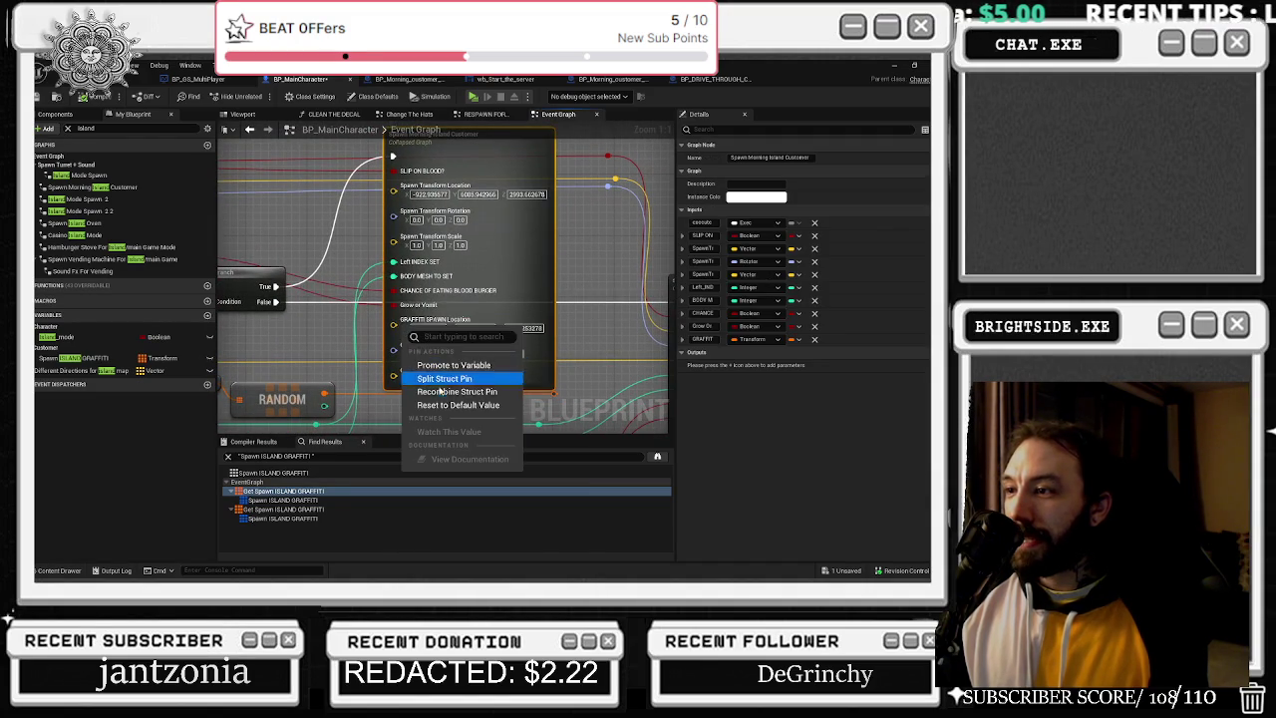
key("Escape")
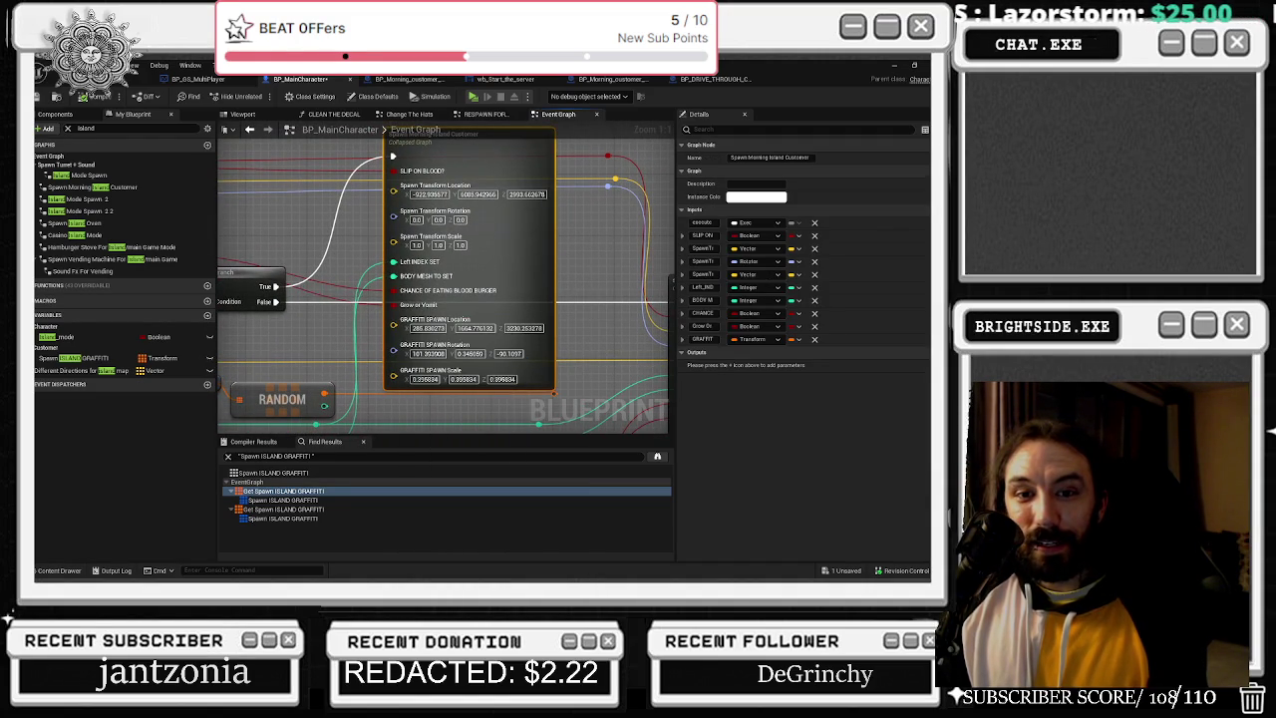
key("alt+Tab")
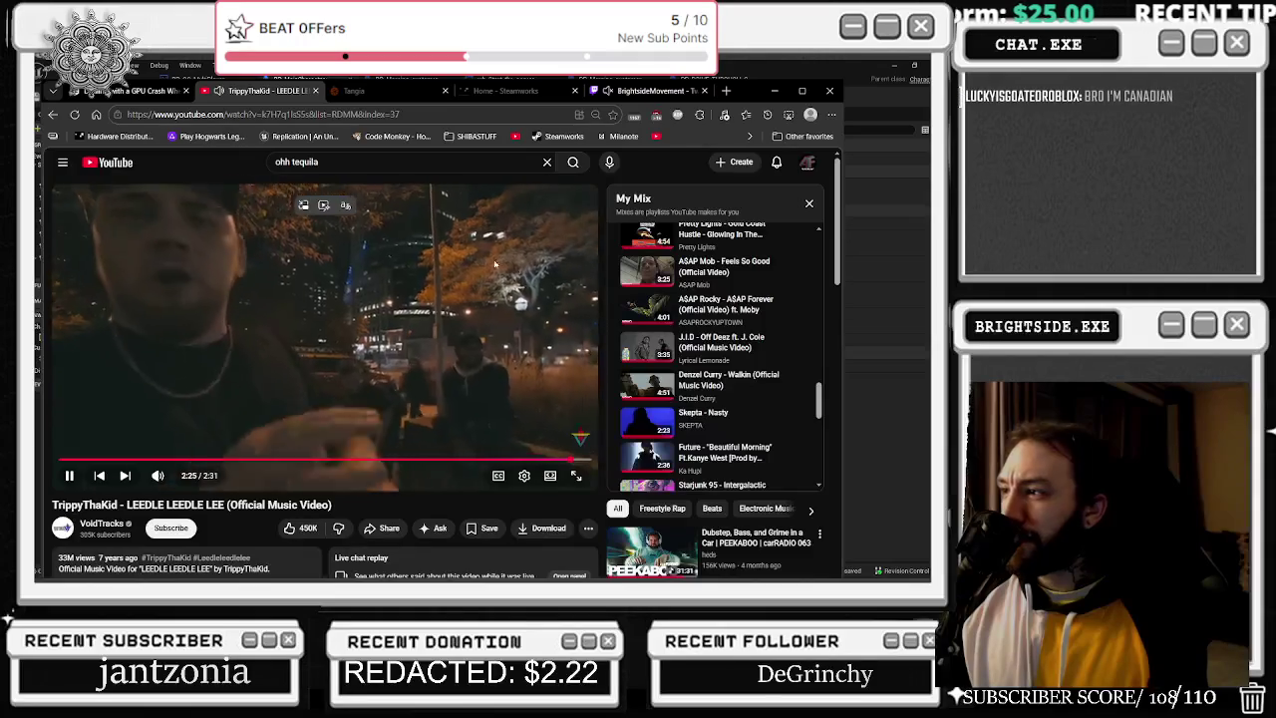
Pause the current video, play Travis Scott - The Prayer from My Mix, and minimize Edge.
left_click(494, 264)
scroll(695, 397, "up", 3)
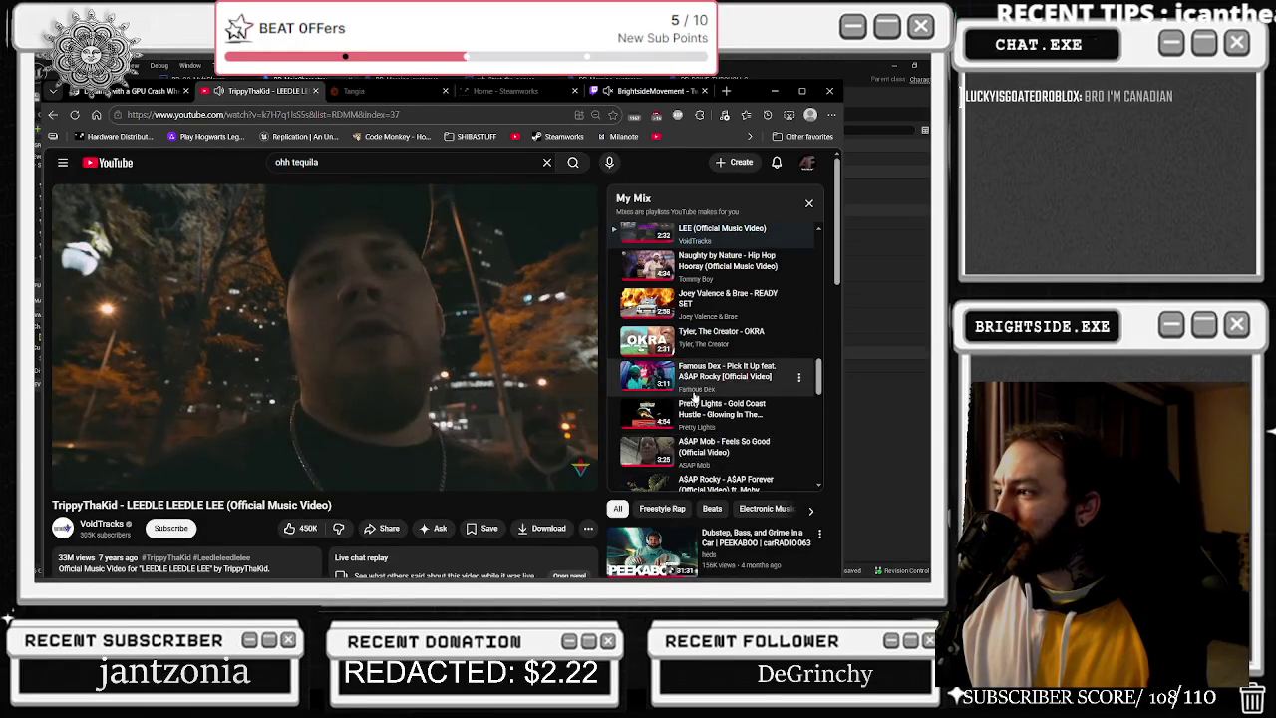
scroll(685, 395, "up", 3)
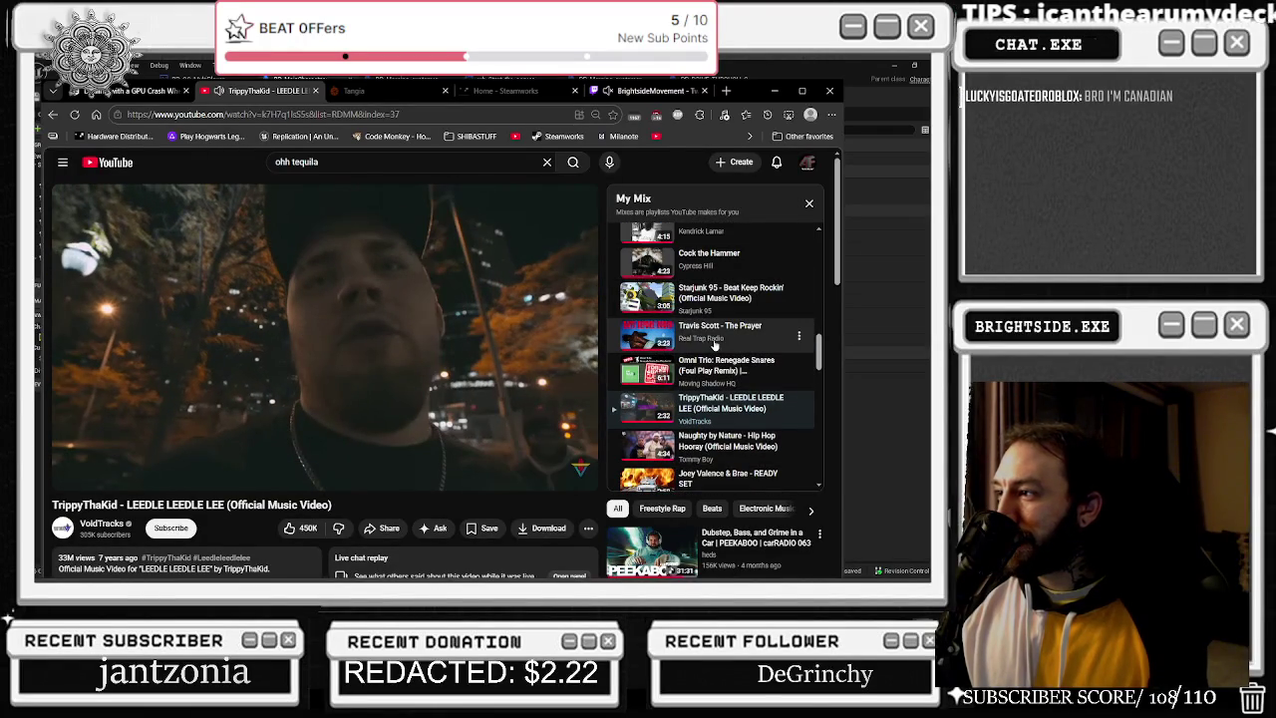
left_click(714, 339)
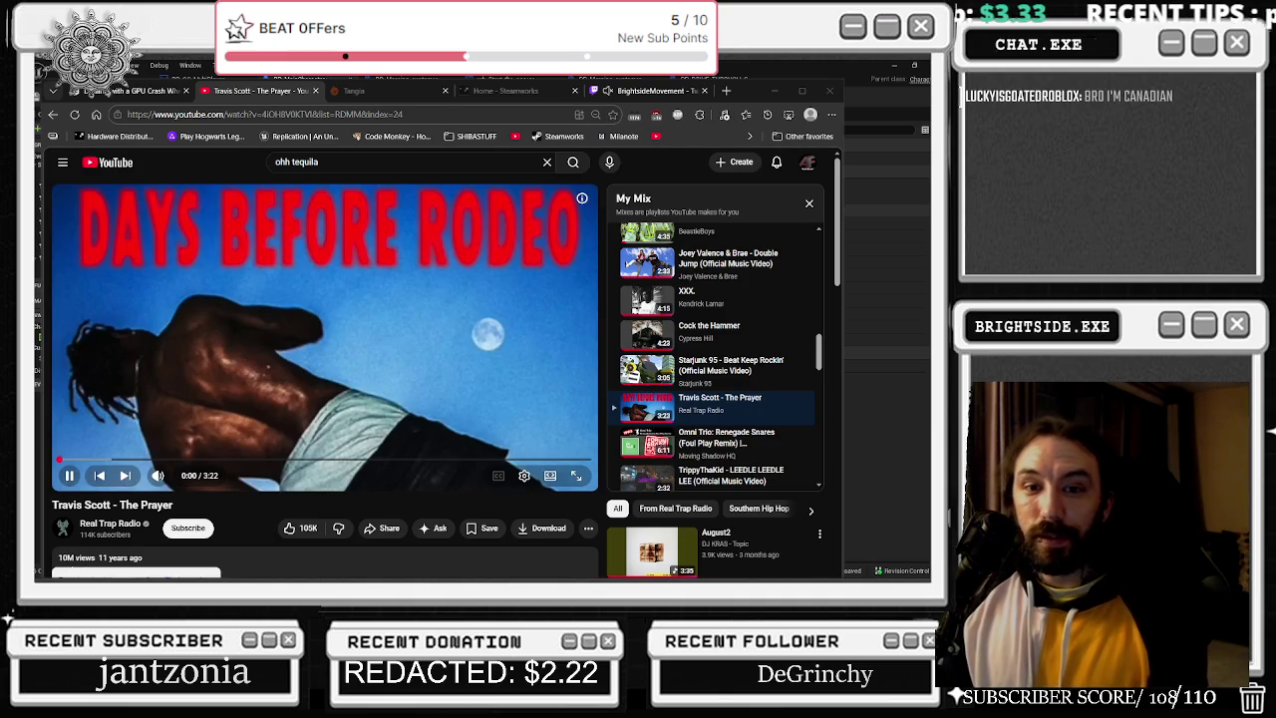
left_click(774, 91)
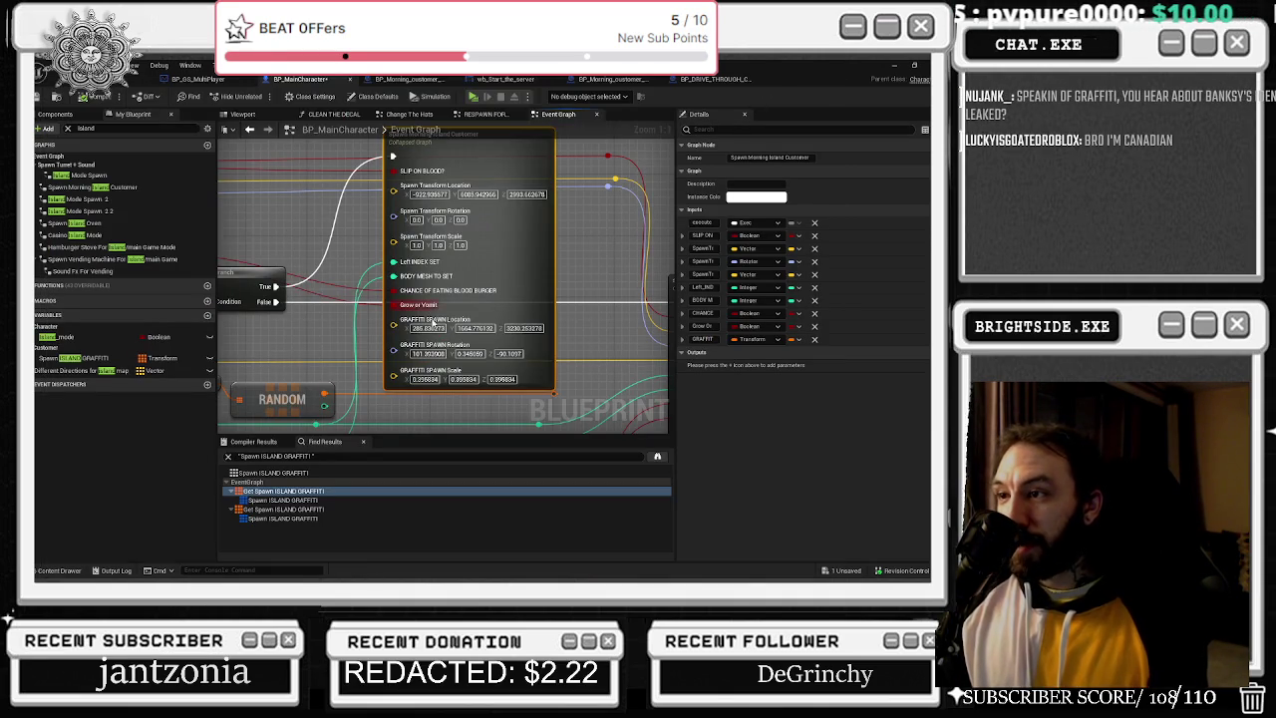
Recombine the island customer node's GRAFFITI SPAWN pin and move its reroute node beside RANDOM.
right_click(436, 325)
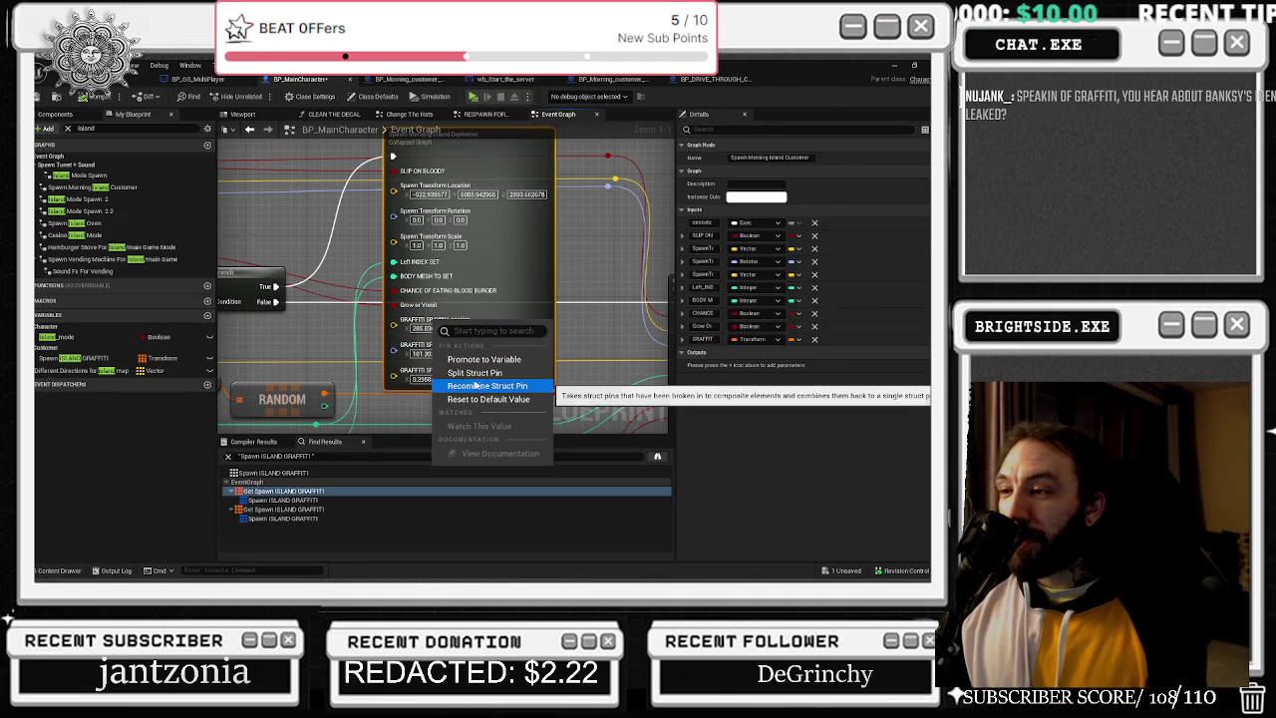
left_click(476, 385)
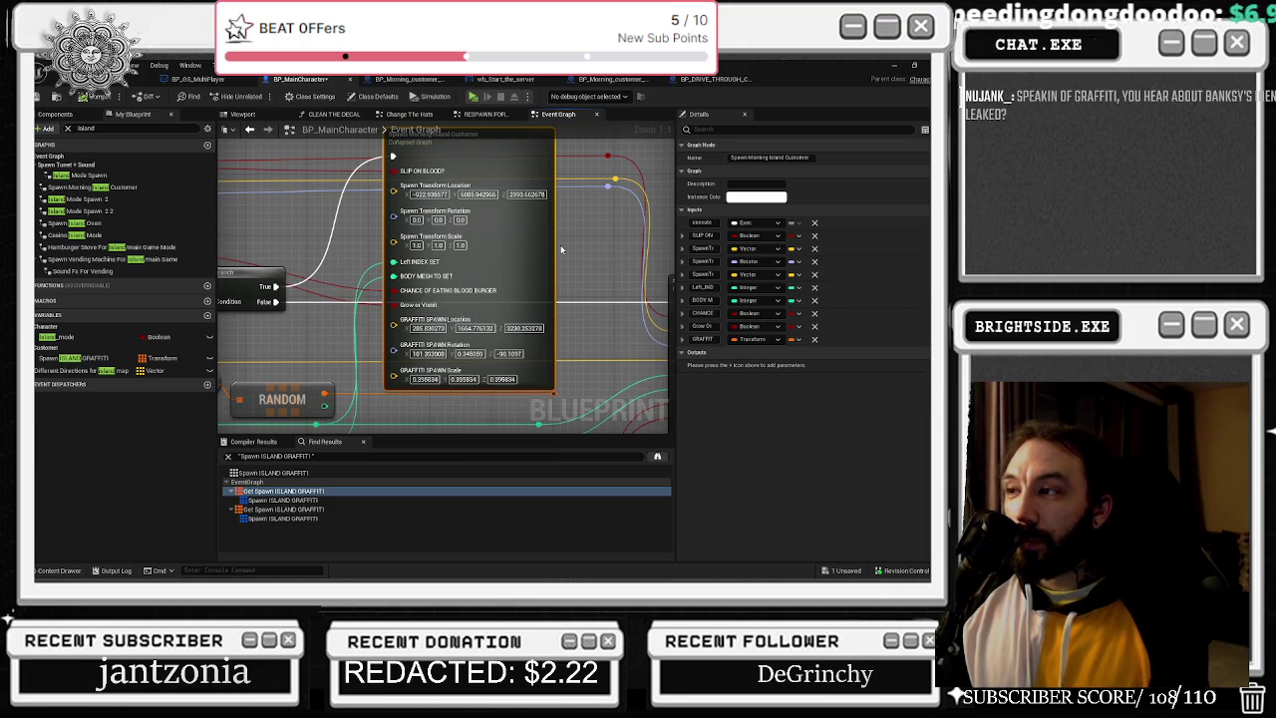
right_click(673, 297)
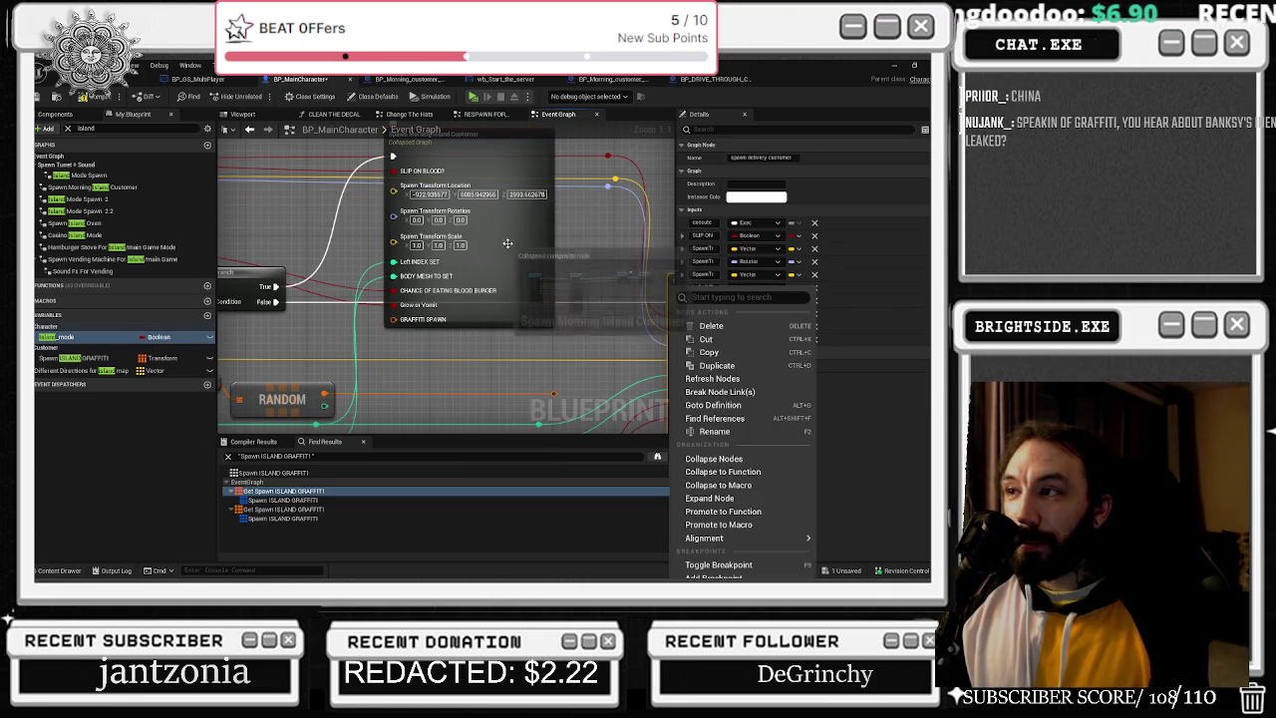
left_click(542, 254)
left_click_drag(543, 254, 534, 254)
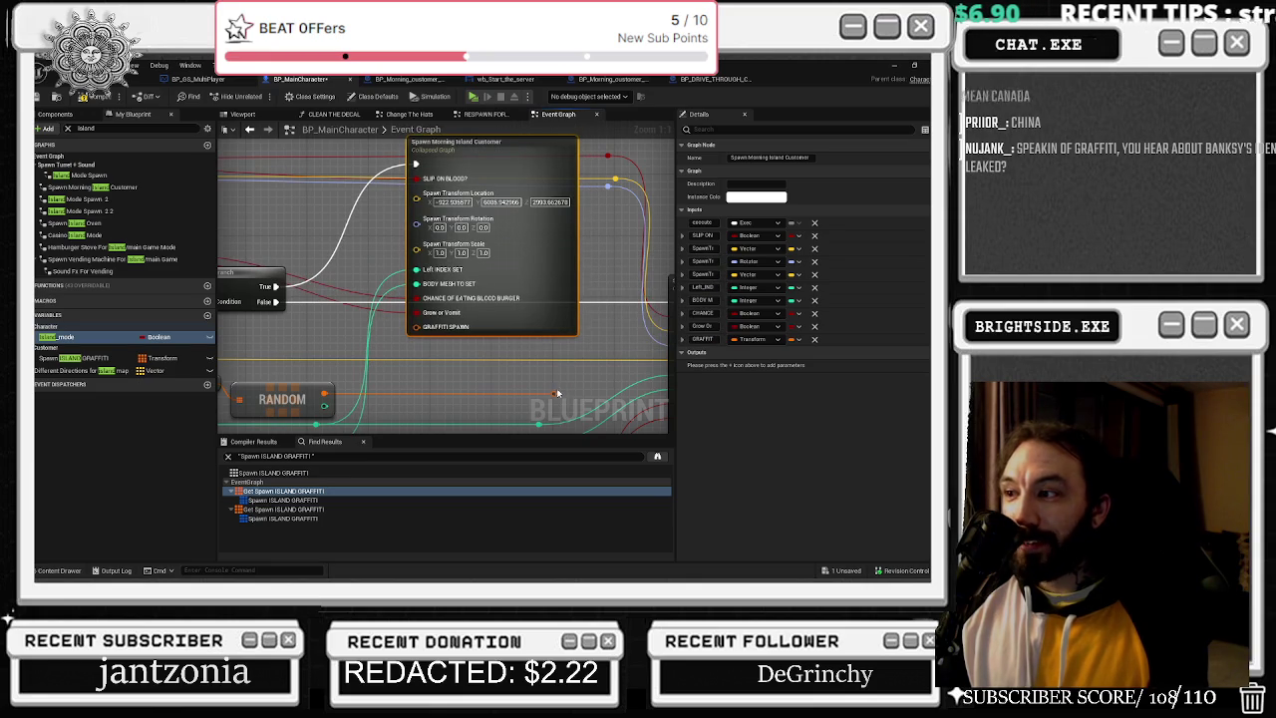
mouse_move(555, 388)
left_mouse_down()
mouse_move(455, 379)
mouse_move(395, 395)
left_mouse_up()
left_click(60, 337)
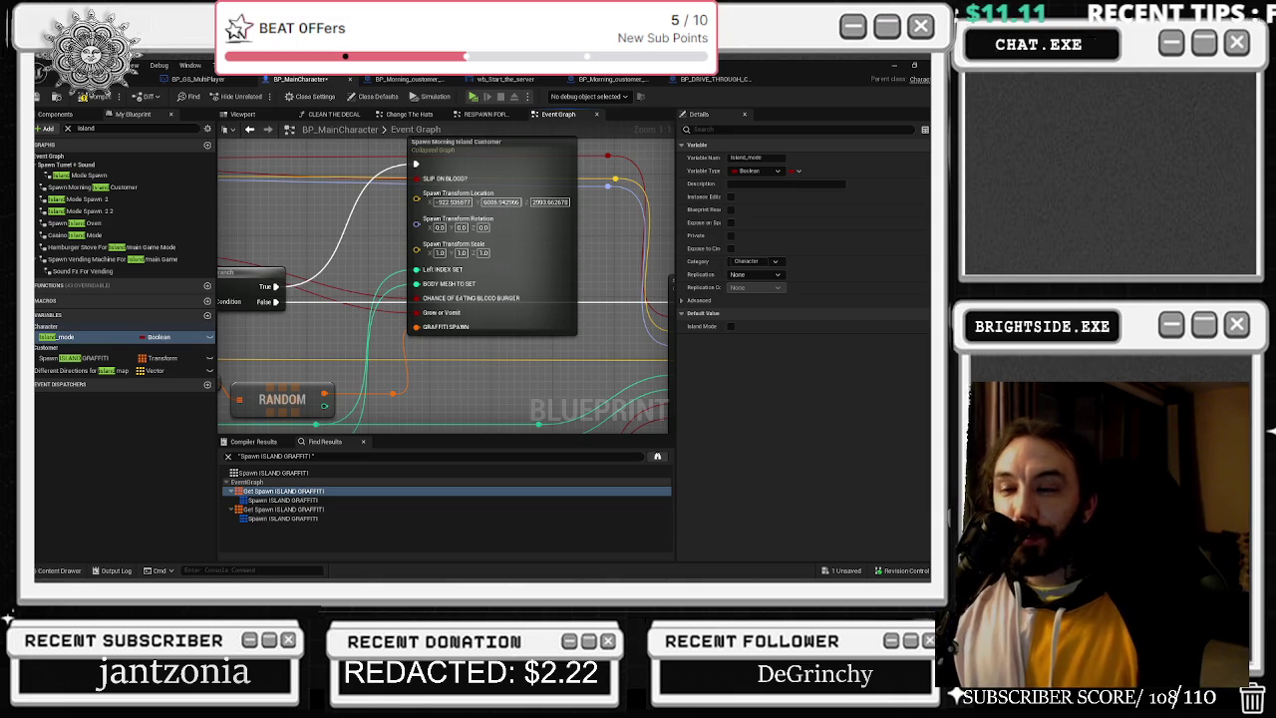
Select the Spawn ISLAND GRAFFITI getter, RANDOM and reroute nodes and shift them left.
mouse_move(263, 342)
left_mouse_down()
mouse_move(380, 348)
mouse_move(408, 307)
left_mouse_up()
left_click_drag(289, 296, 419, 374)
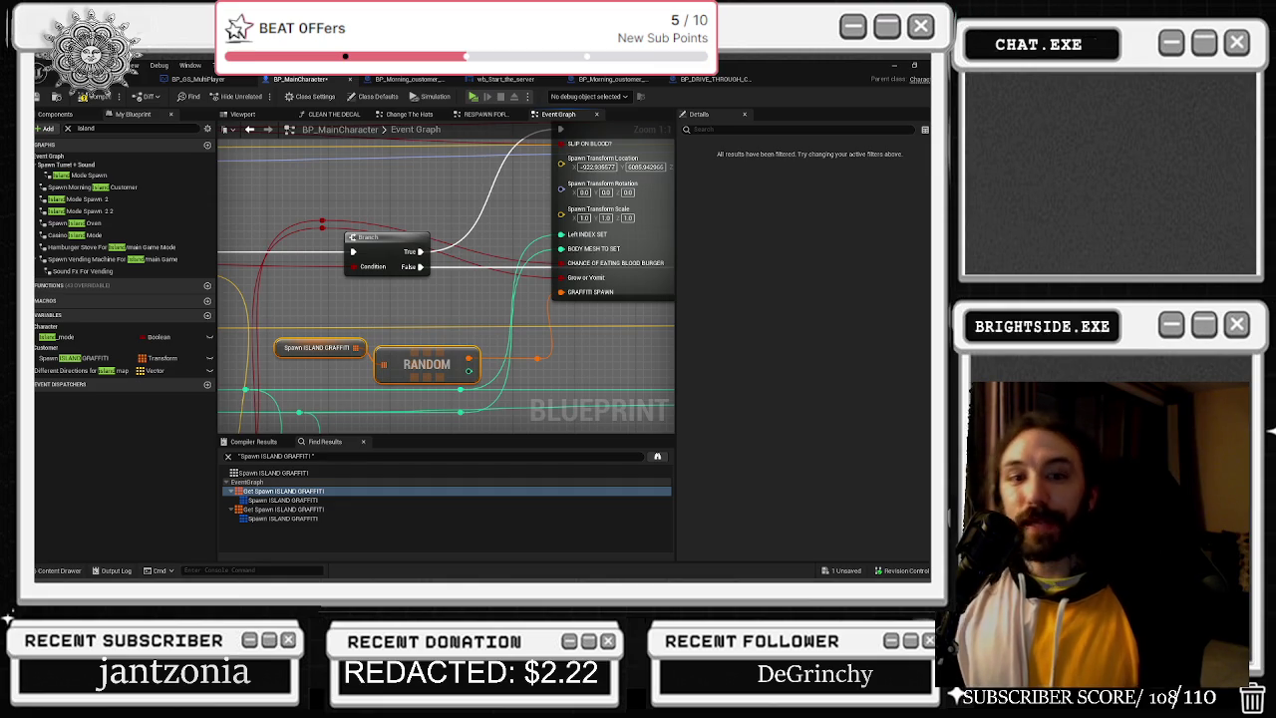
left_click_drag(316, 317, 557, 376)
left_click_drag(467, 372, 450, 372)
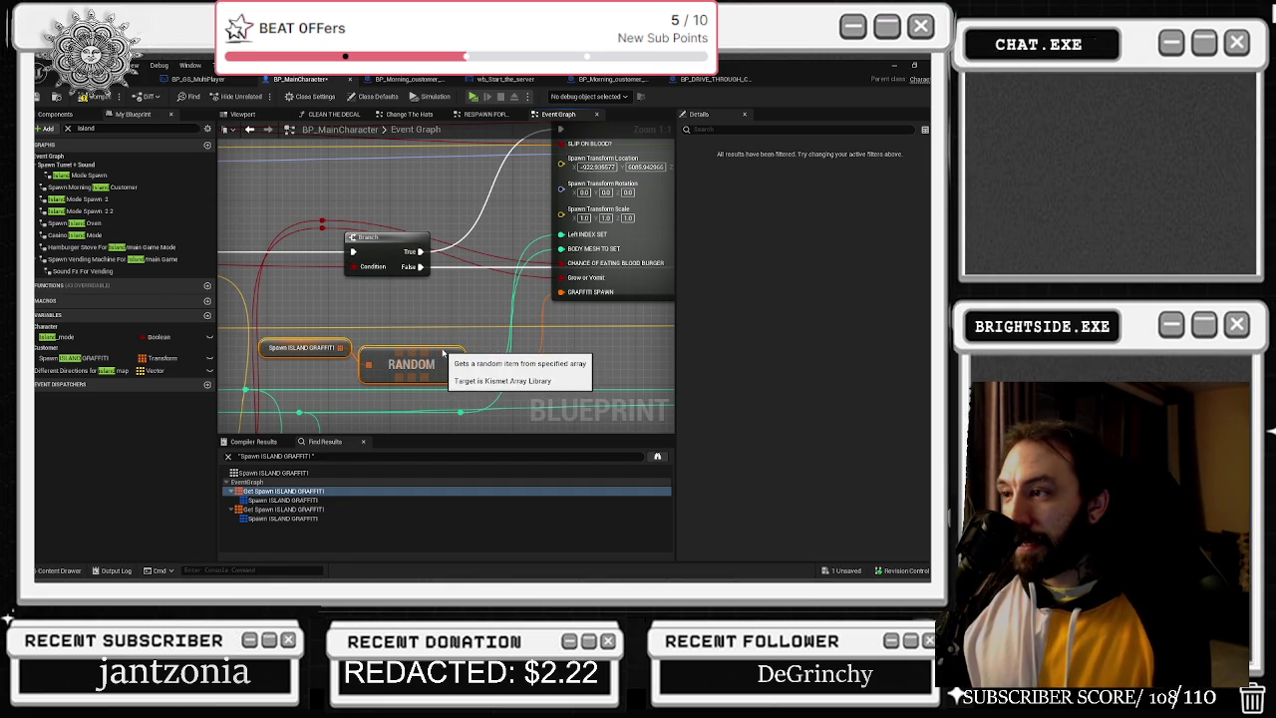
Cut and paste the reroute node up beside the Branch node's output.
scroll(398, 299, "down", 2)
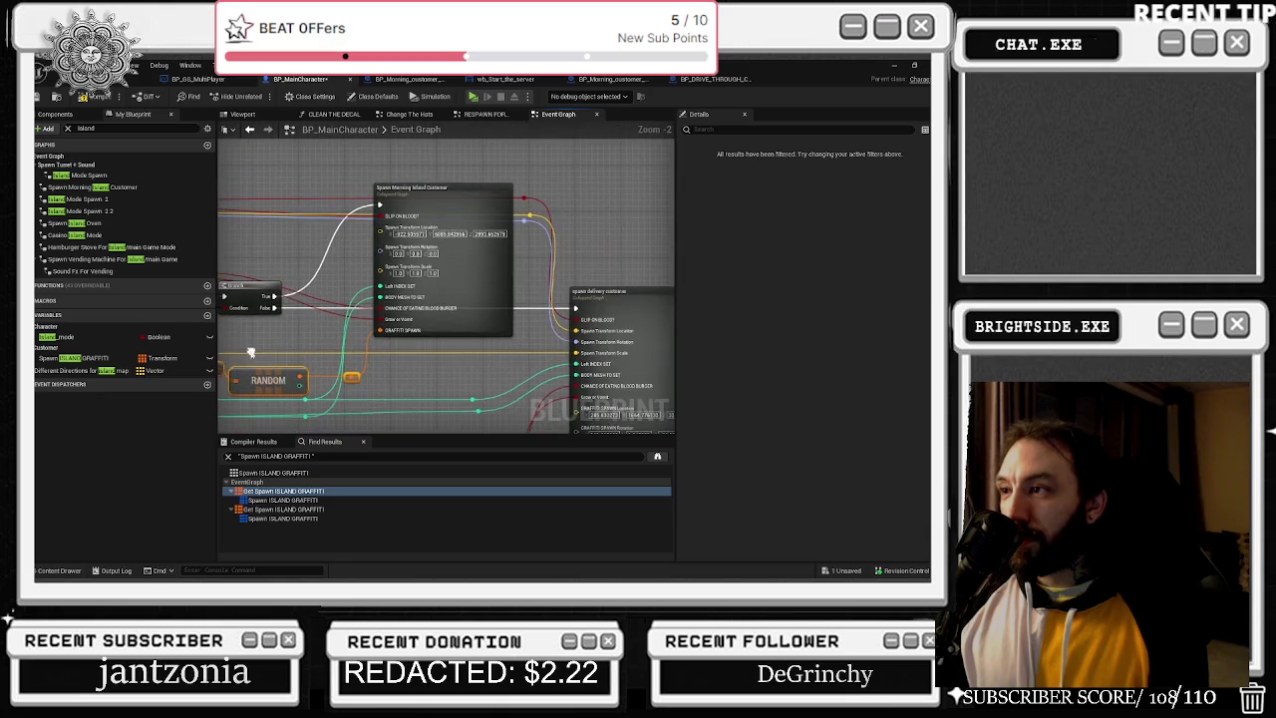
left_click_drag(357, 243, 389, 265)
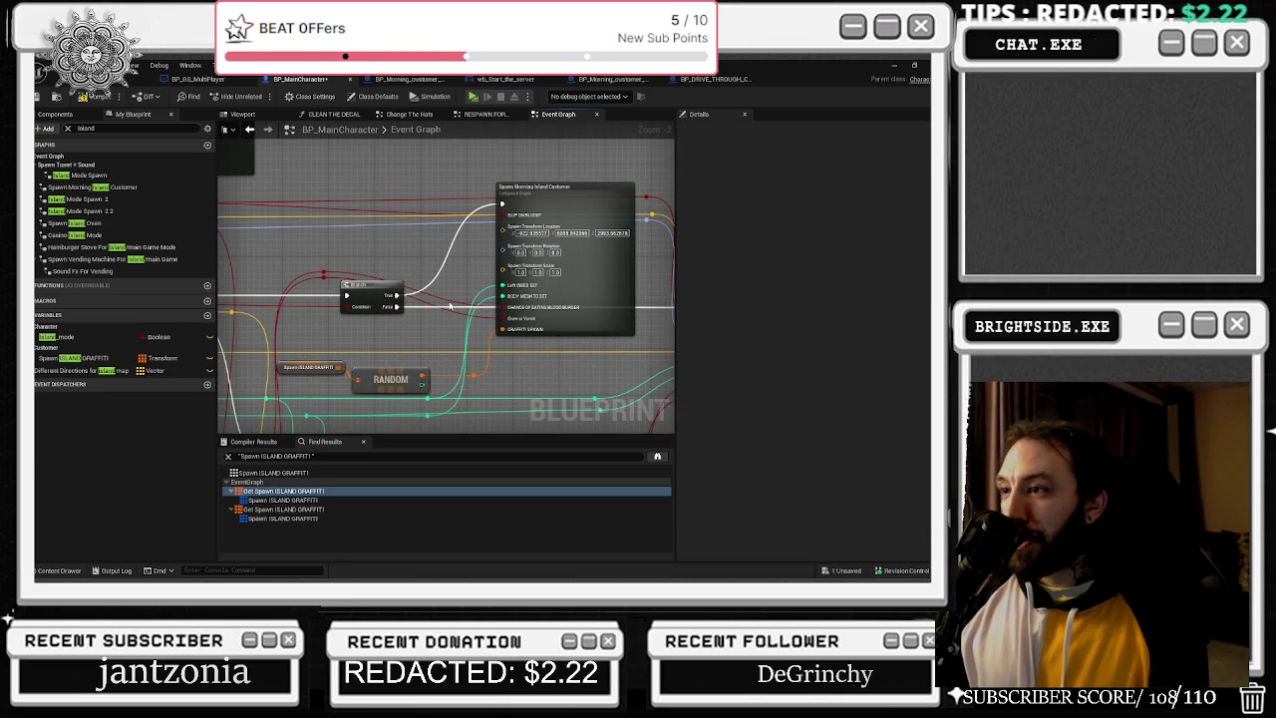
key("ctrl+x")
key("ctrl+v")
left_click_drag(445, 297, 452, 275)
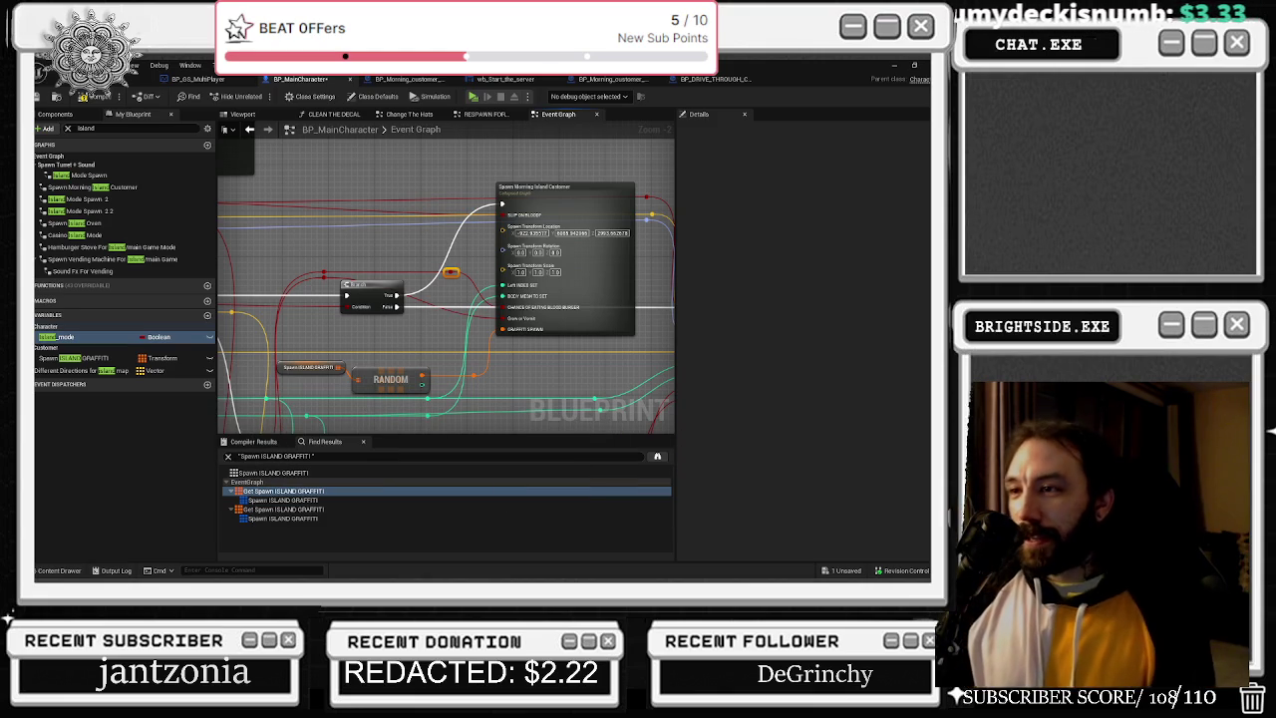
Recombine the spawn delivery customer node's split GRAFFITI SPAWN inputs into one transform pin.
left_click(422, 306)
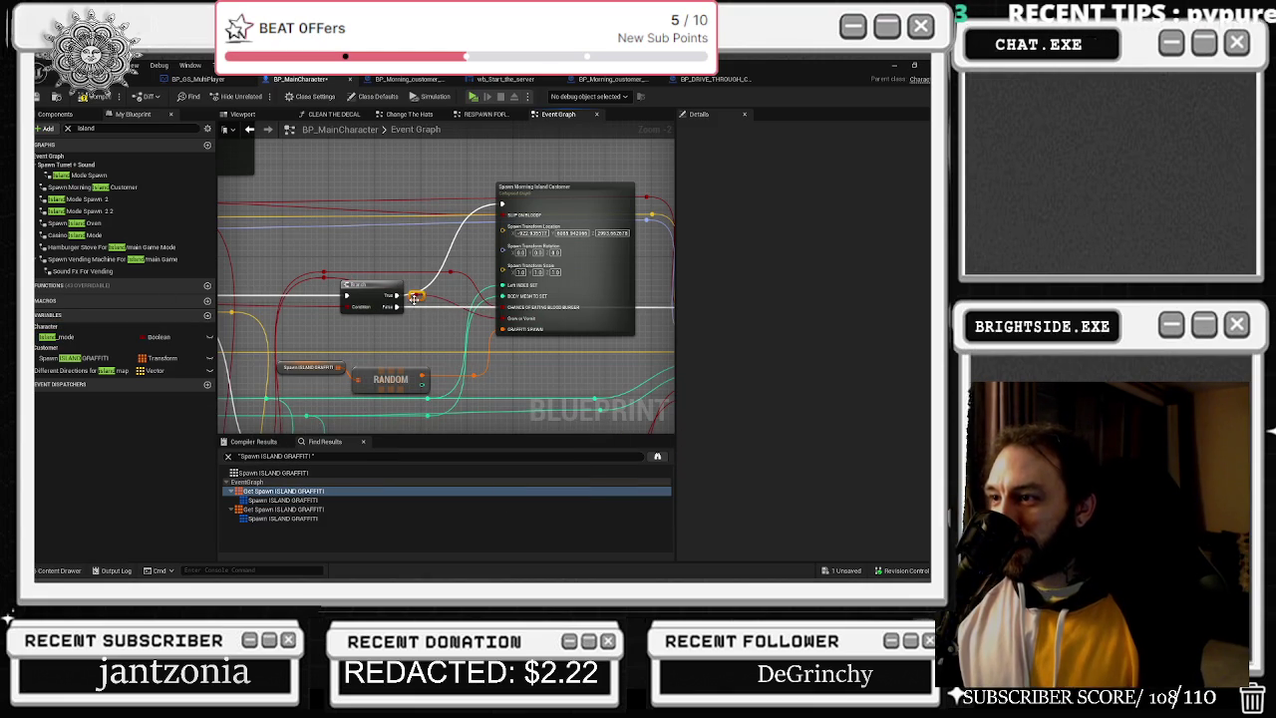
mouse_move(438, 284)
left_mouse_down()
mouse_move(324, 274)
mouse_move(330, 120)
left_mouse_up()
mouse_move(454, 336)
left_mouse_down()
mouse_move(546, 305)
mouse_move(432, 304)
left_mouse_up()
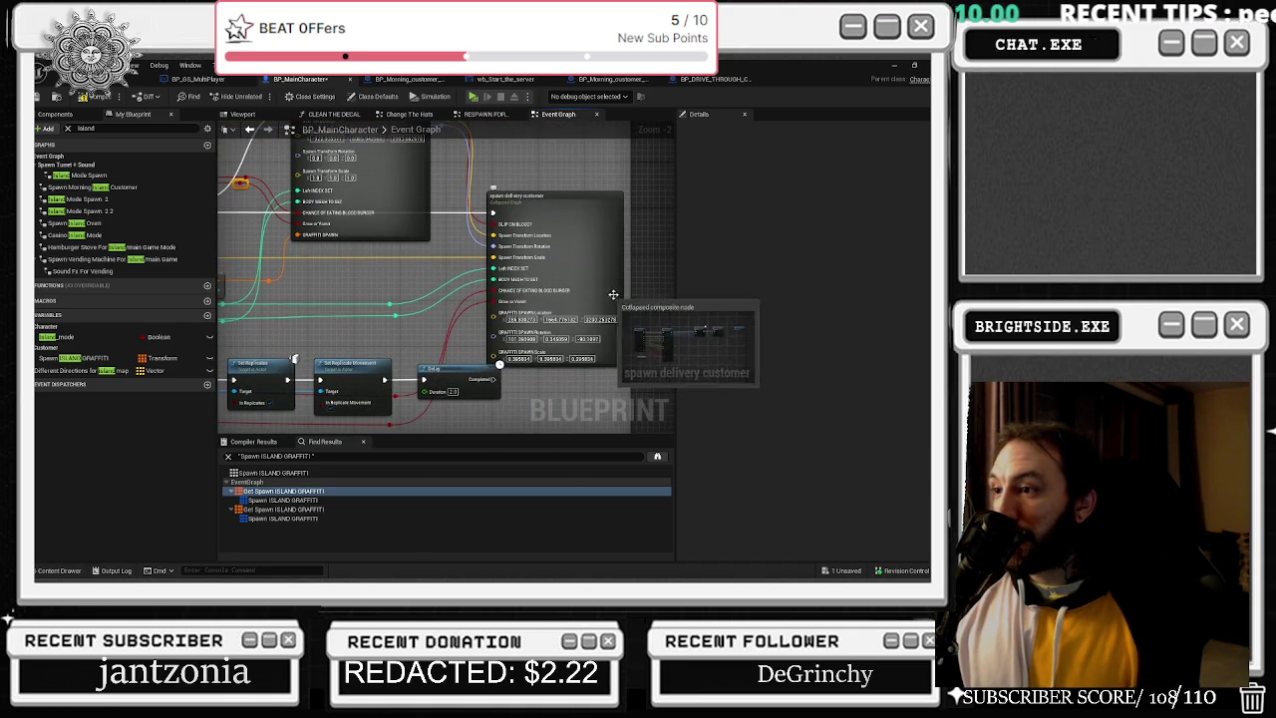
right_click(543, 317)
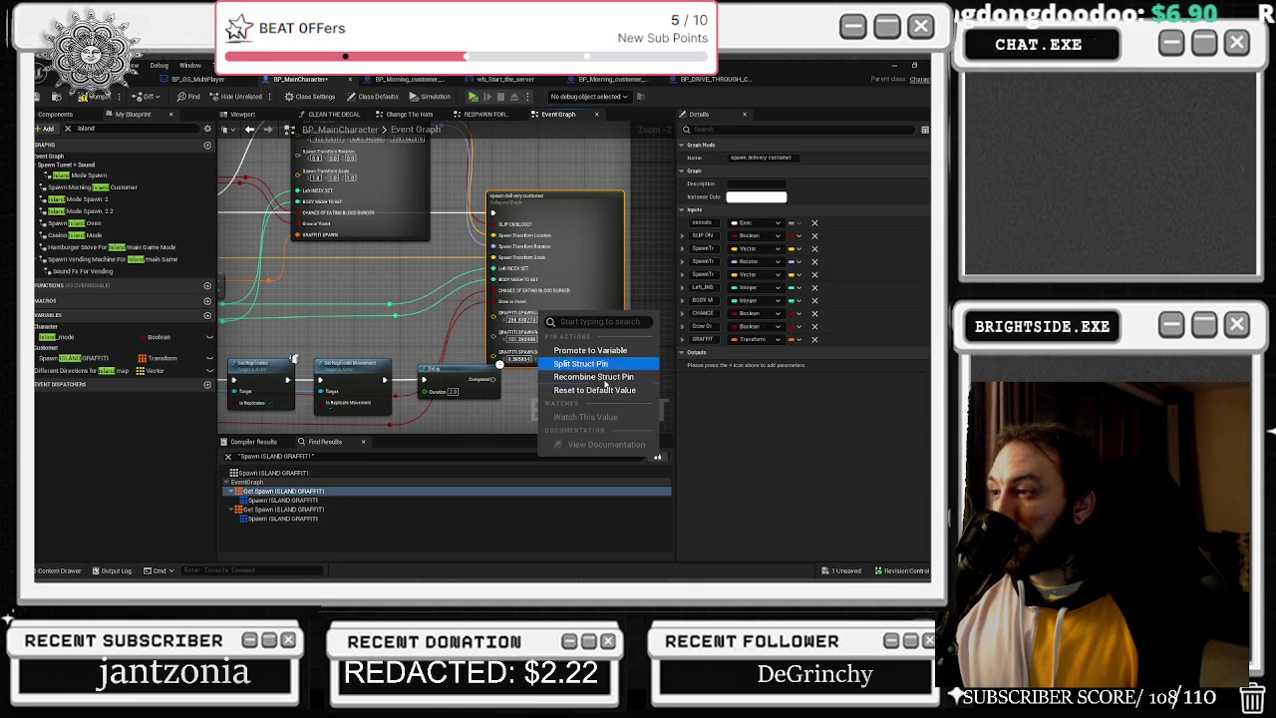
left_click(593, 376)
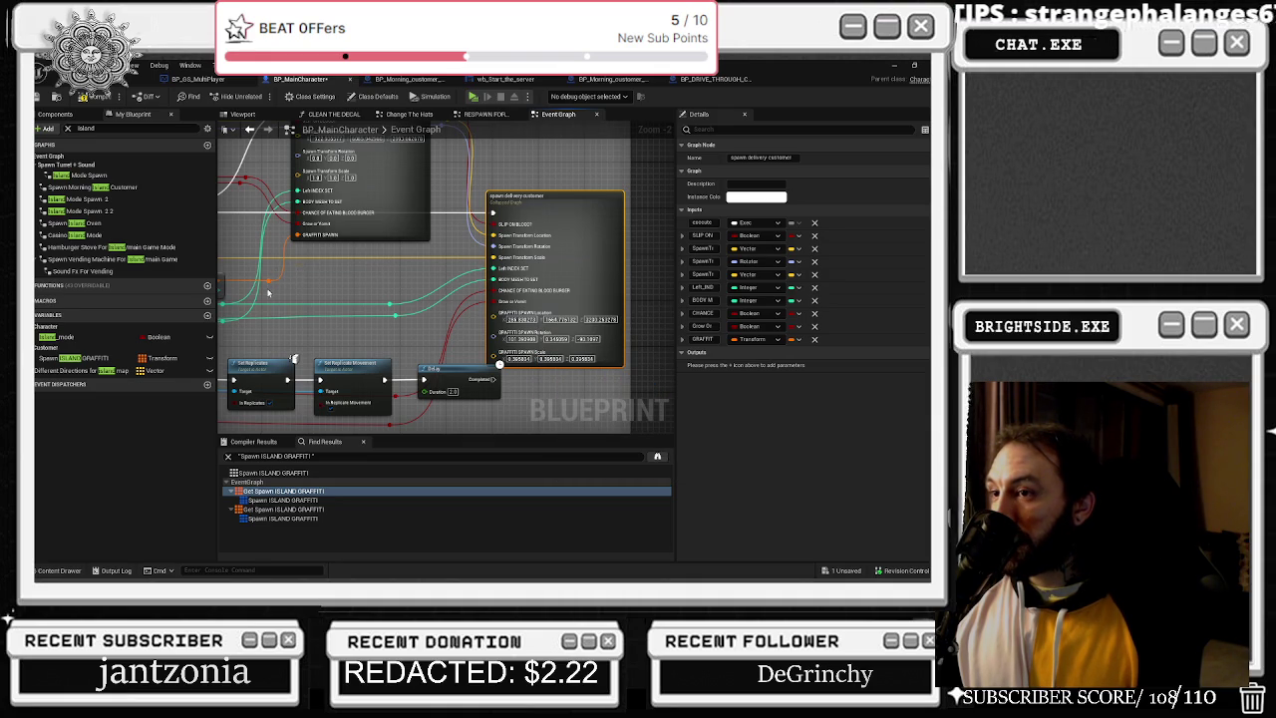
key("ctrl+z")
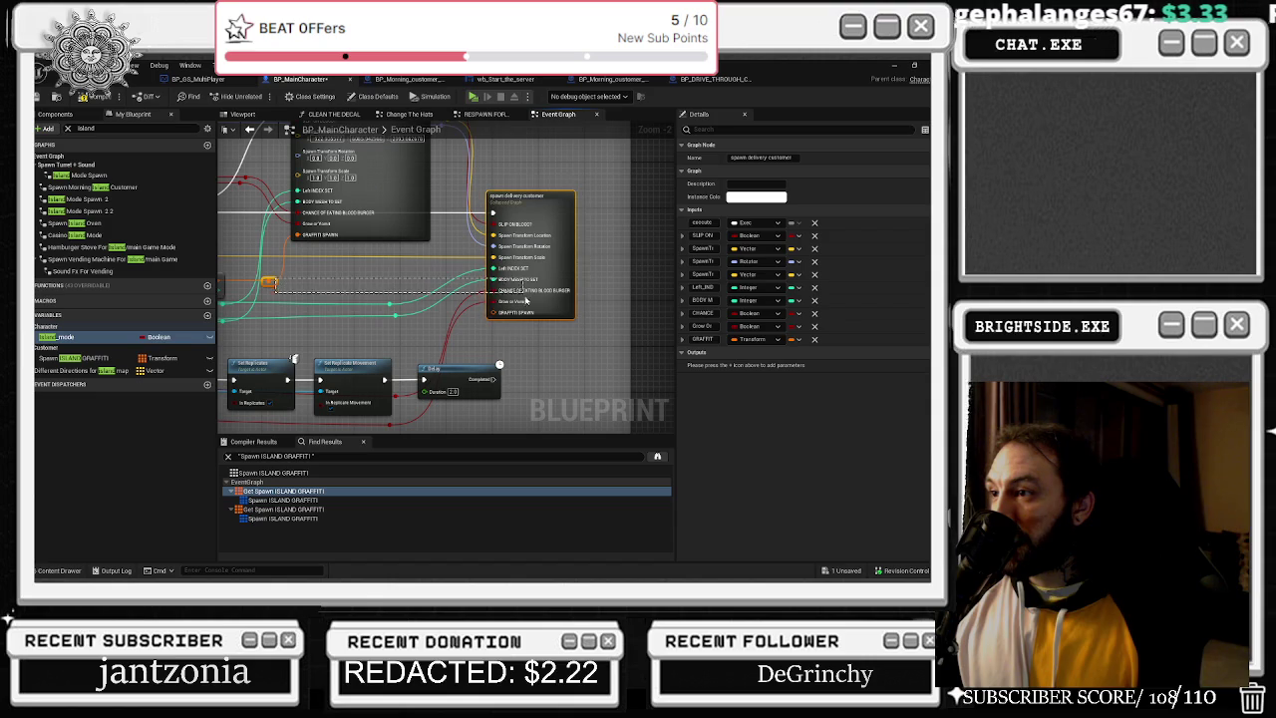
Try wiring RANDOM's output to the spawn node with a reroute point, then switch to the browser.
mouse_move(313, 276)
left_mouse_down()
mouse_move(453, 320)
mouse_move(365, 307)
left_mouse_up()
mouse_move(269, 315)
left_mouse_down()
mouse_move(560, 339)
mouse_move(368, 321)
mouse_move(437, 311)
mouse_move(540, 341)
left_mouse_up()
double_click(368, 321)
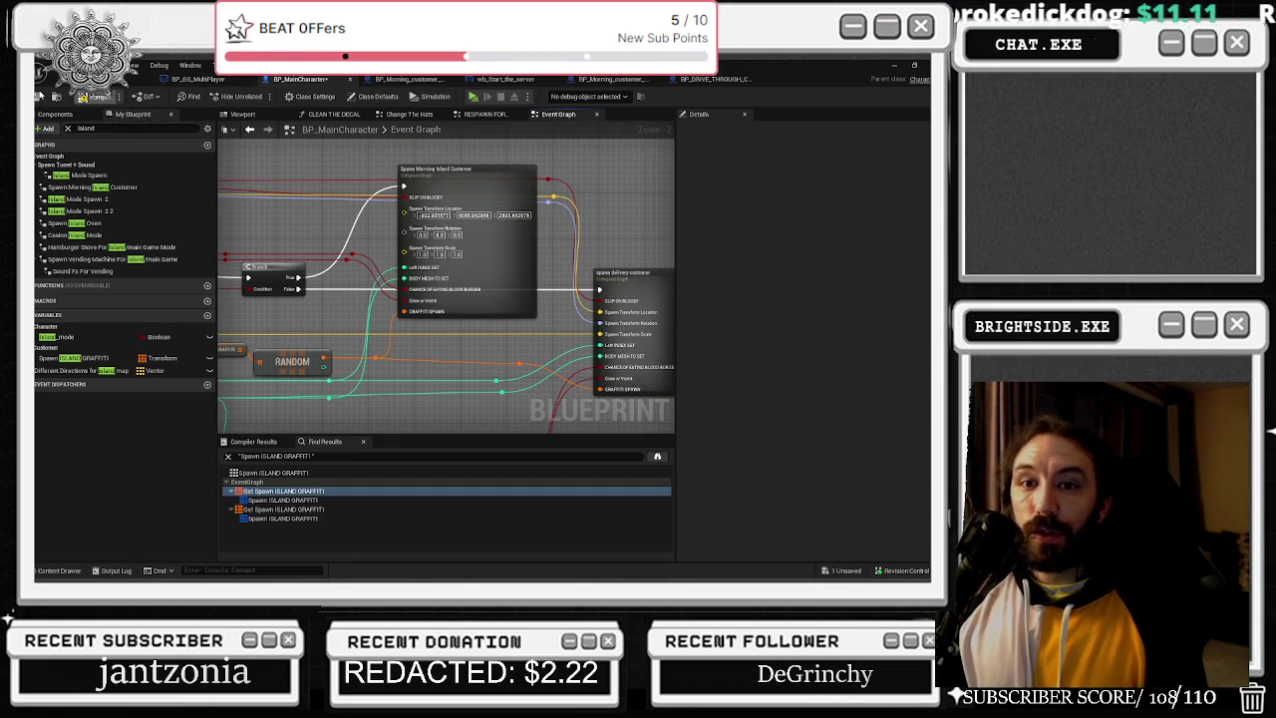
key("alt+Tab")
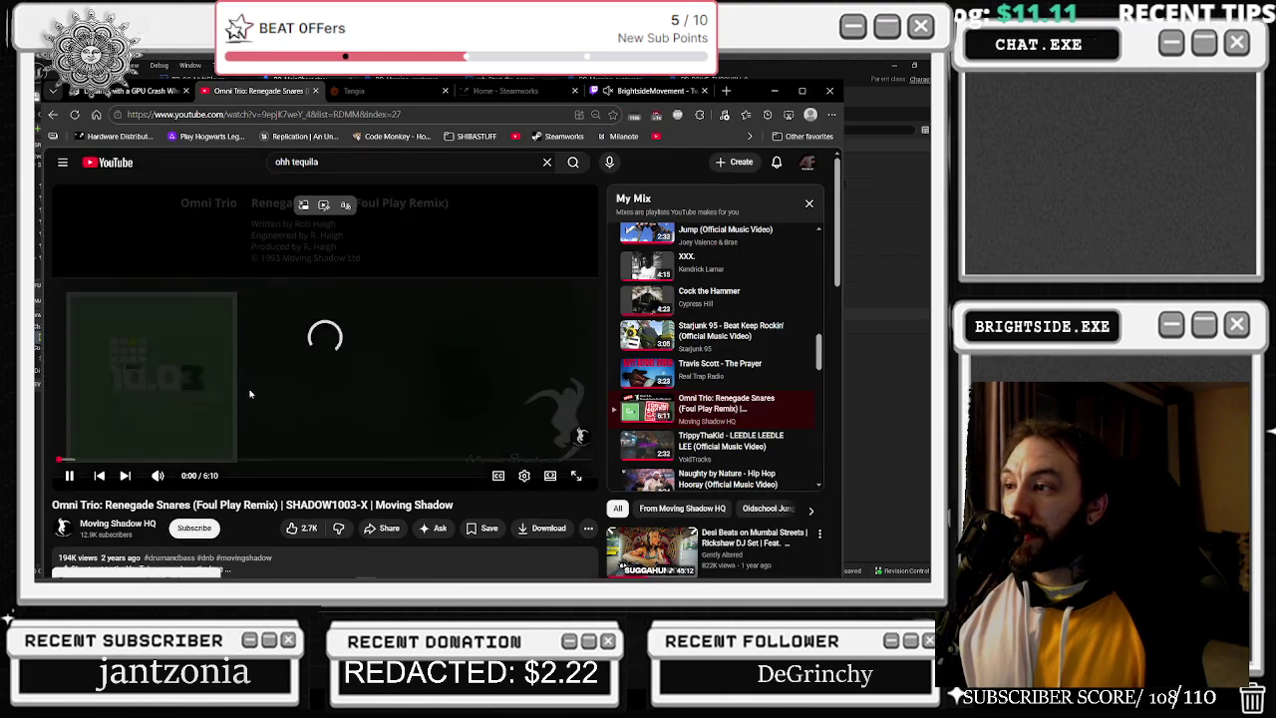
Play the A$AP Rocky track from My Mix and minimize Edge.
scroll(717, 359, "down", 2)
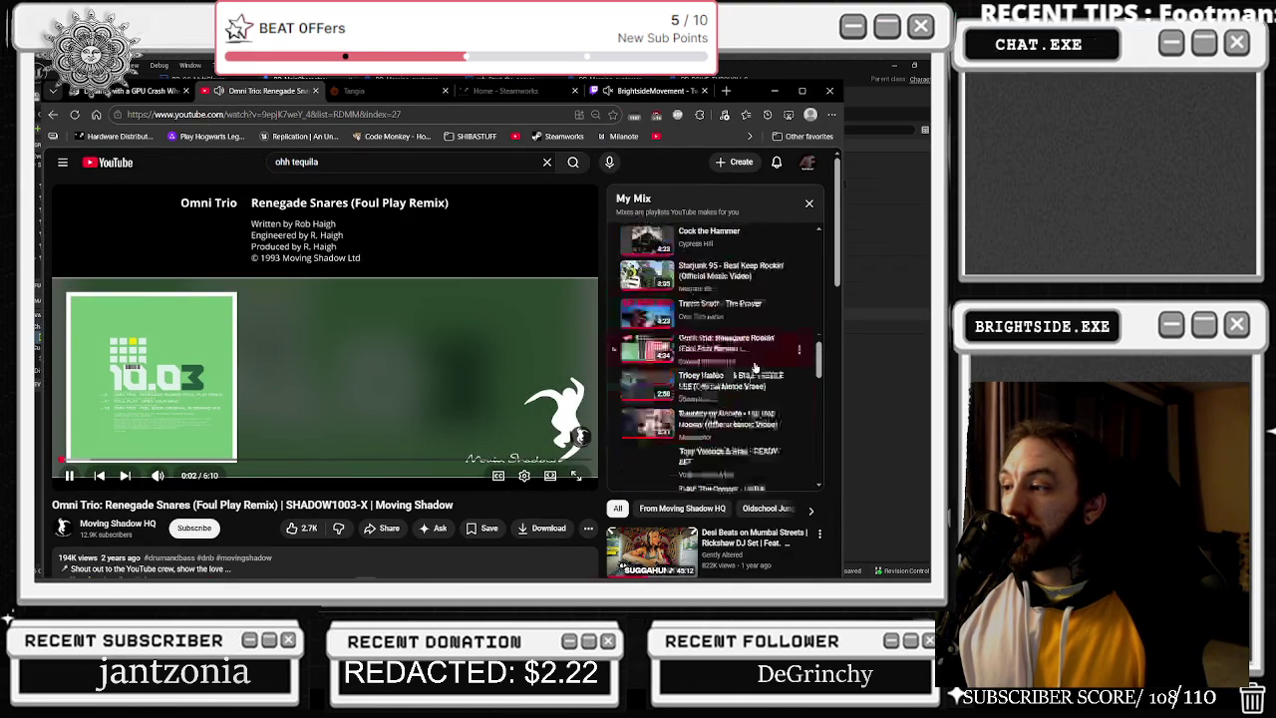
scroll(730, 299, "down", 2)
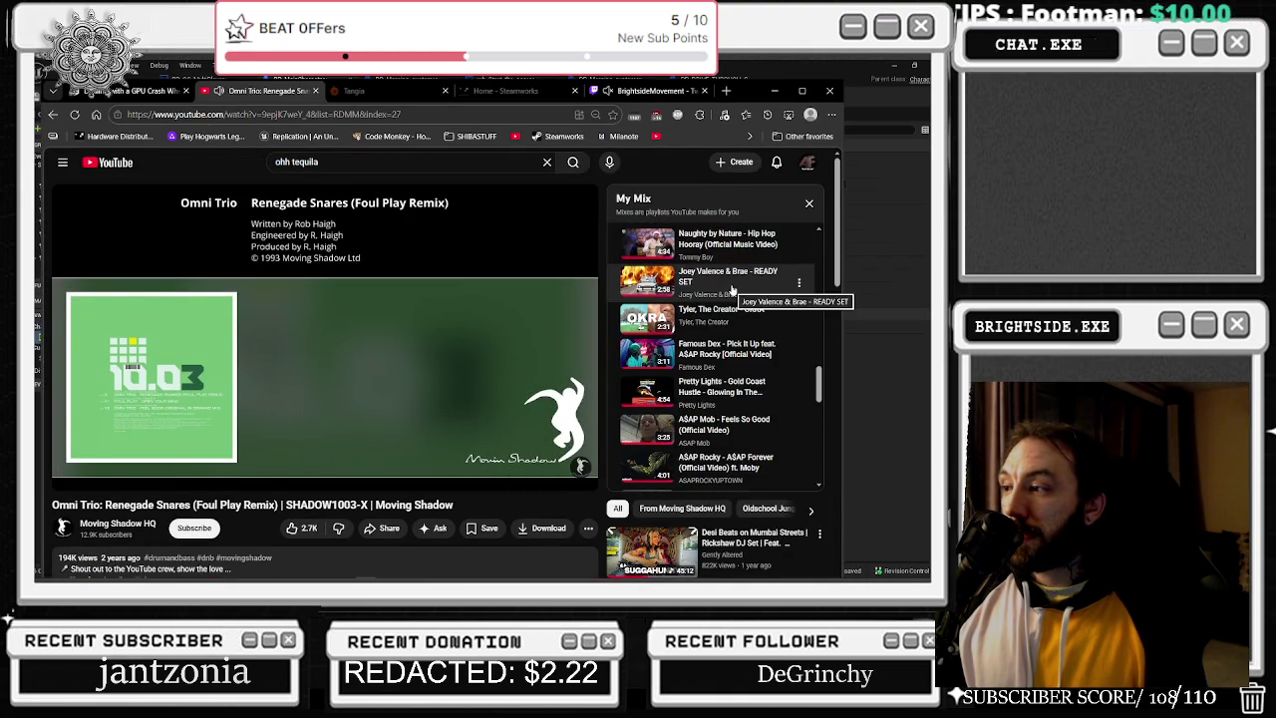
scroll(732, 298, "down", 2)
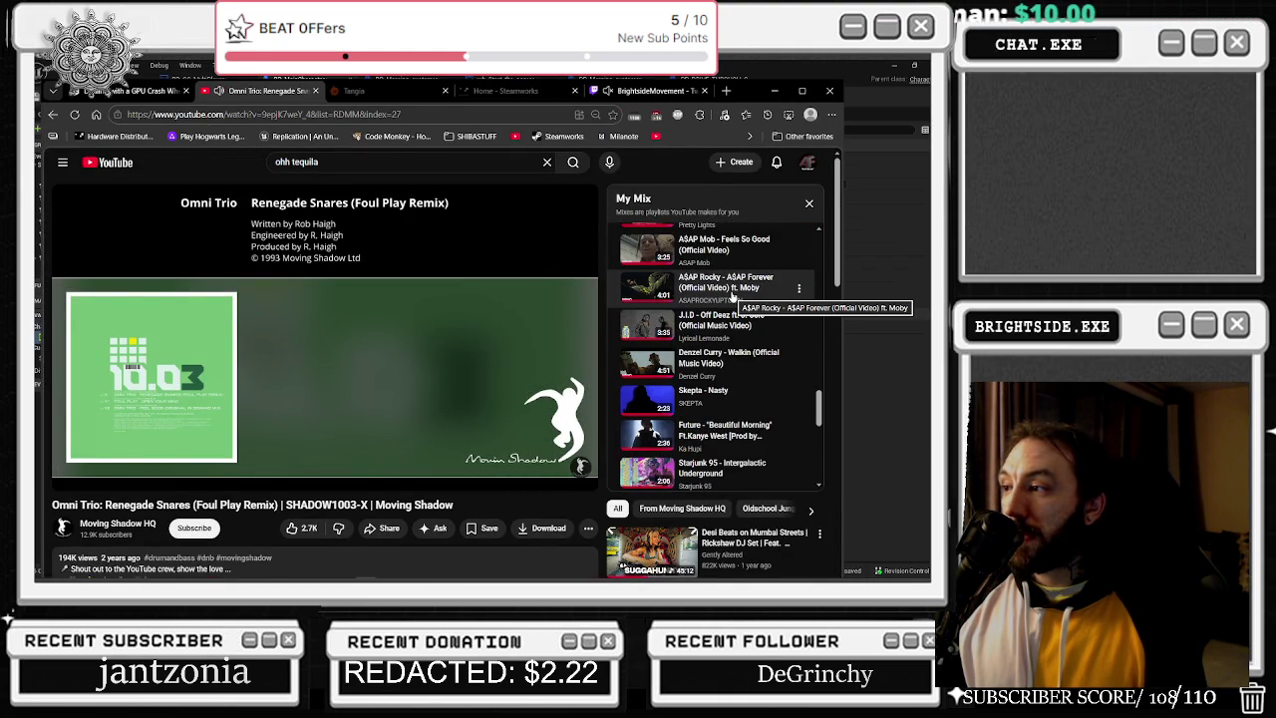
left_click(732, 297)
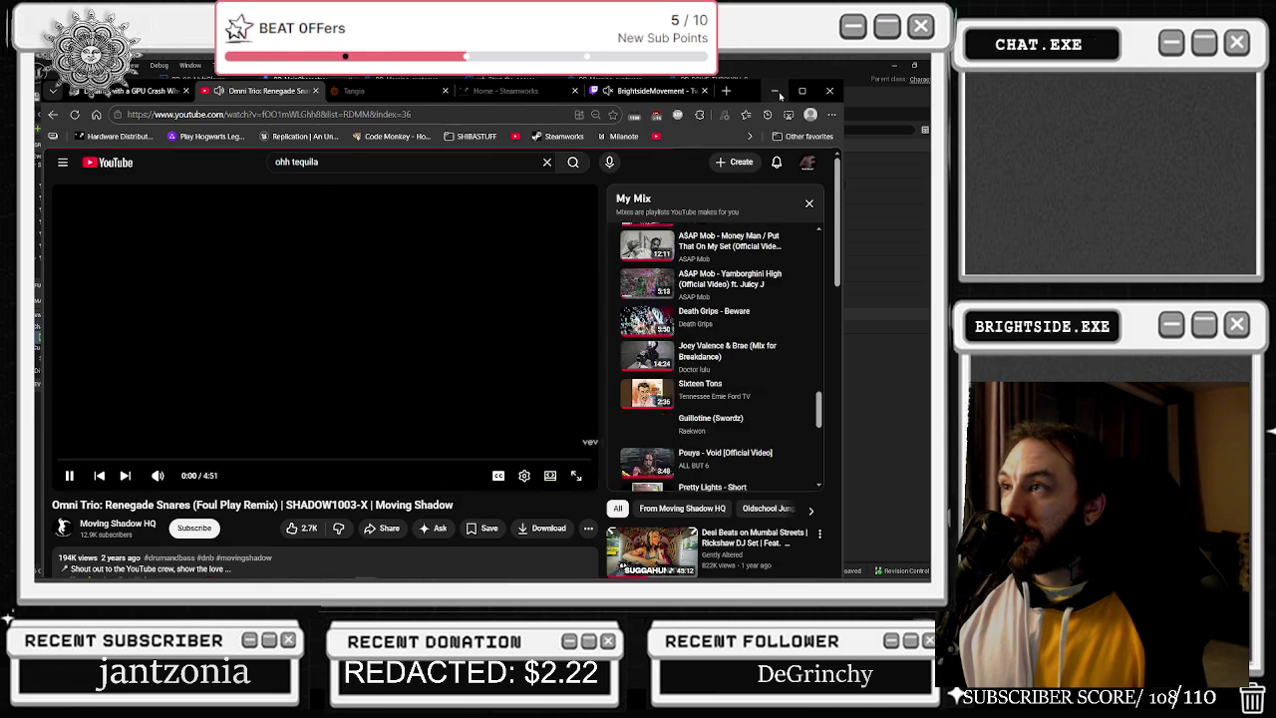
left_click(778, 91)
Save BP_MainCharacter and the level map, then orbit the view toward the graffiti wall.
key("ctrl+s")
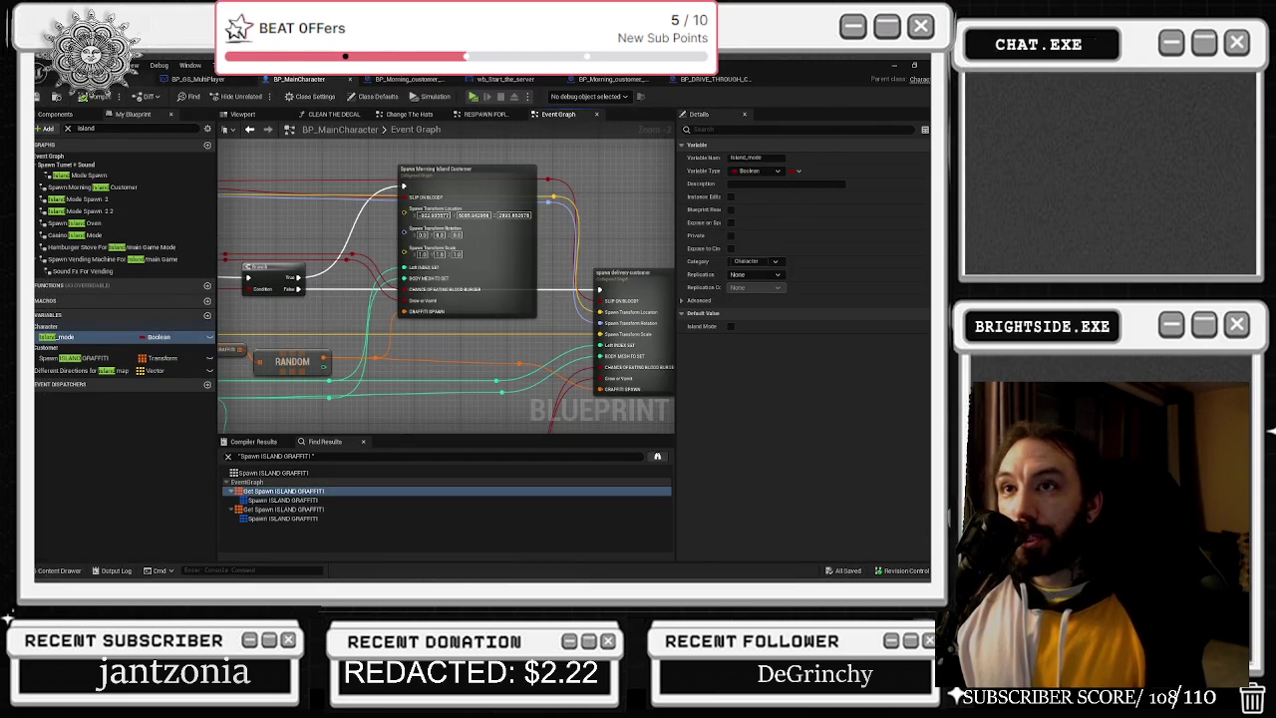
left_click(140, 79)
key("ctrl+s")
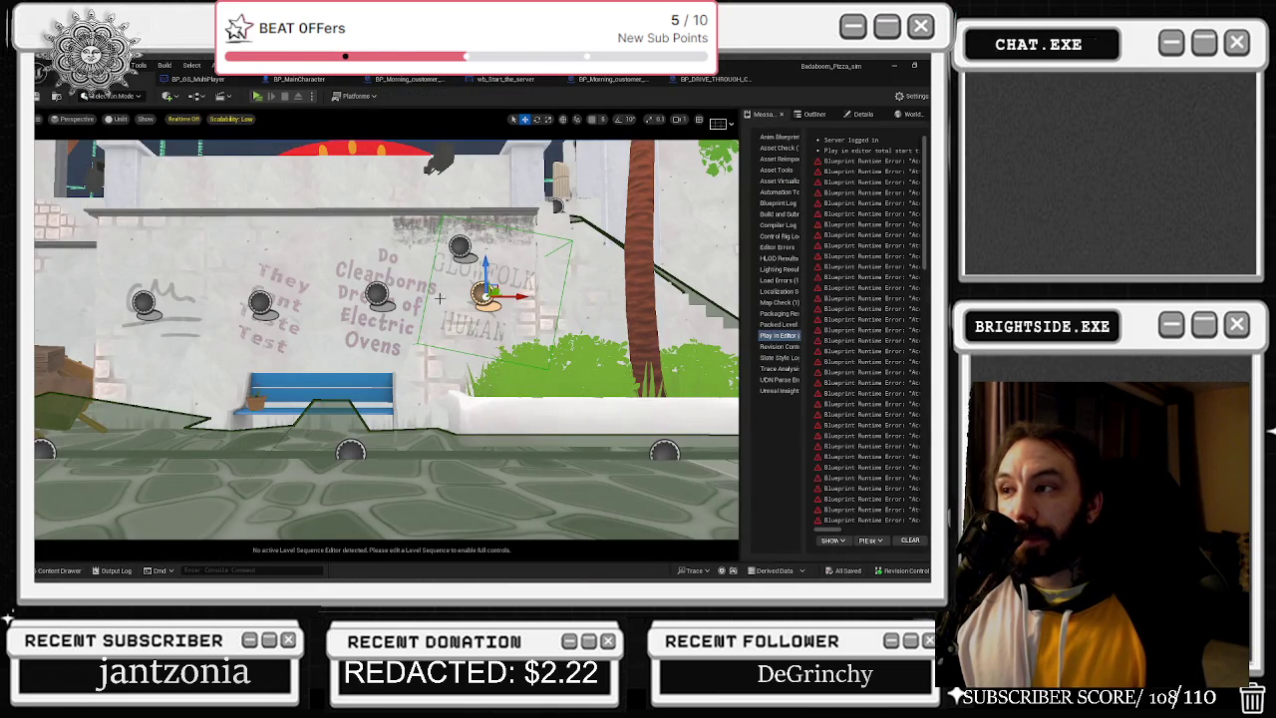
mouse_move(456, 324)
left_mouse_down()
mouse_move(418, 349)
mouse_move(428, 309)
mouse_move(444, 324)
left_mouse_up()
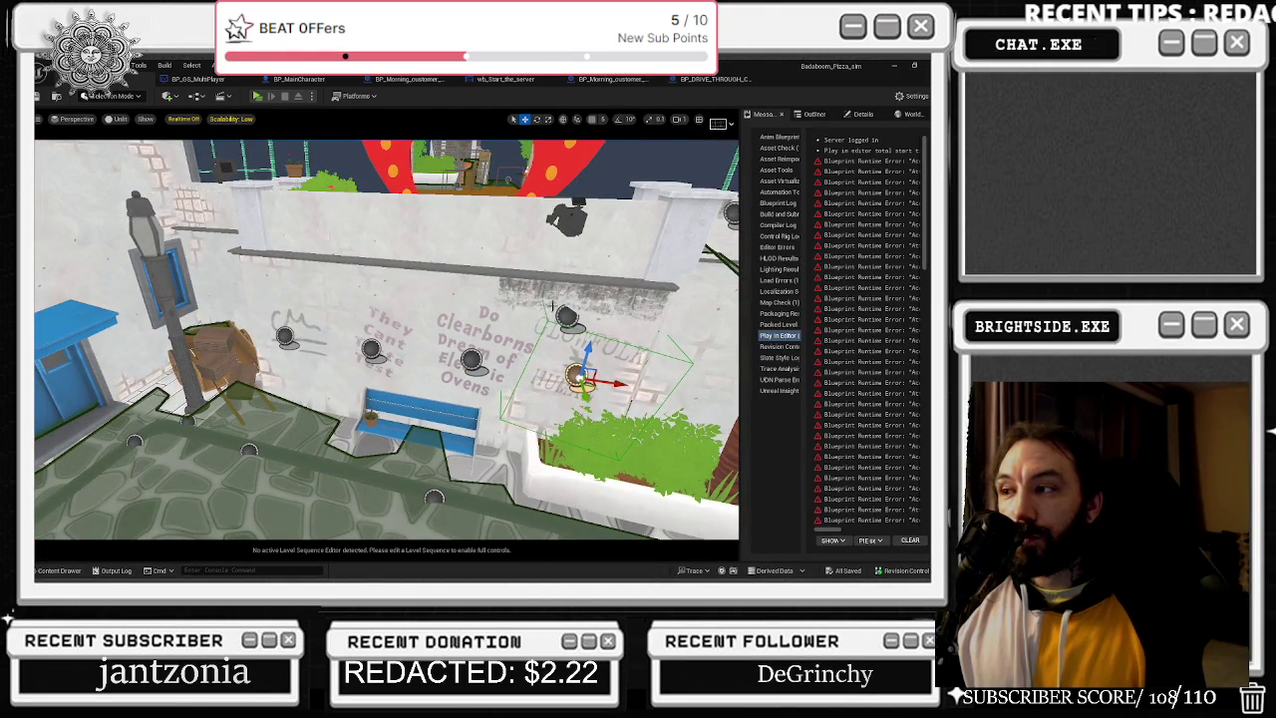
left_click(257, 95)
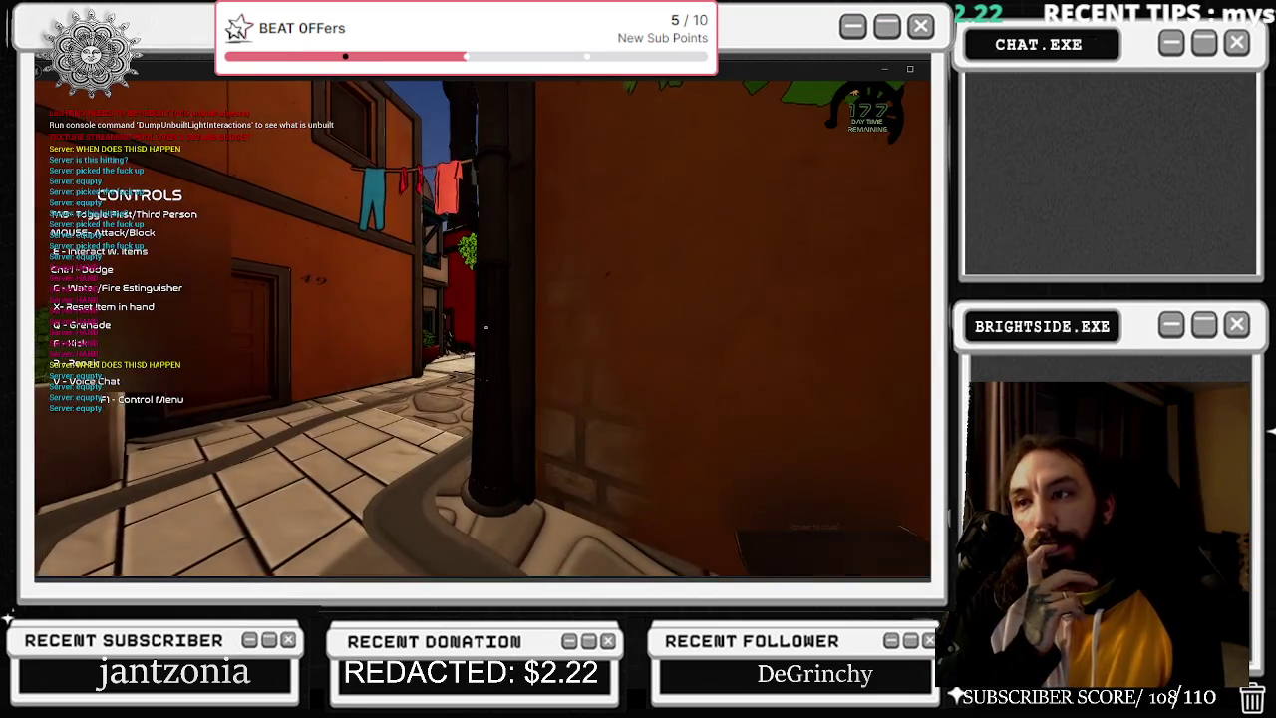
key("w")
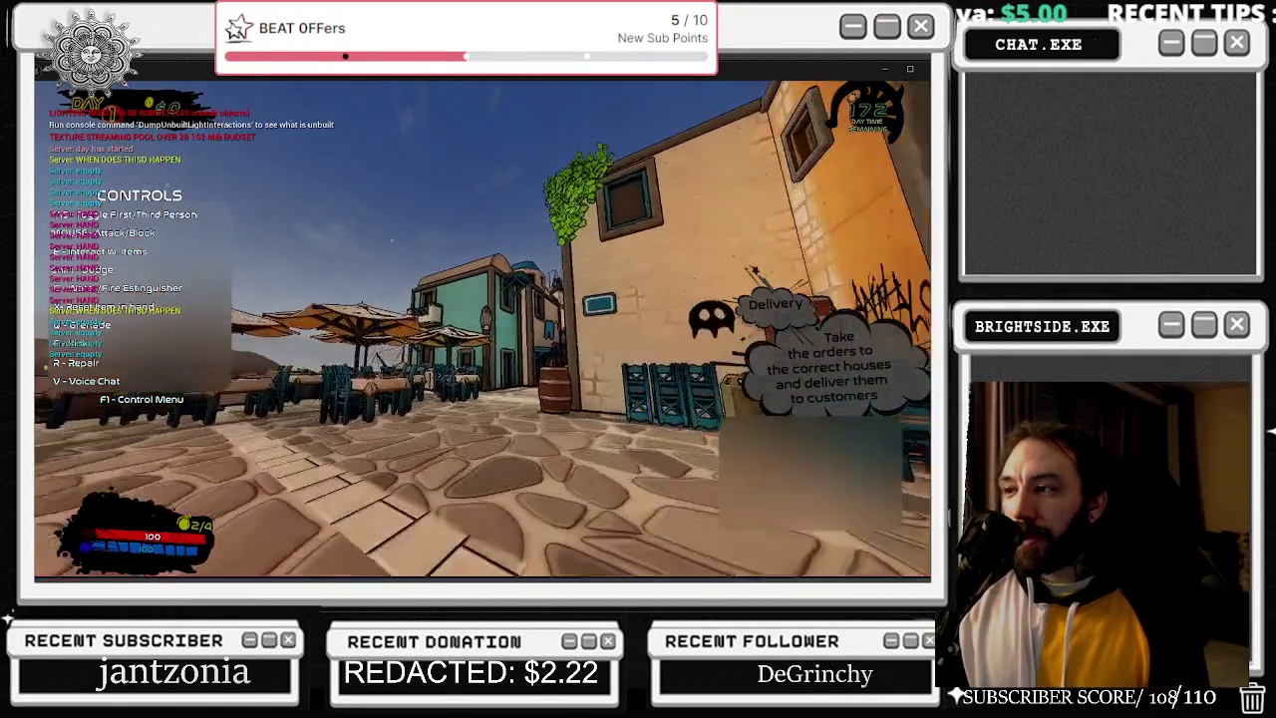
key("w")
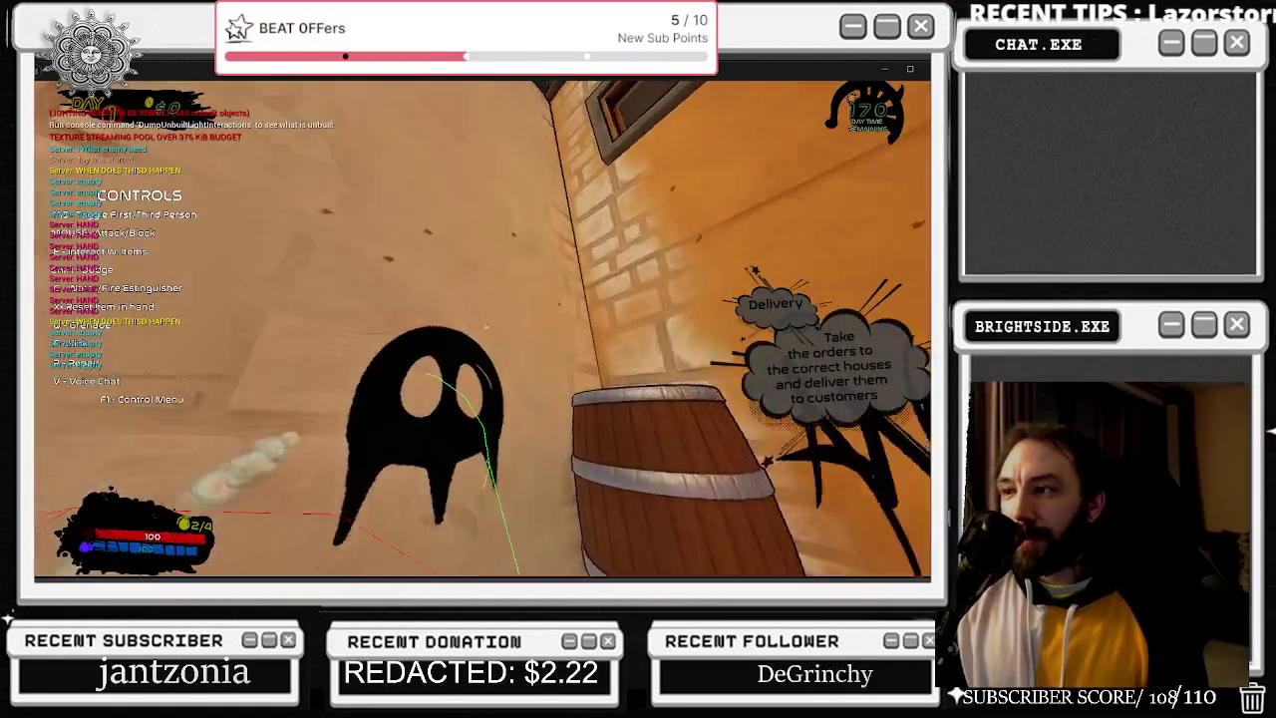
left_click(482, 329)
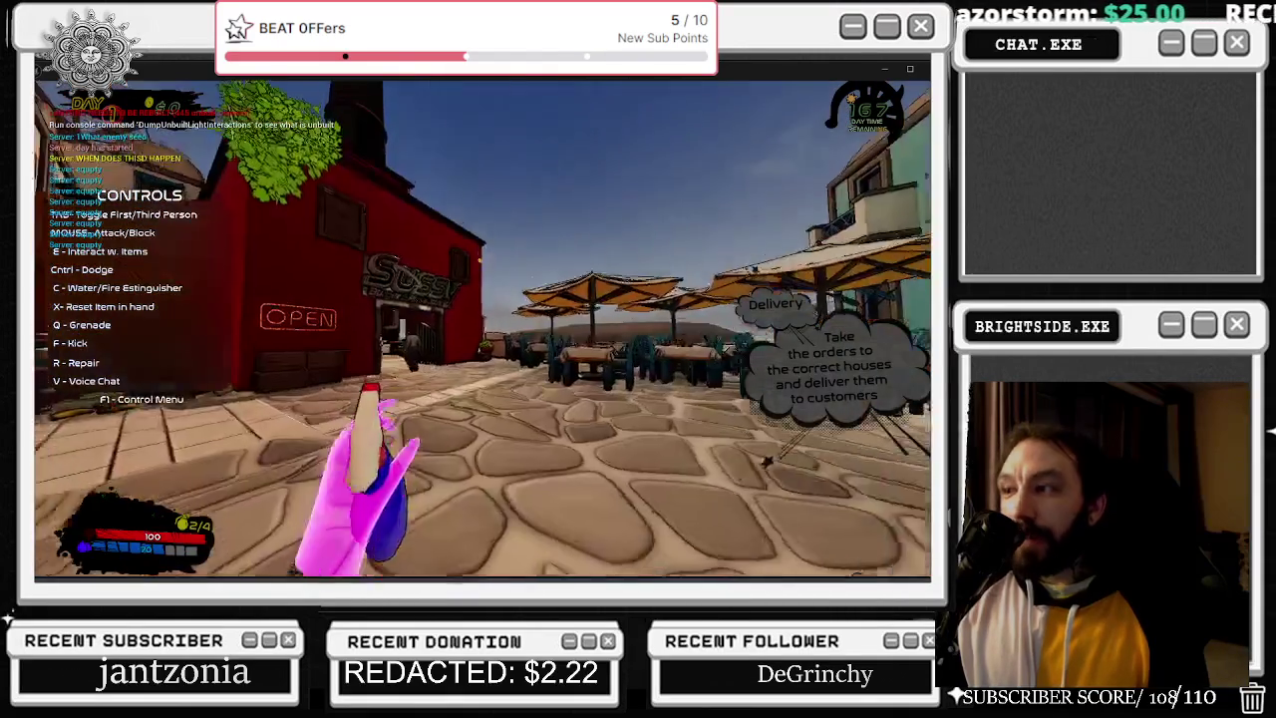
key("Escape")
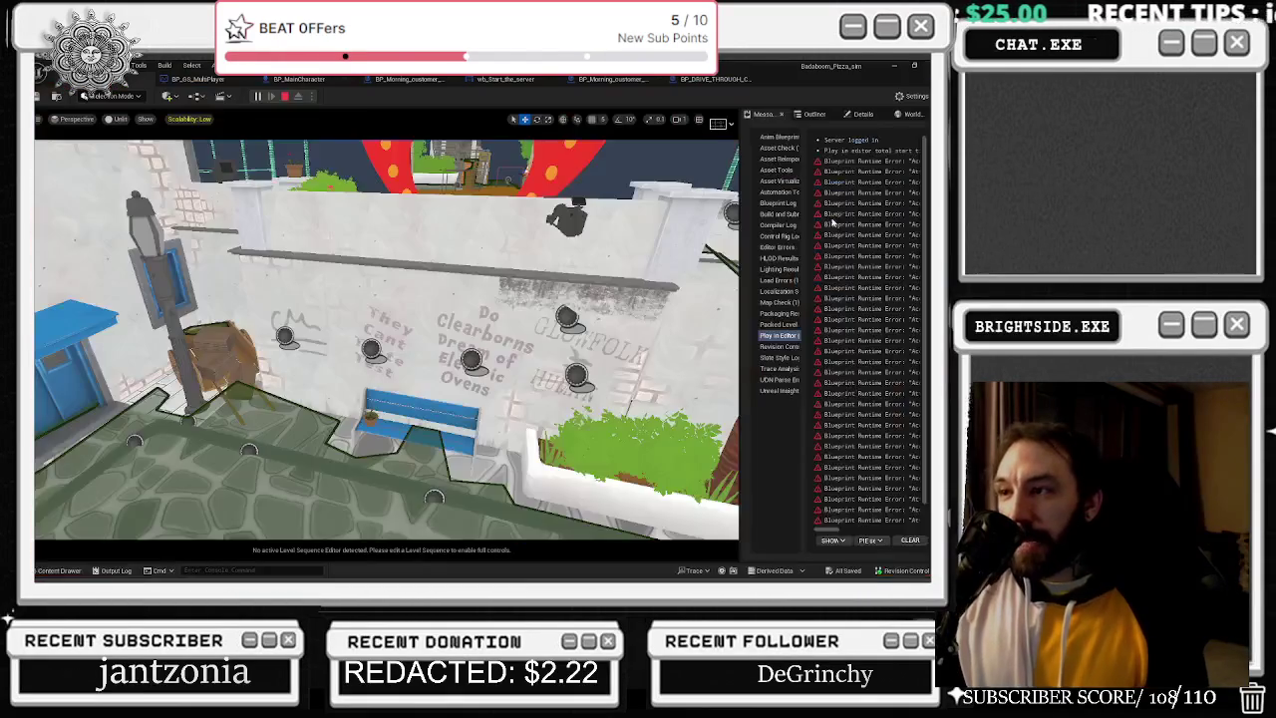
left_click(292, 80)
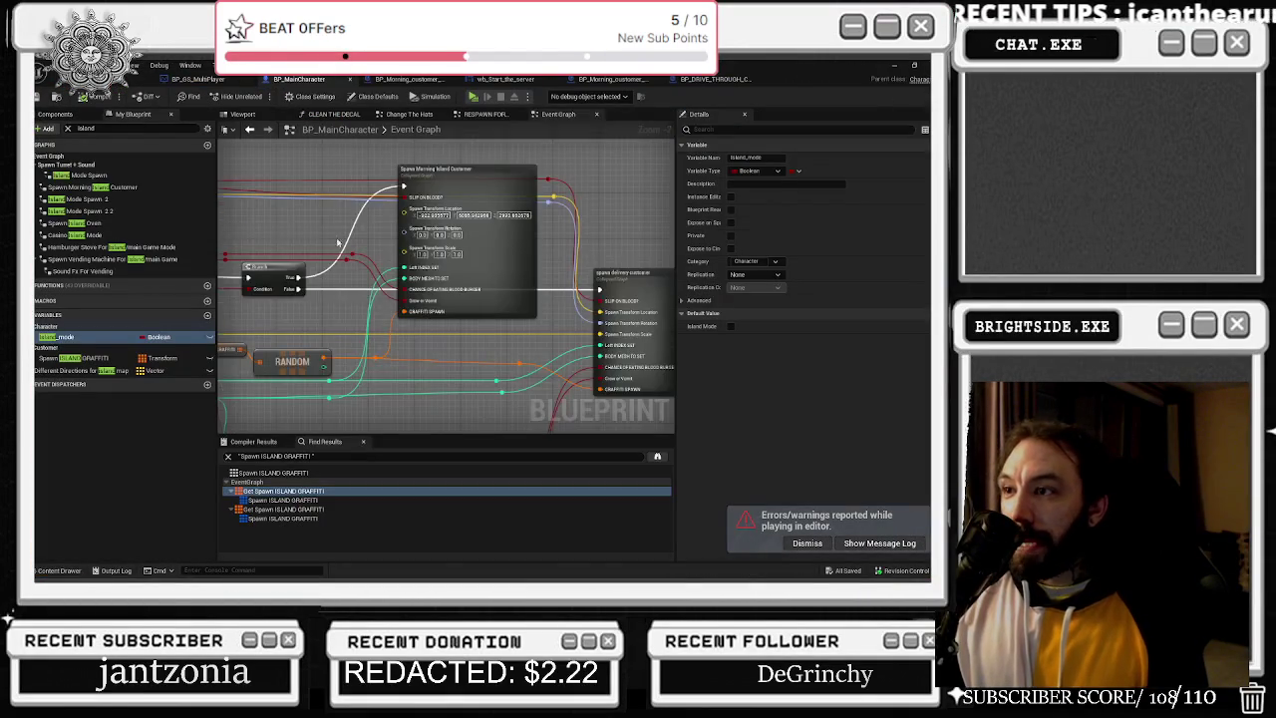
scroll(337, 243, "down", 10)
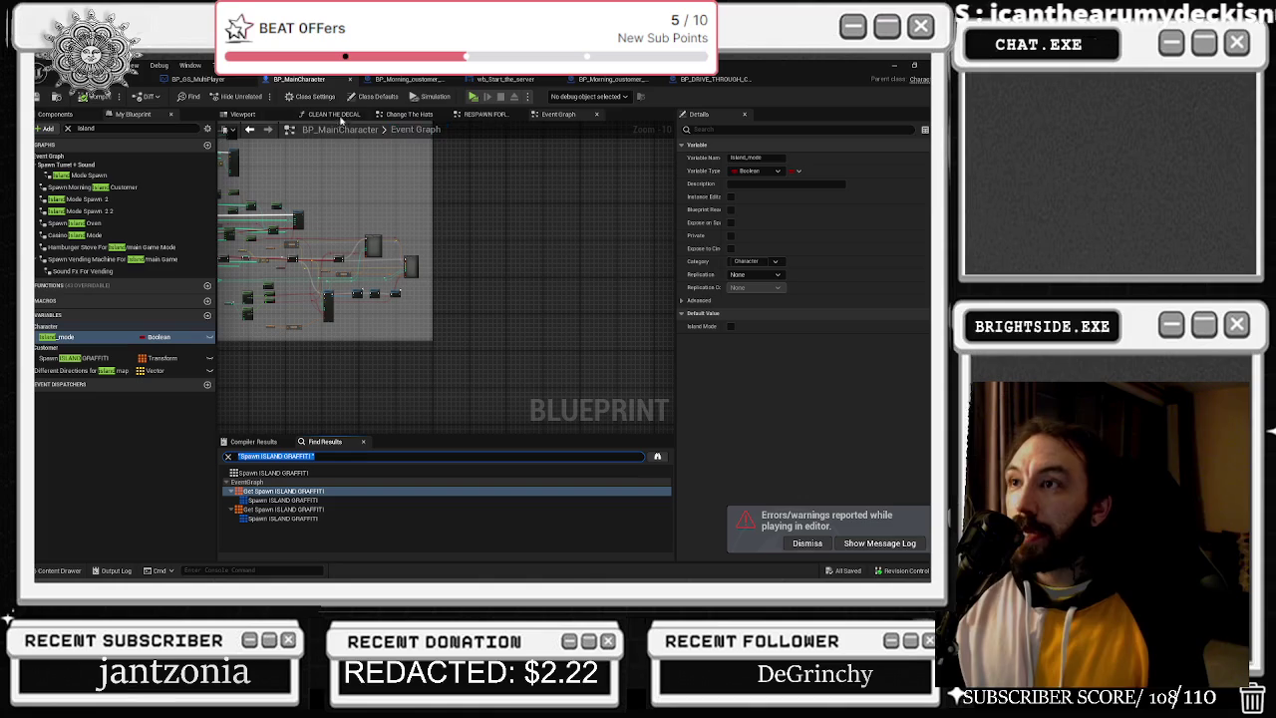
left_click(259, 115)
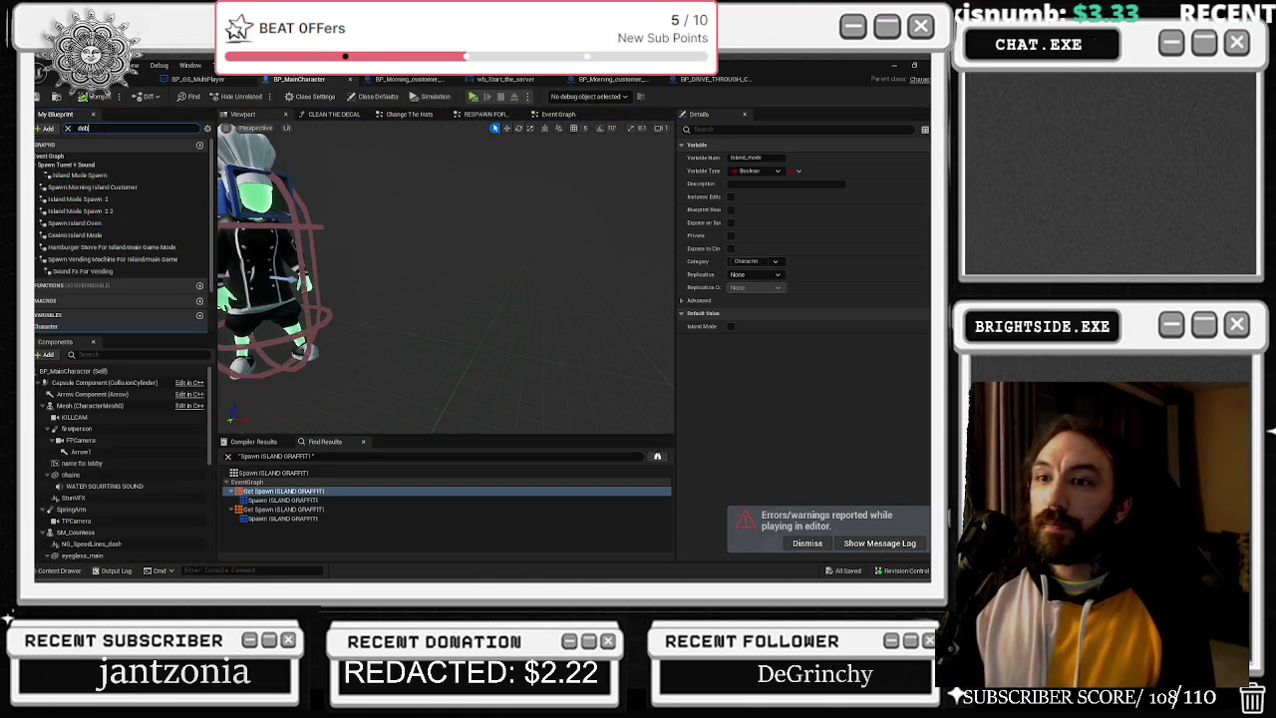
type("debug")
mouse_move(55, 341)
left_mouse_down()
mouse_move(149, 126)
mouse_move(137, 119)
left_mouse_up()
left_click(55, 113)
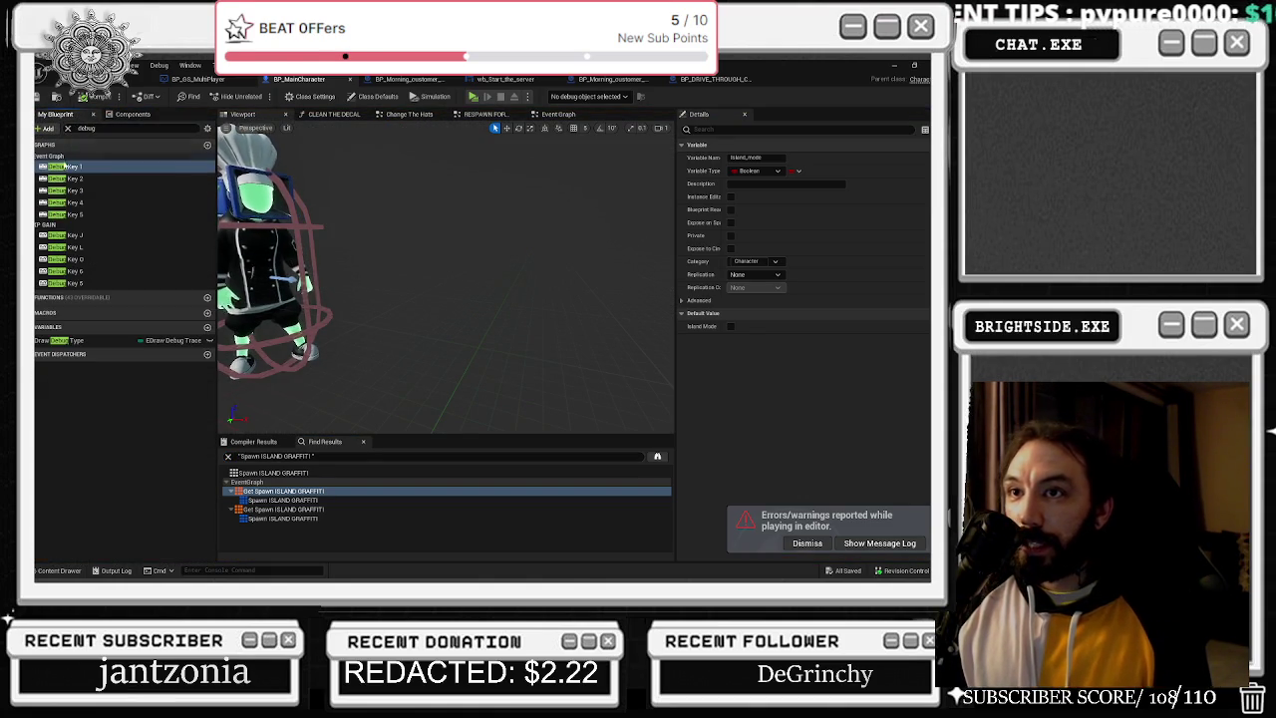
double_click(93, 214)
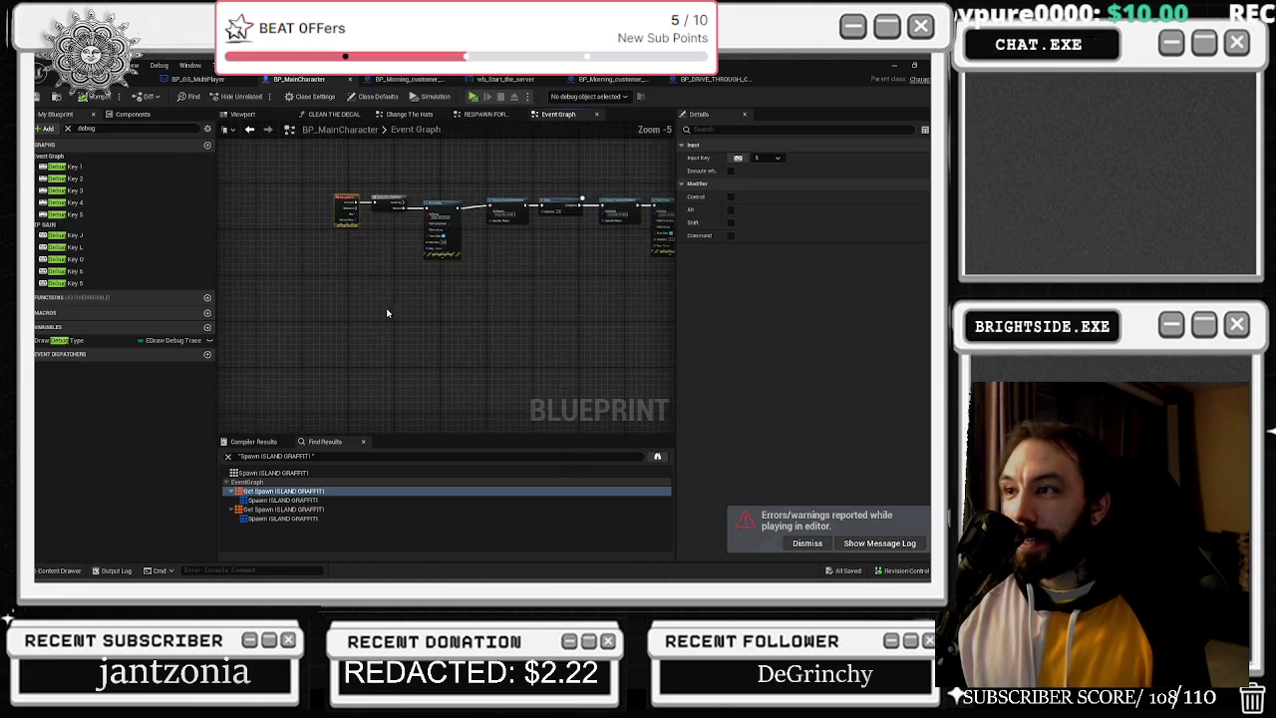
scroll(389, 217, "down", 6)
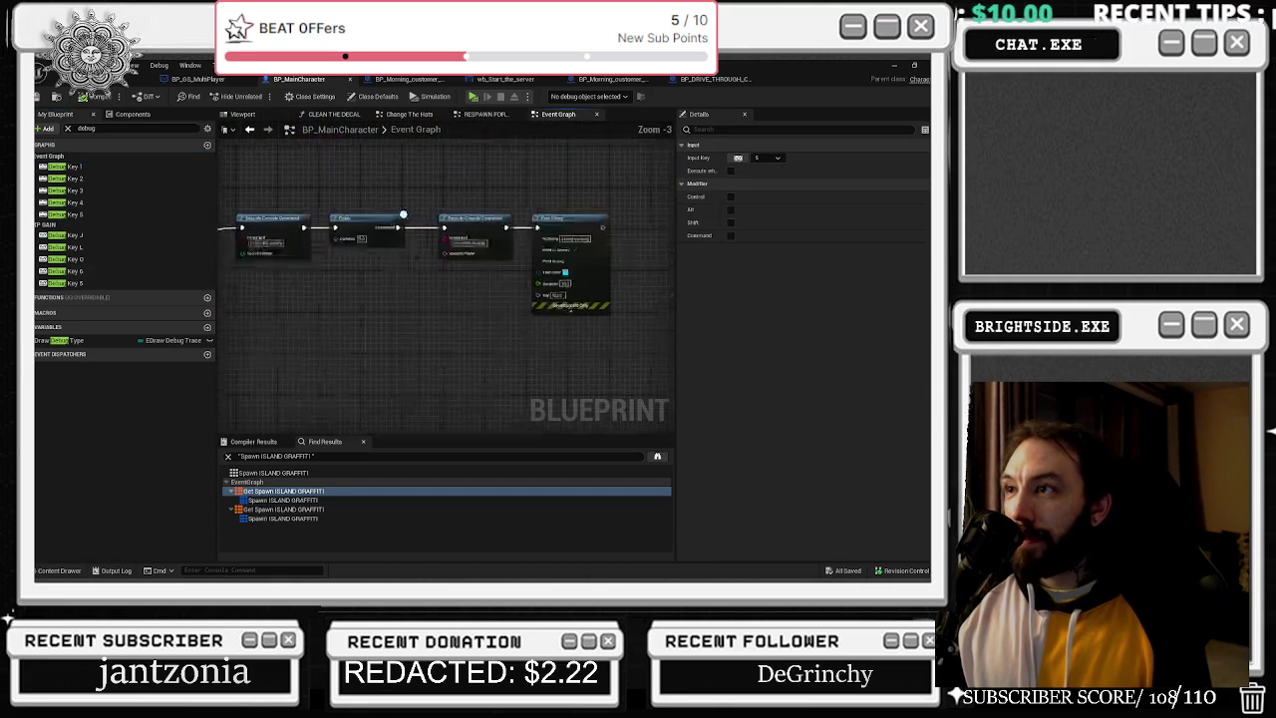
scroll(422, 256, "up", 3)
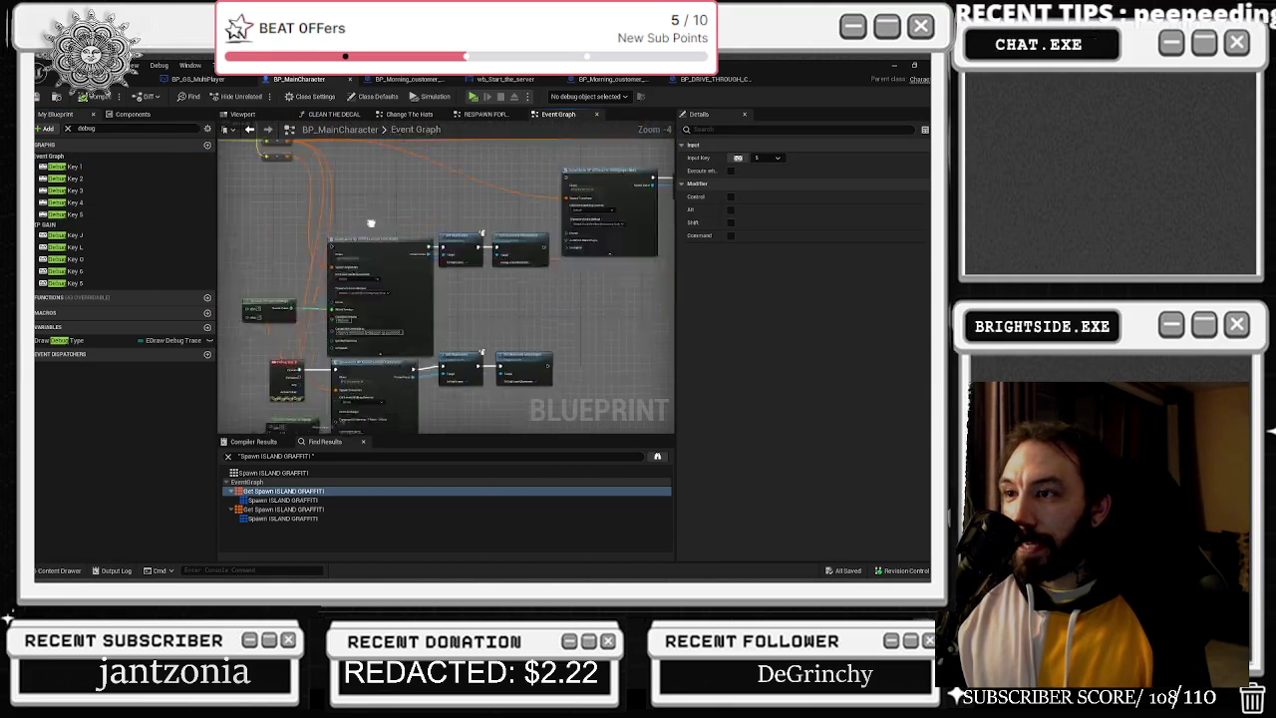
scroll(478, 329, "up", 3)
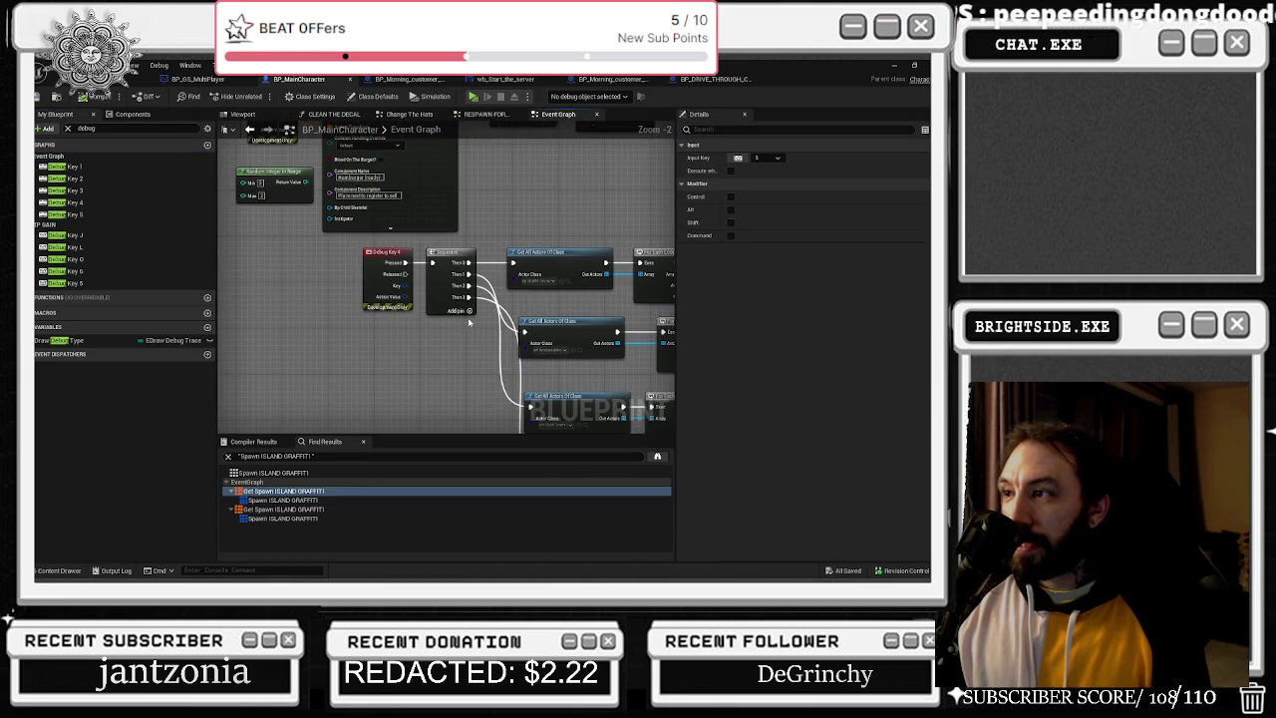
left_click_drag(543, 189, 350, 177)
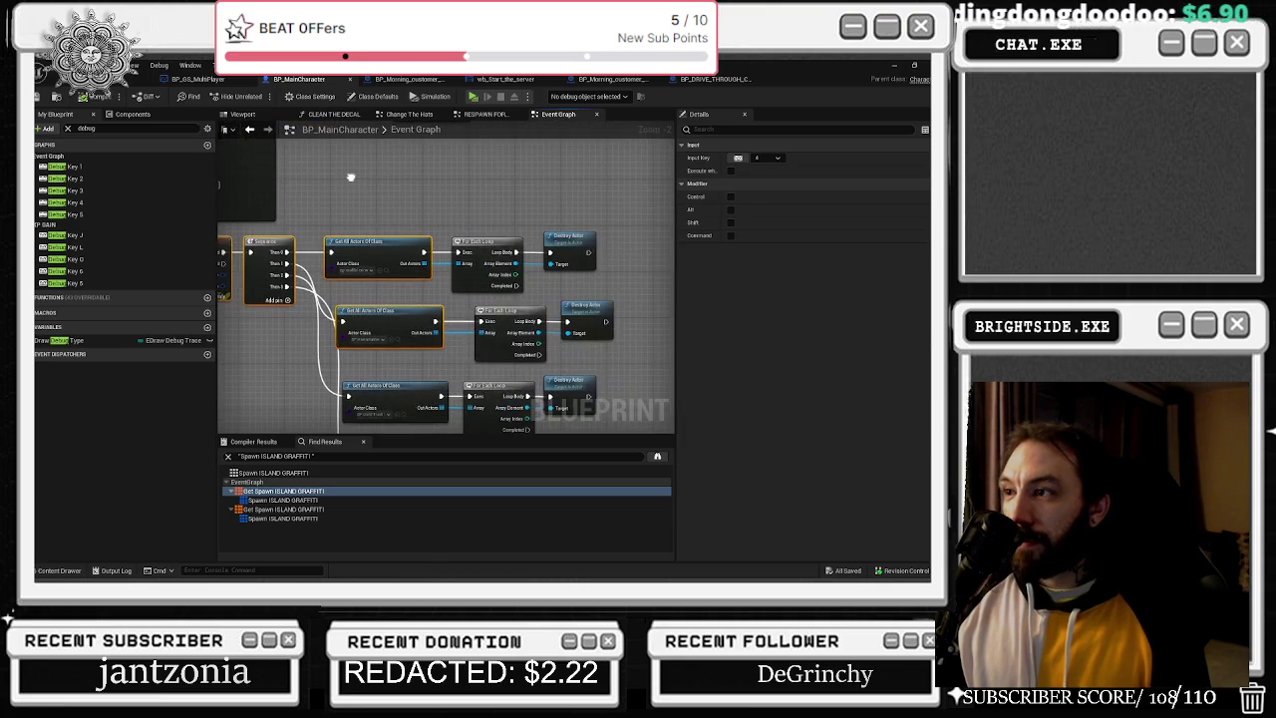
left_click(90, 80)
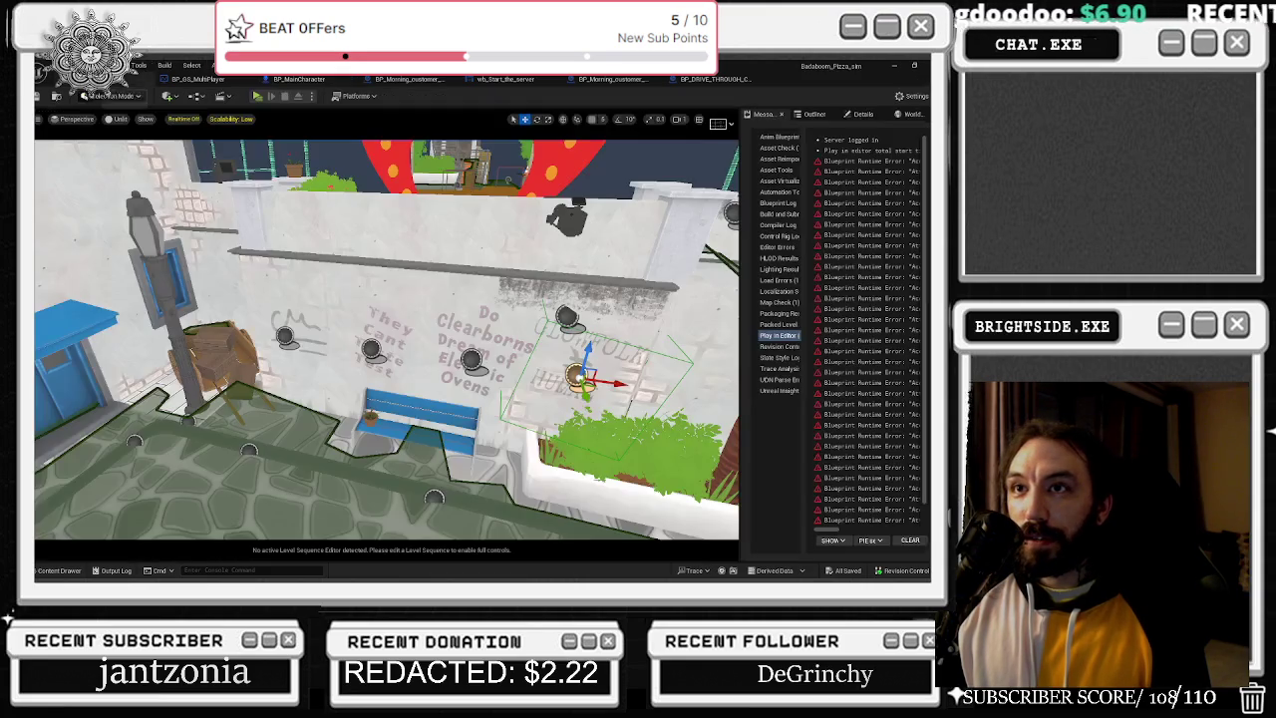
Save the level, playtest walking toward the red restaurant, then return to the editor.
left_click(54, 96)
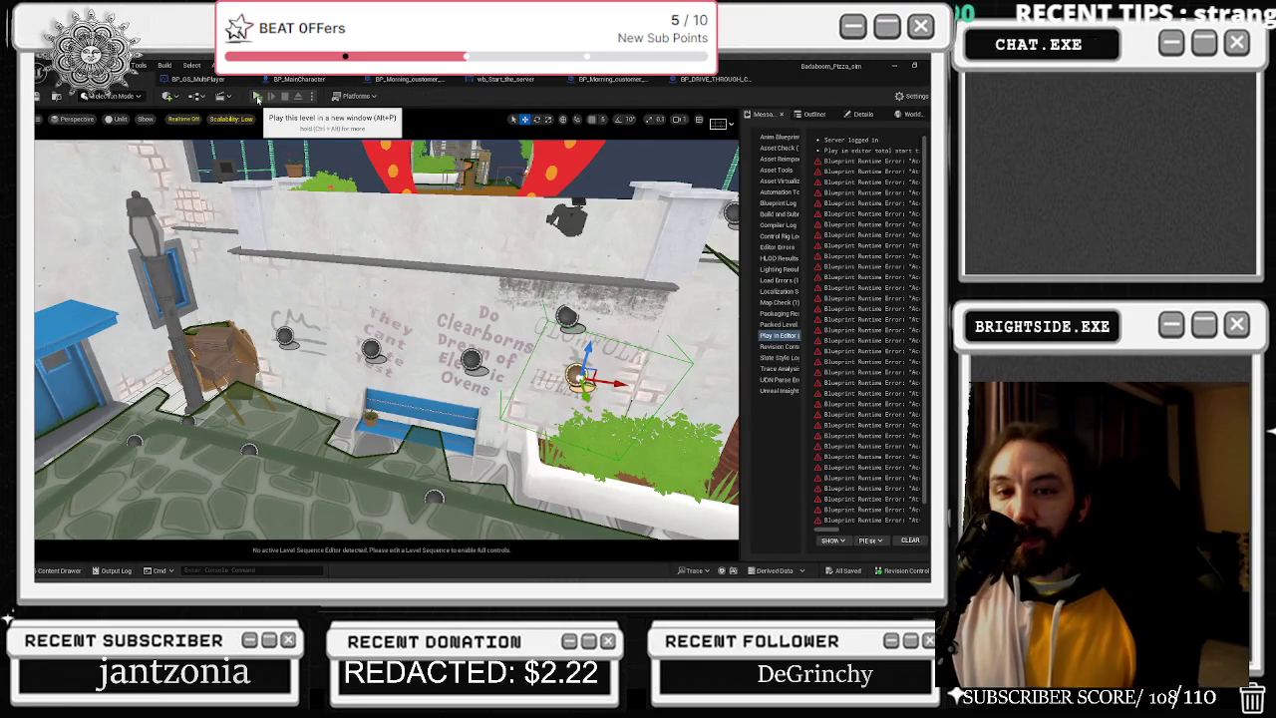
left_click(258, 97)
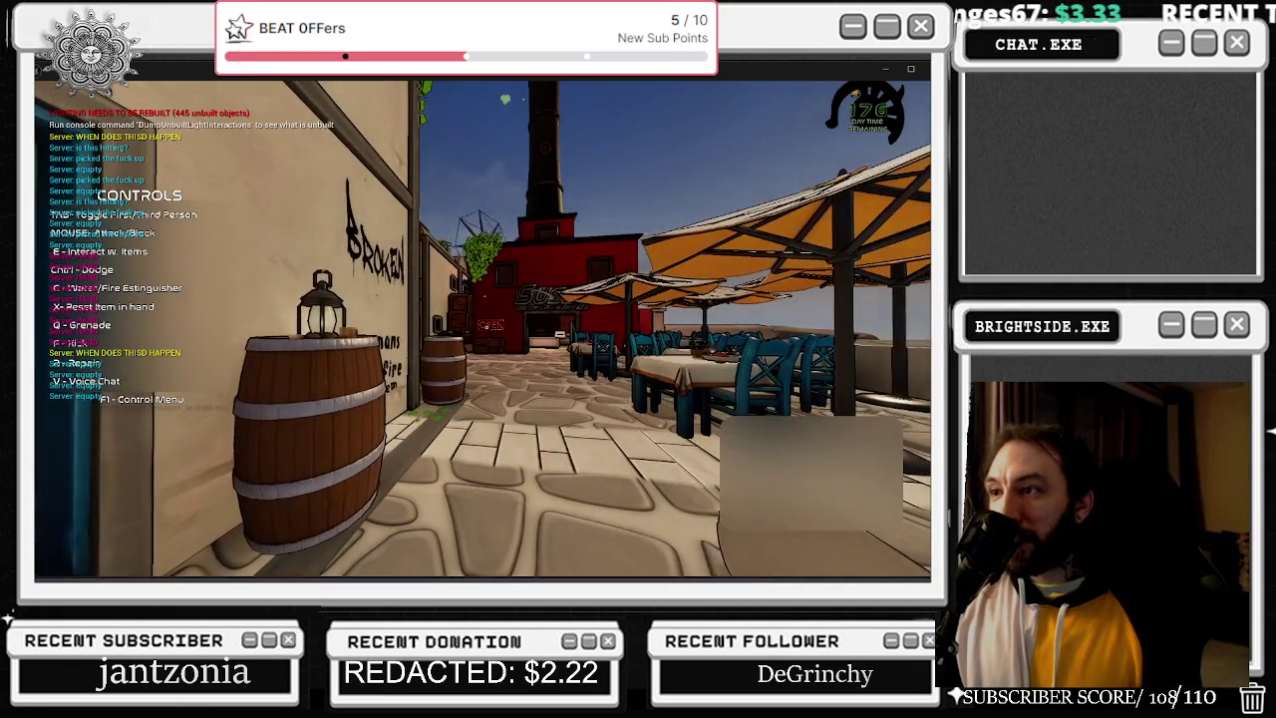
key("w")
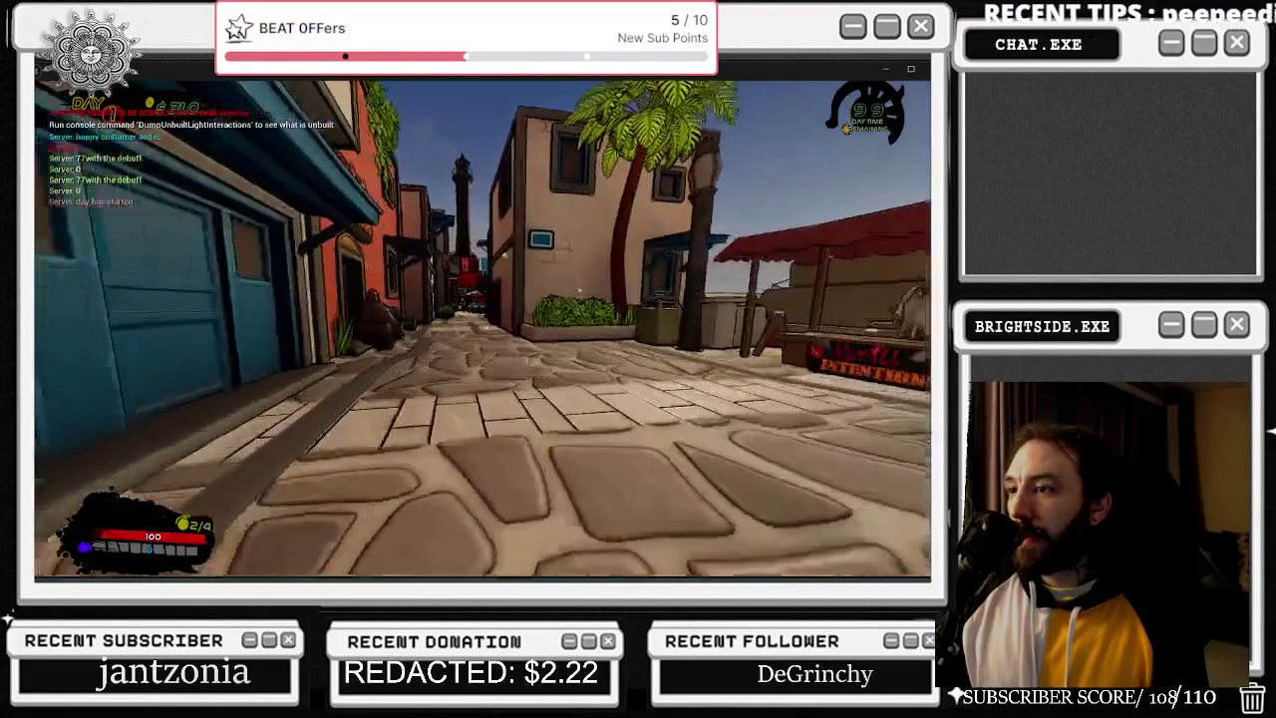
key("alt+Tab")
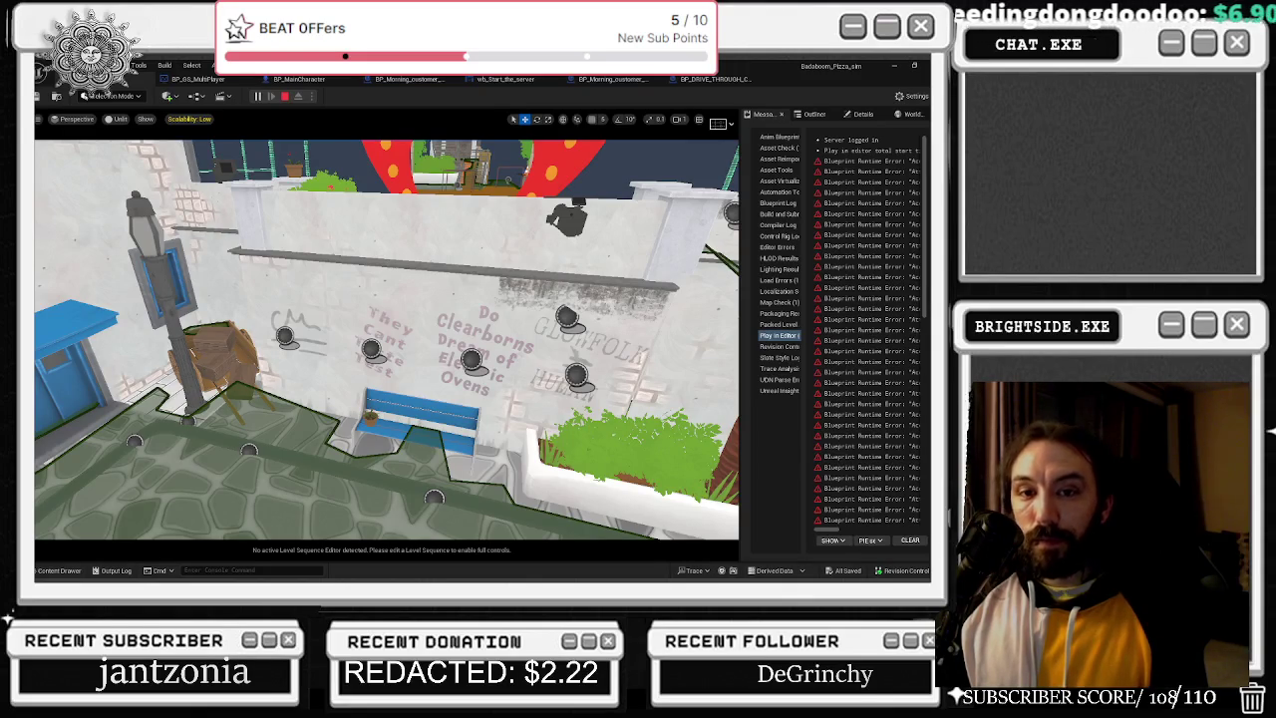
Back in the game, walk to the wall tablet and view the shop's customer and establishment ratings.
key("alt+Tab")
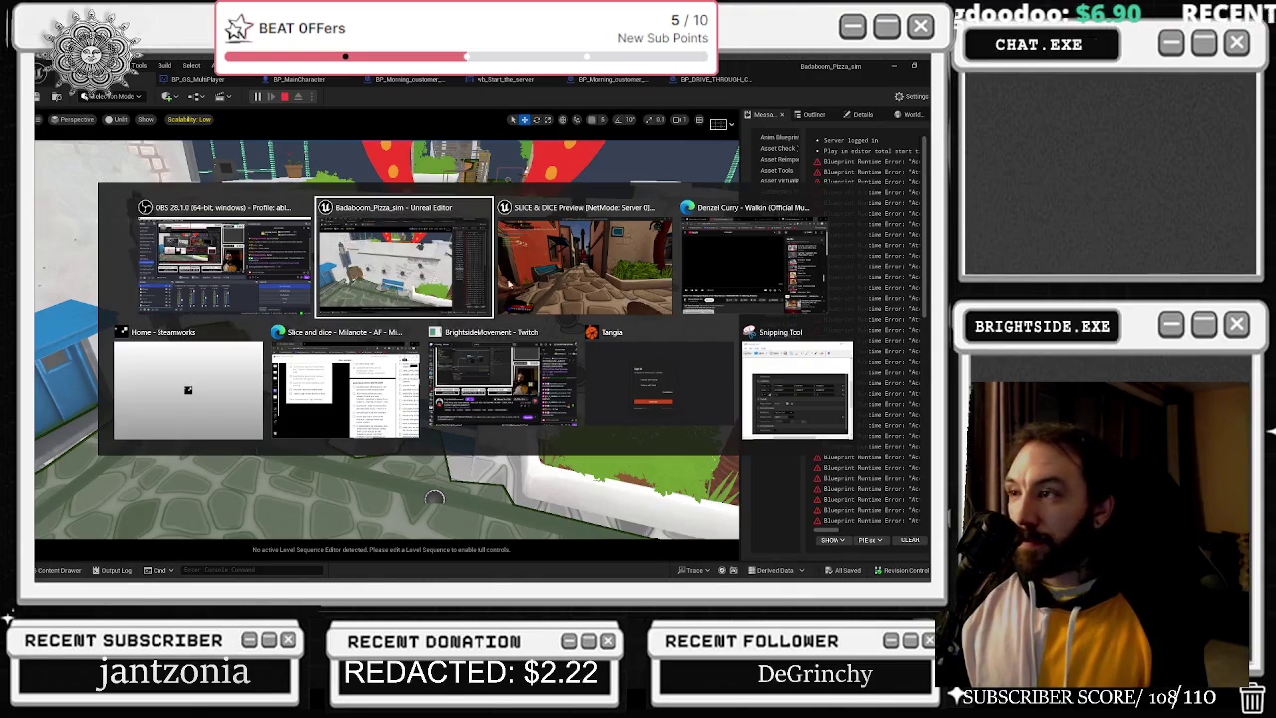
key("alt+Tab")
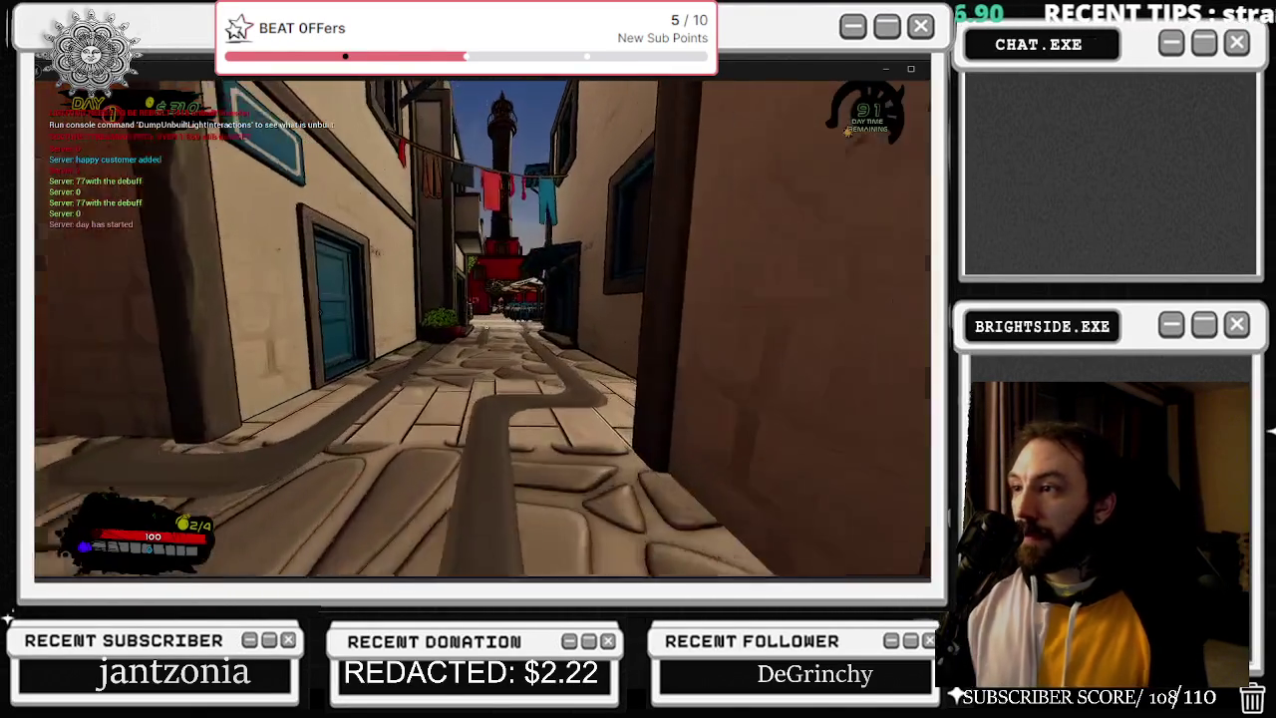
key("w")
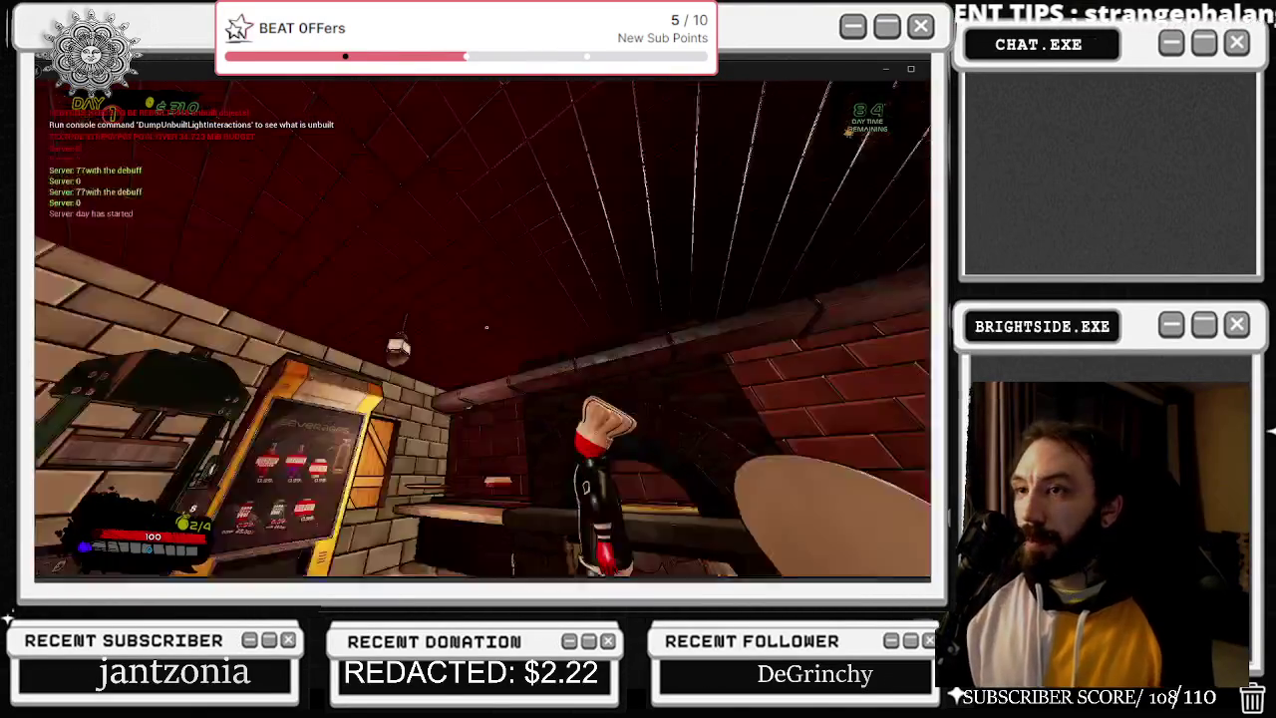
key("w")
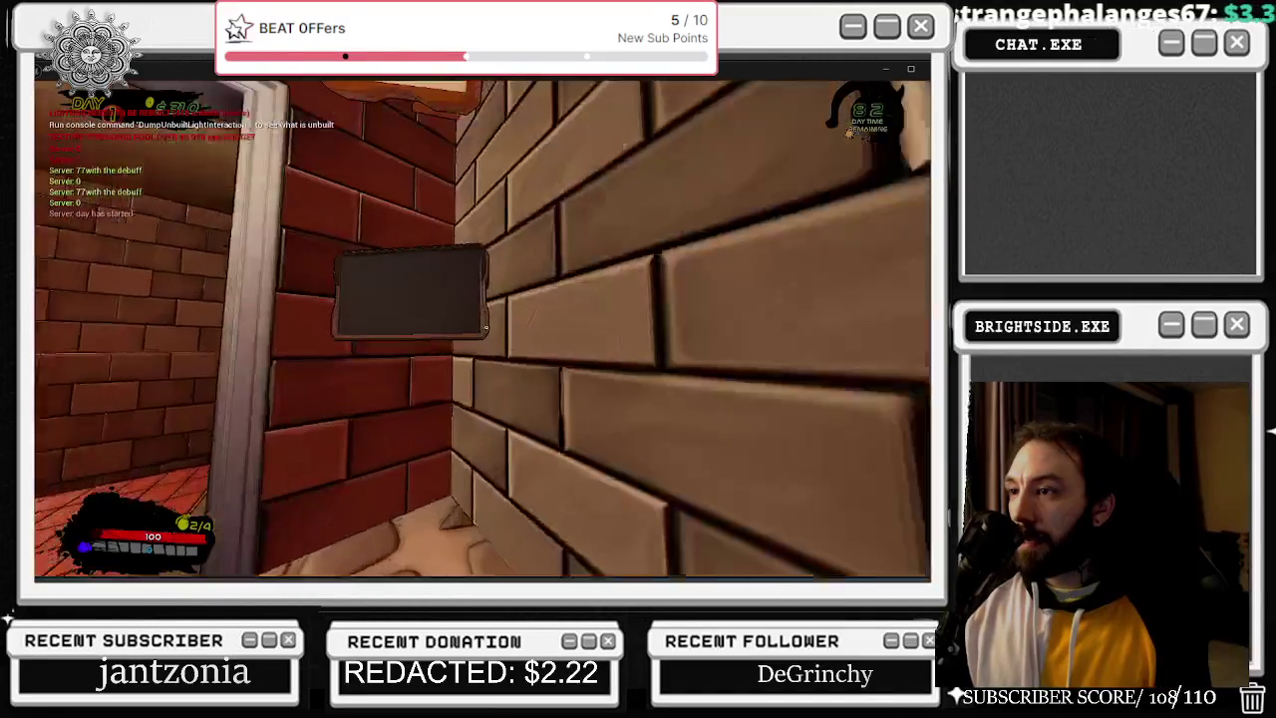
key("e")
left_click(209, 454)
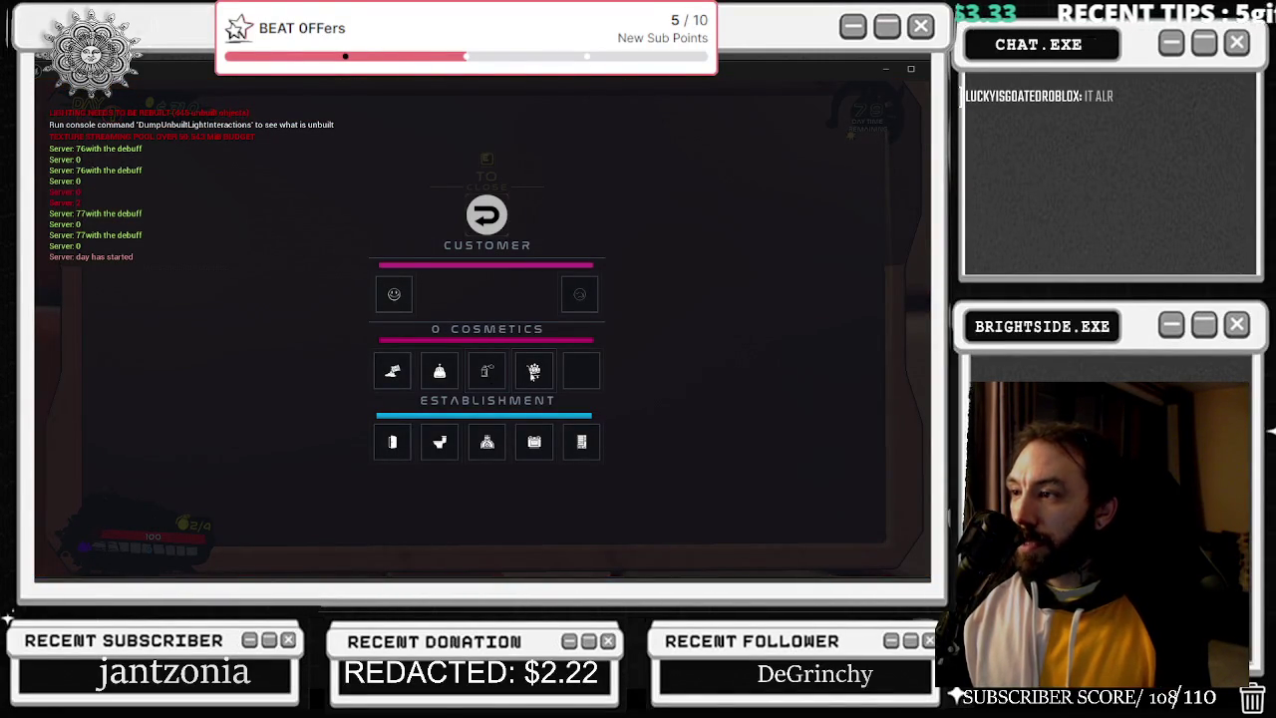
key("Escape")
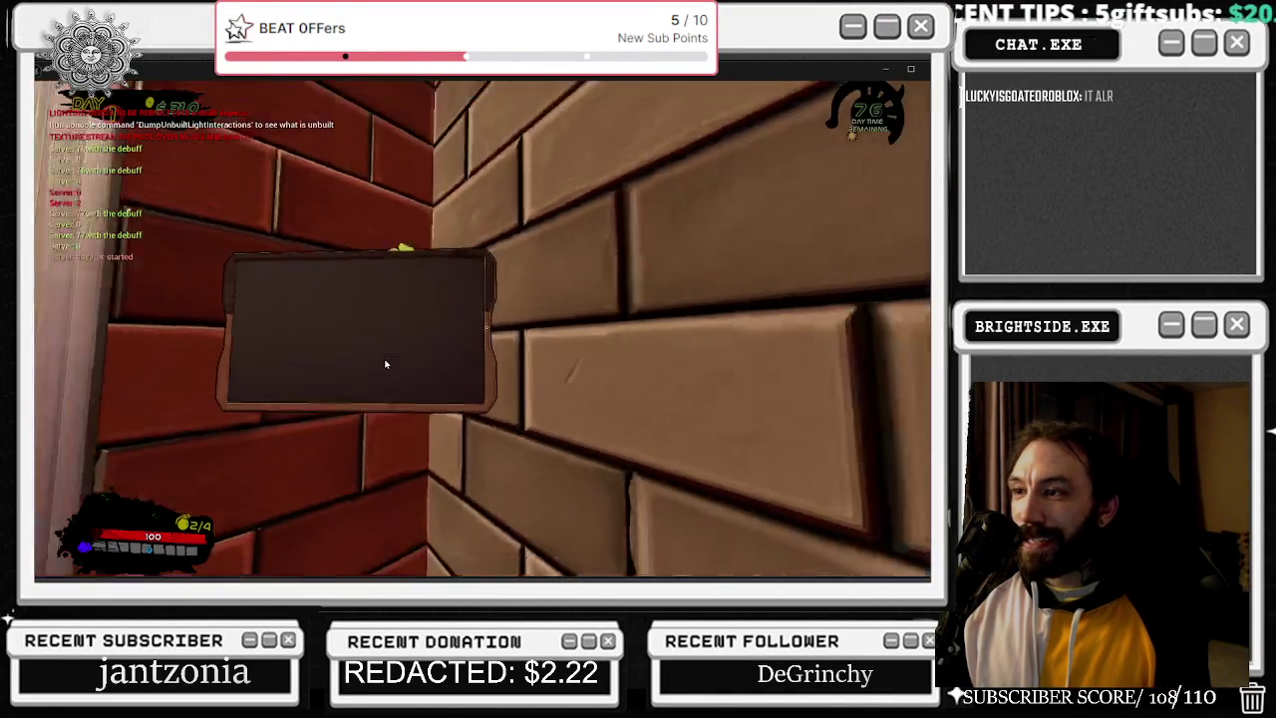
Walk back to the wall and pick the spray bottle interaction, then close the menu.
key("w")
key("w")
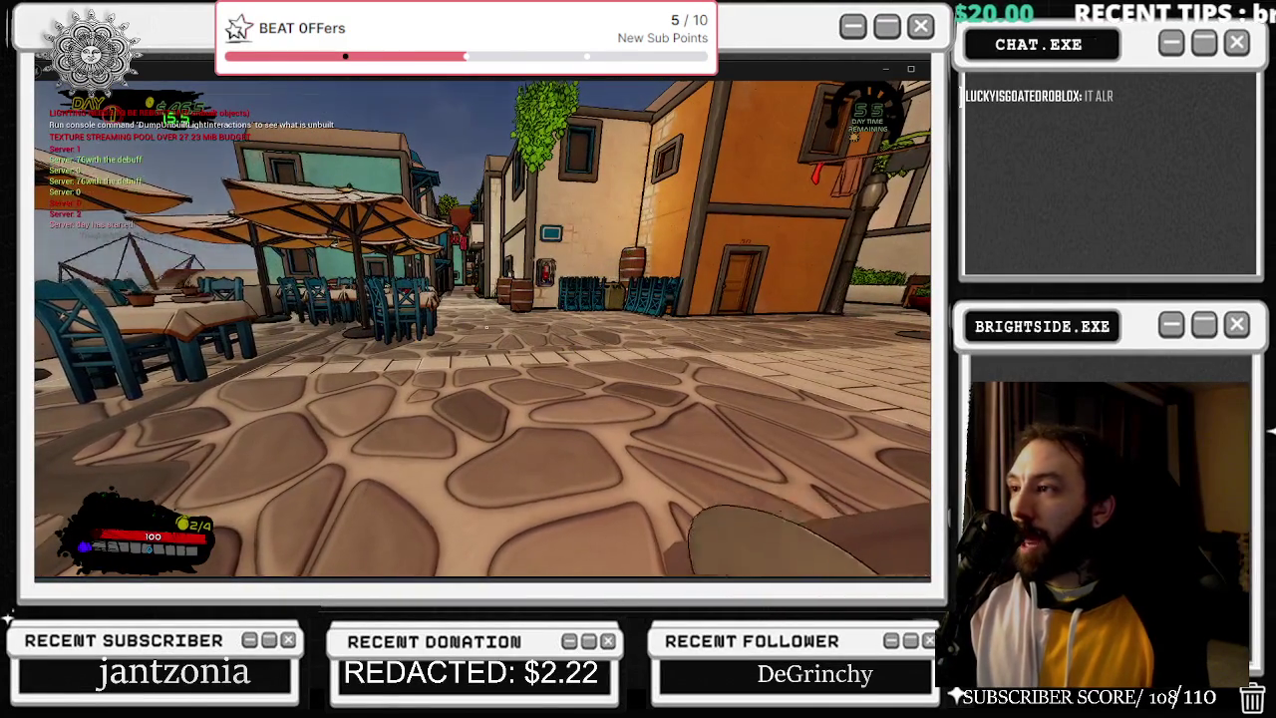
key("s")
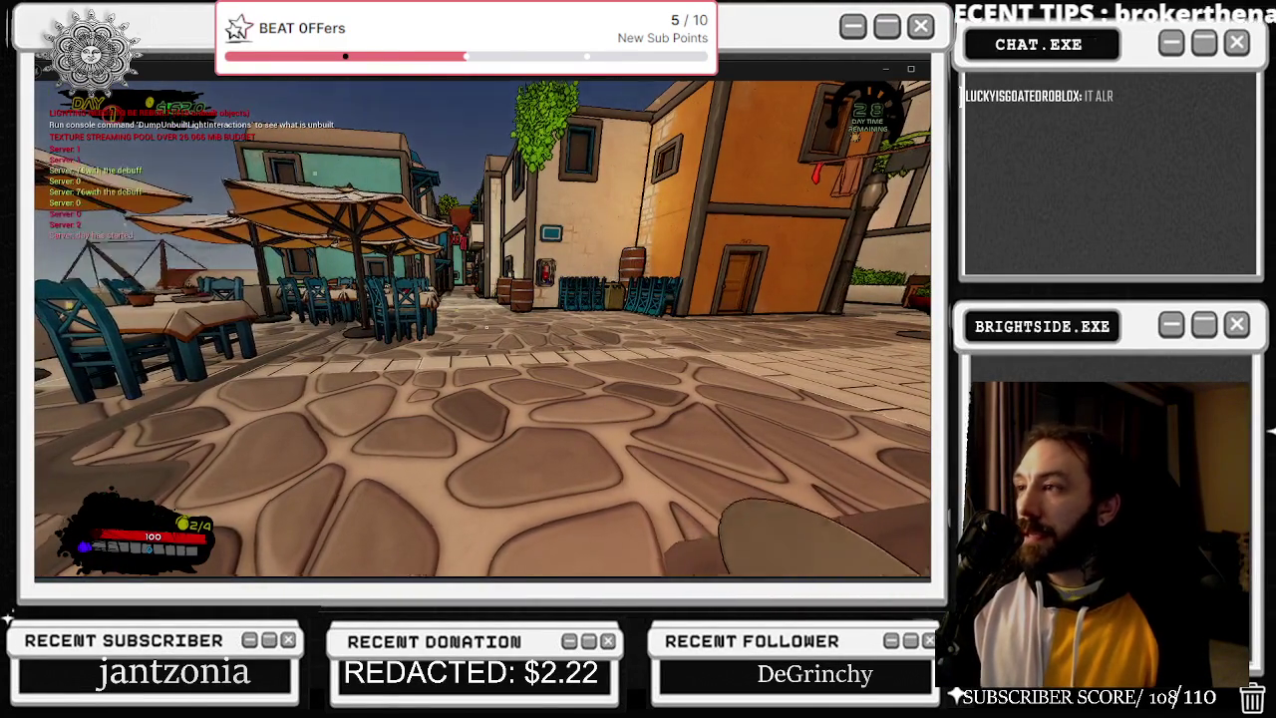
key("w")
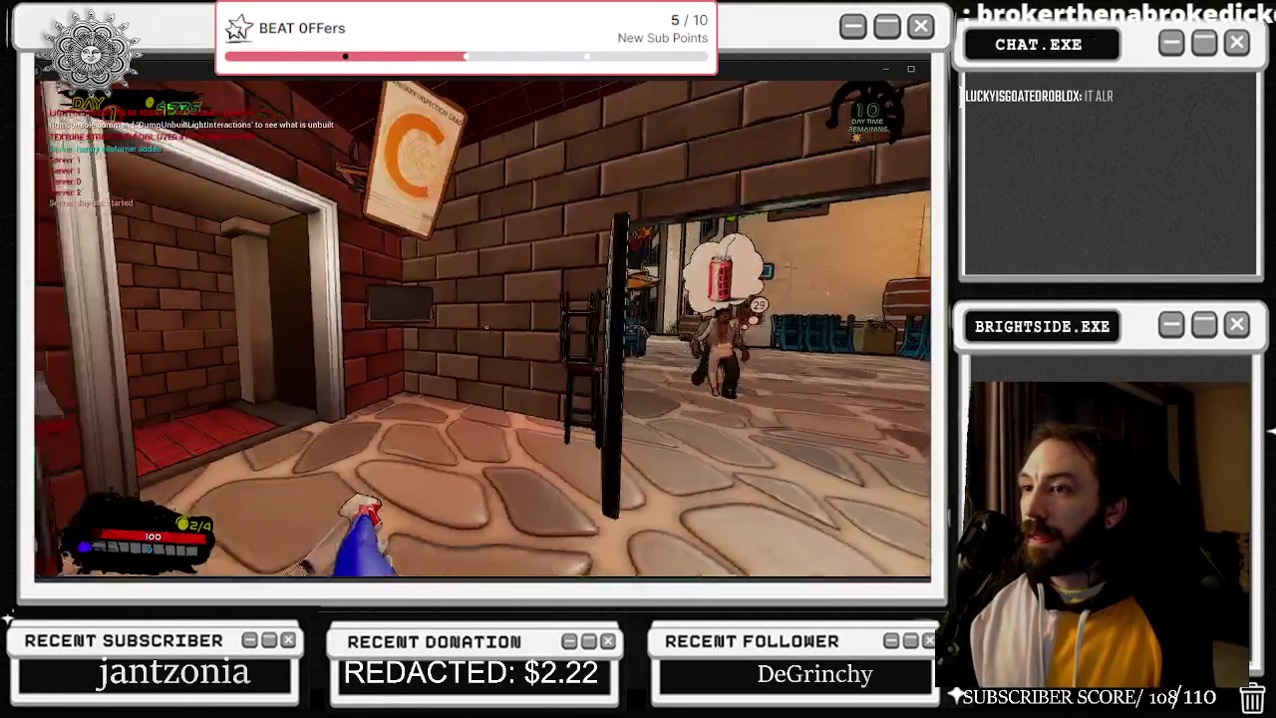
key("e")
left_click(281, 467)
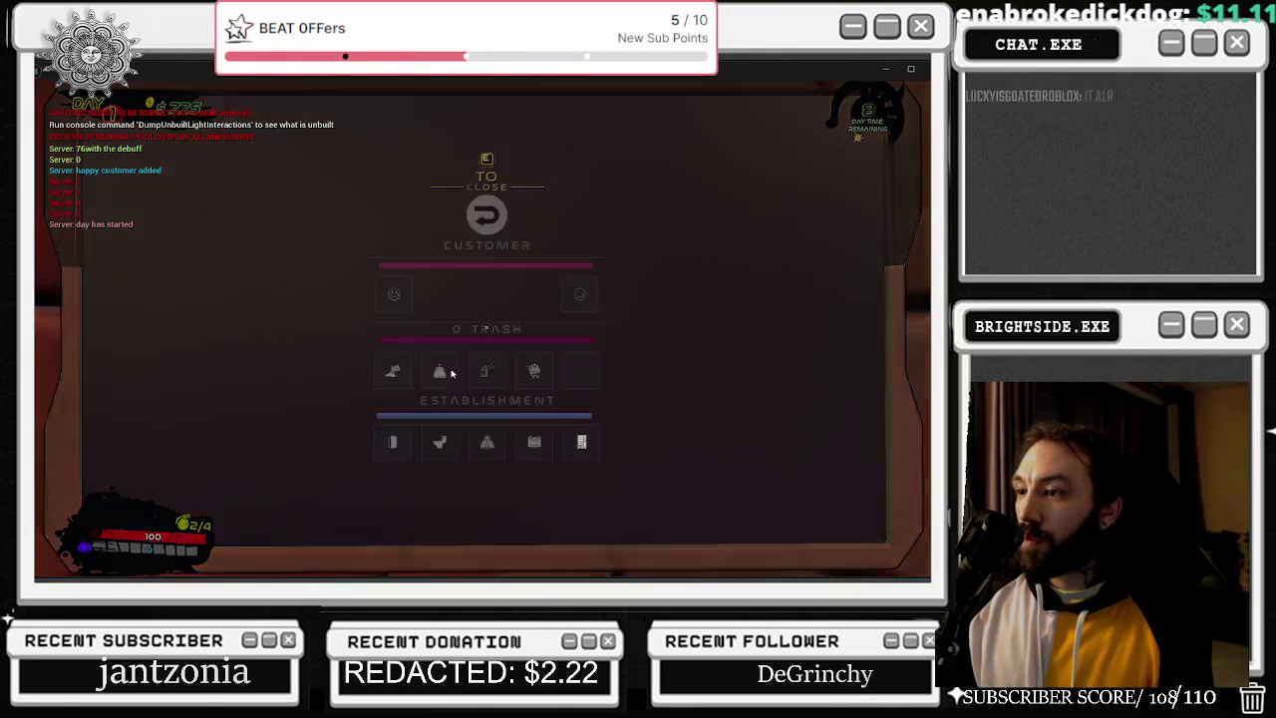
left_click(490, 379)
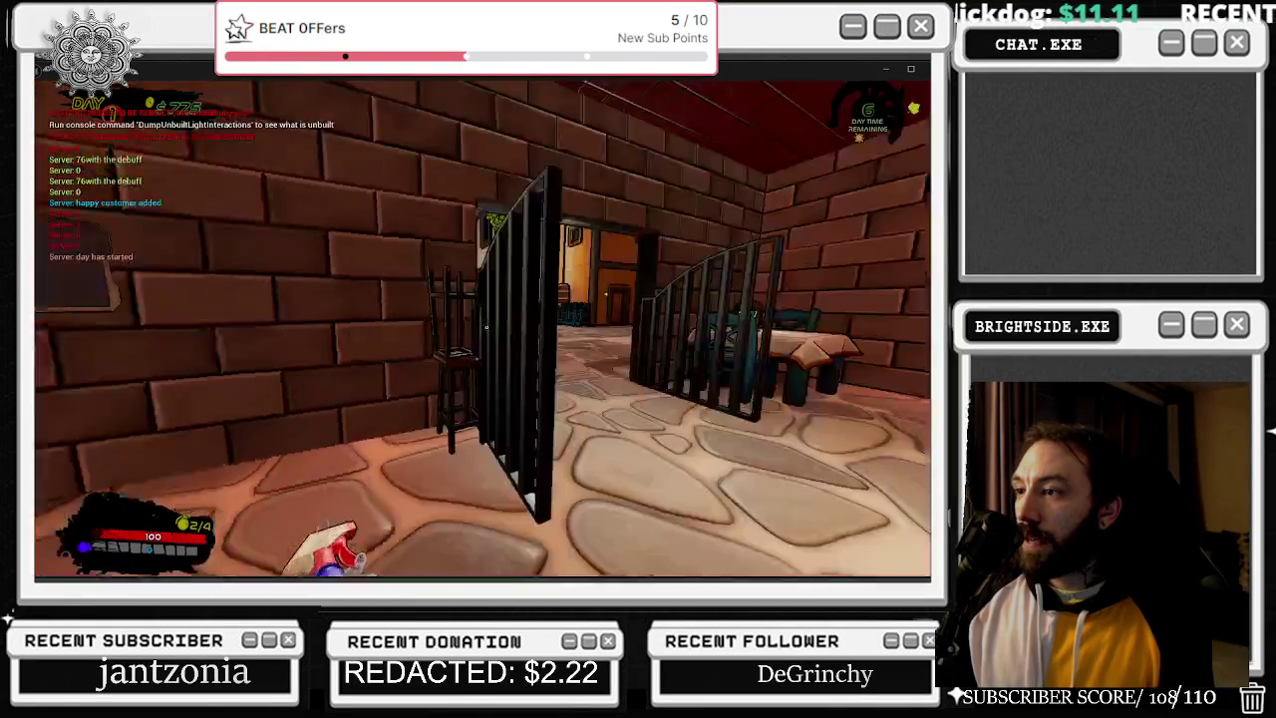
Walk from the gate through alleys and the plaza into the crate courtyard as Wave 1 night begins.
key("w")
key("w")
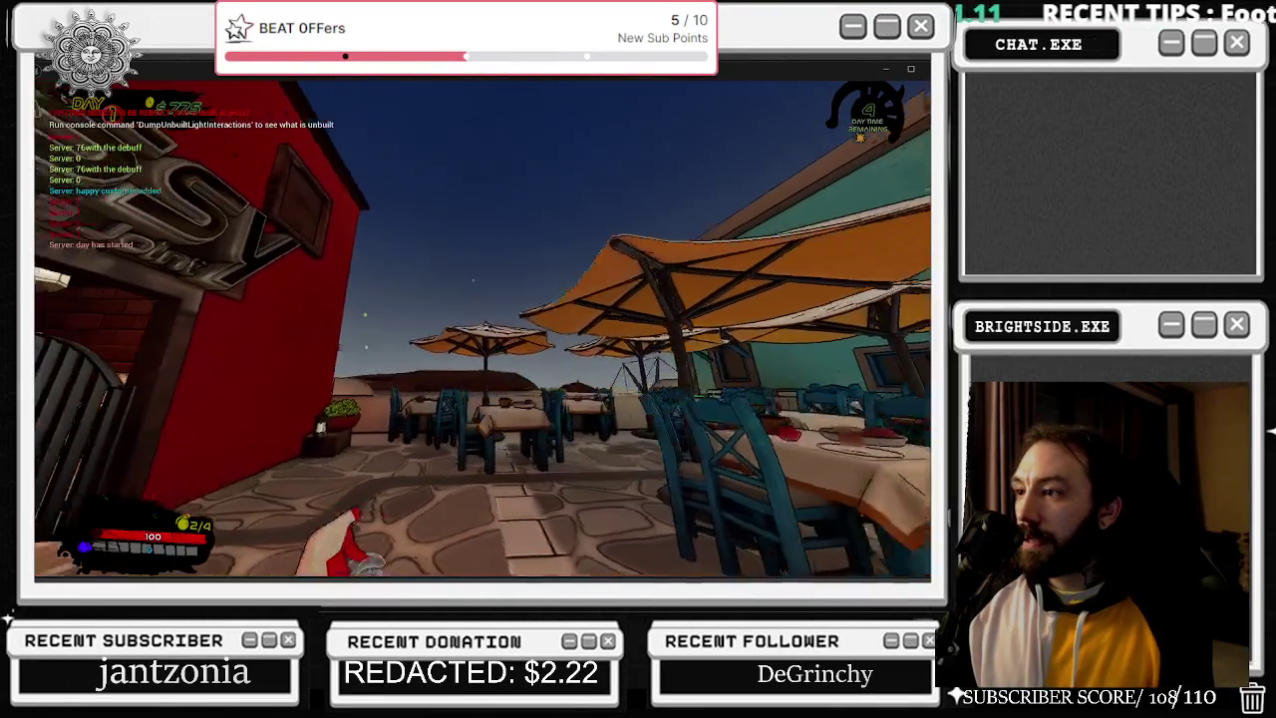
key("w")
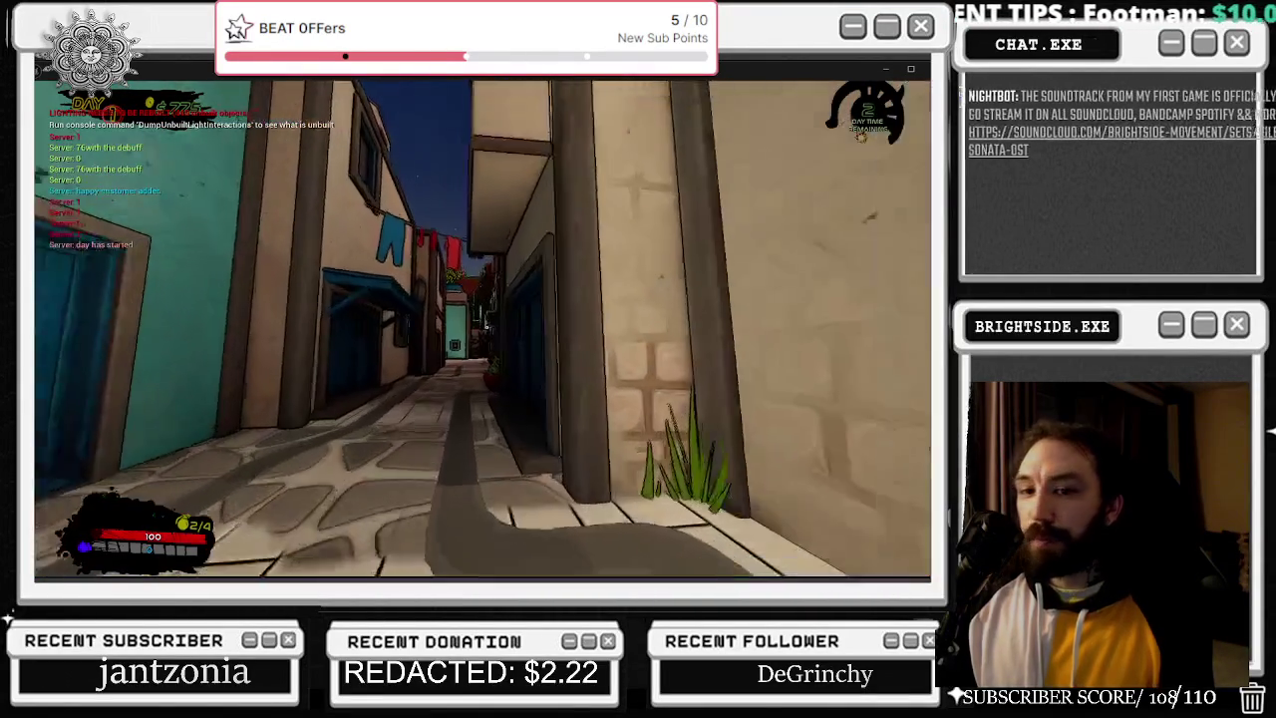
key("w")
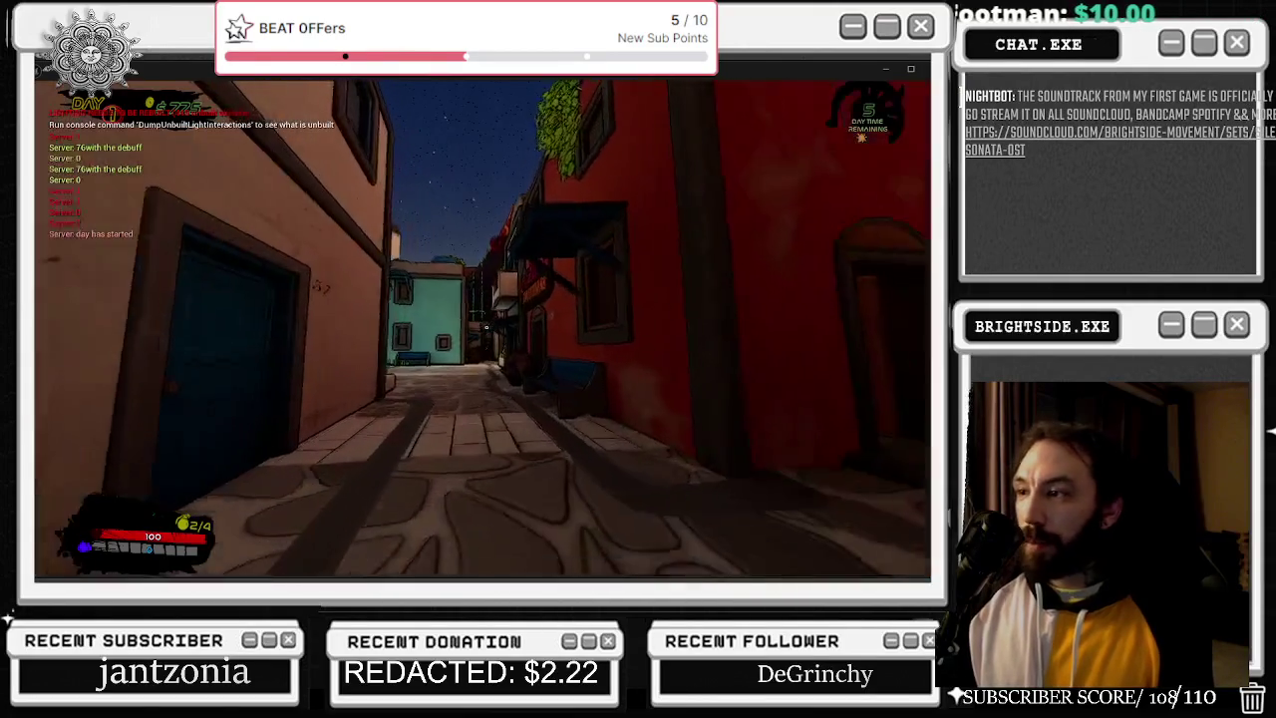
key("w")
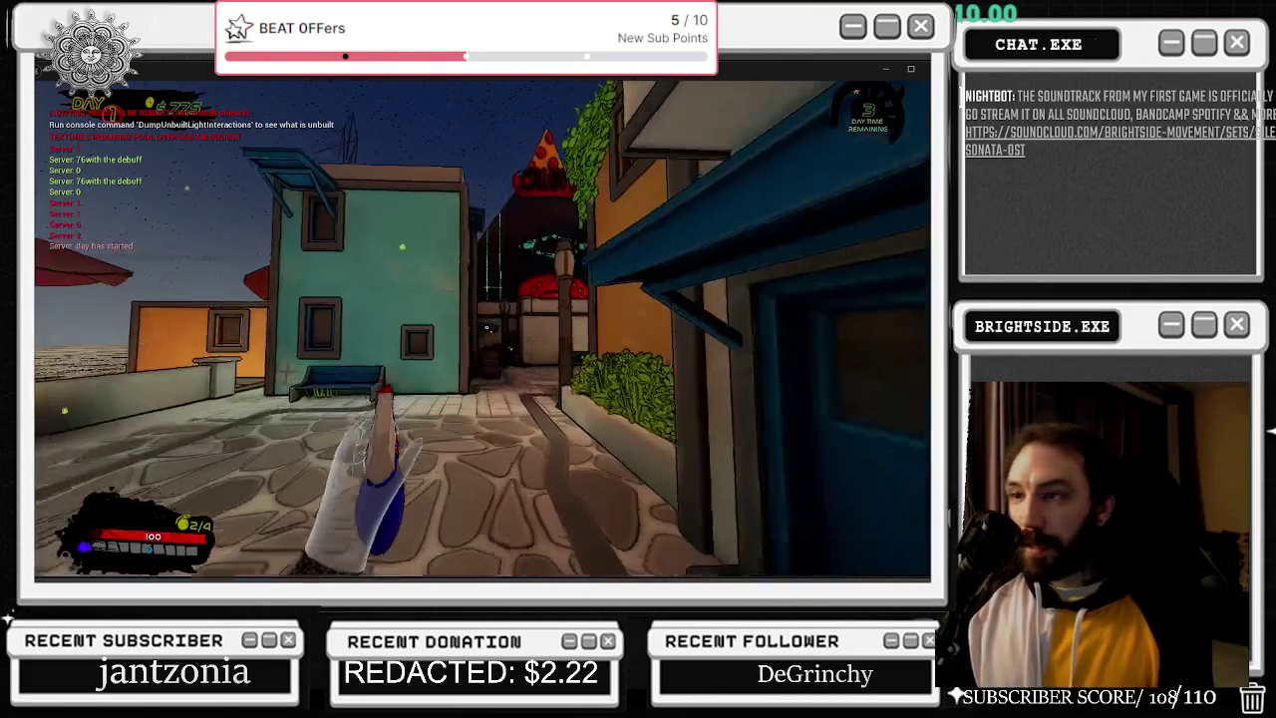
key("w")
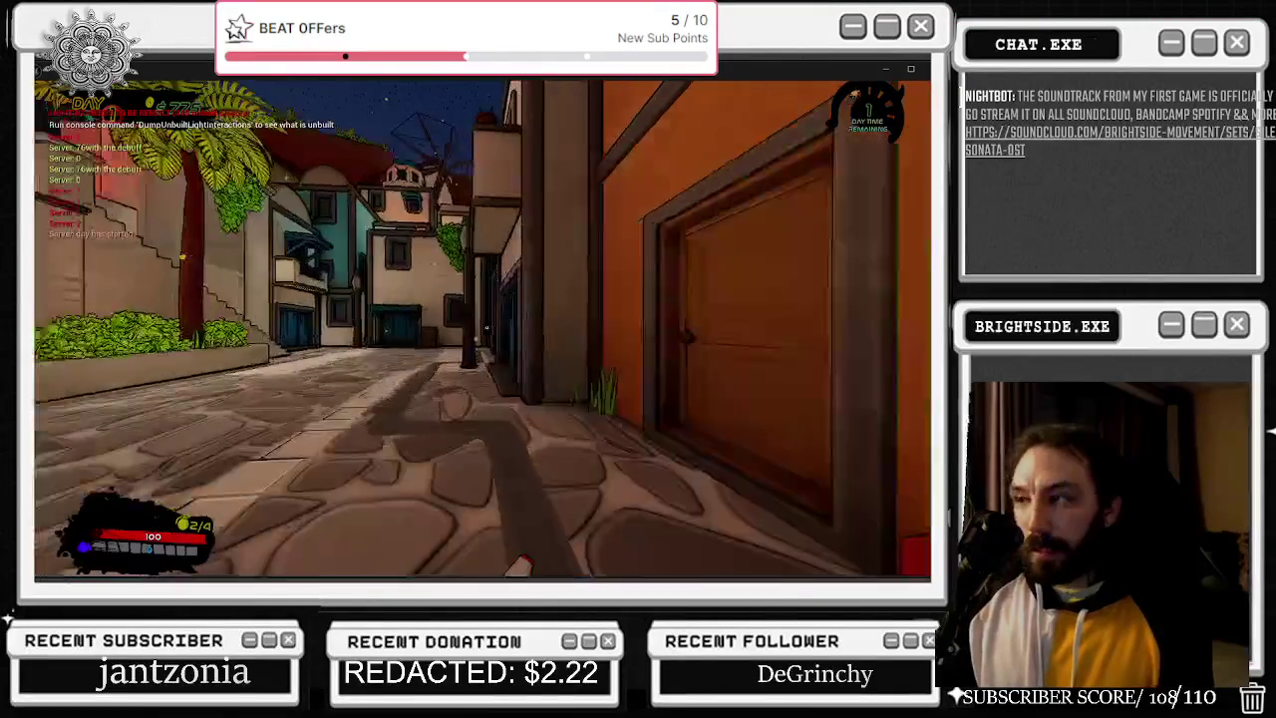
key("w")
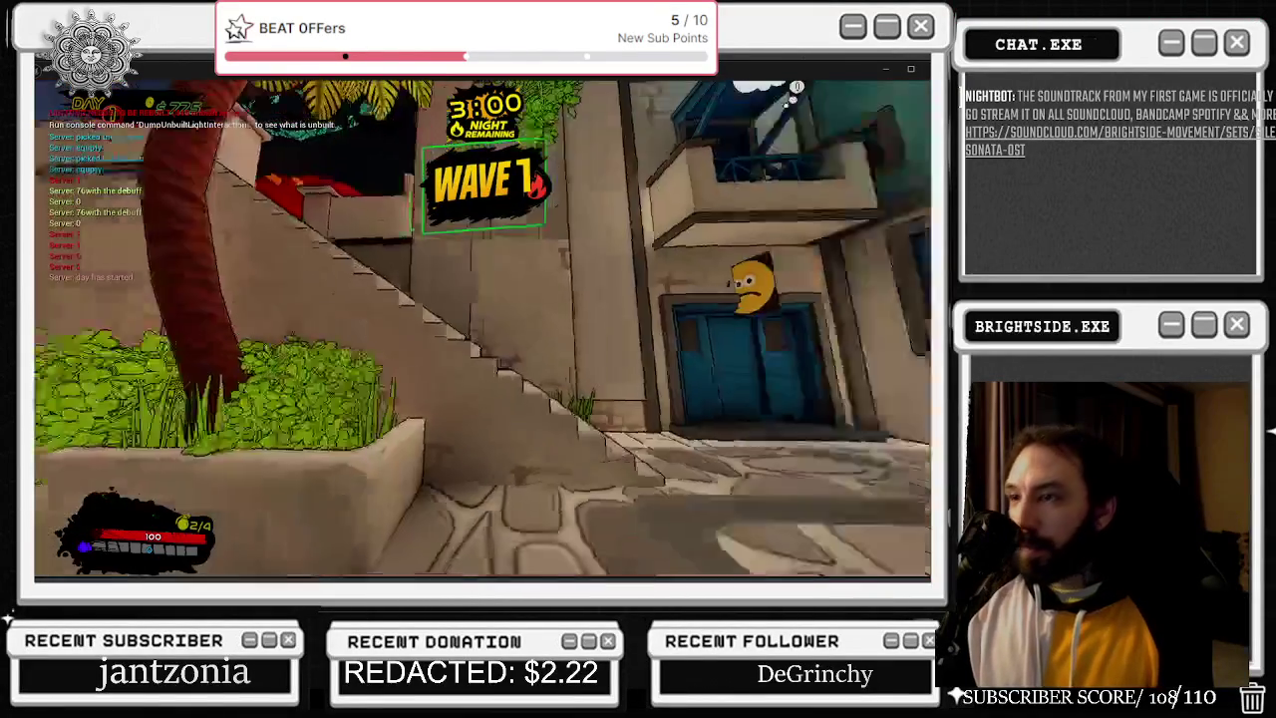
key("w")
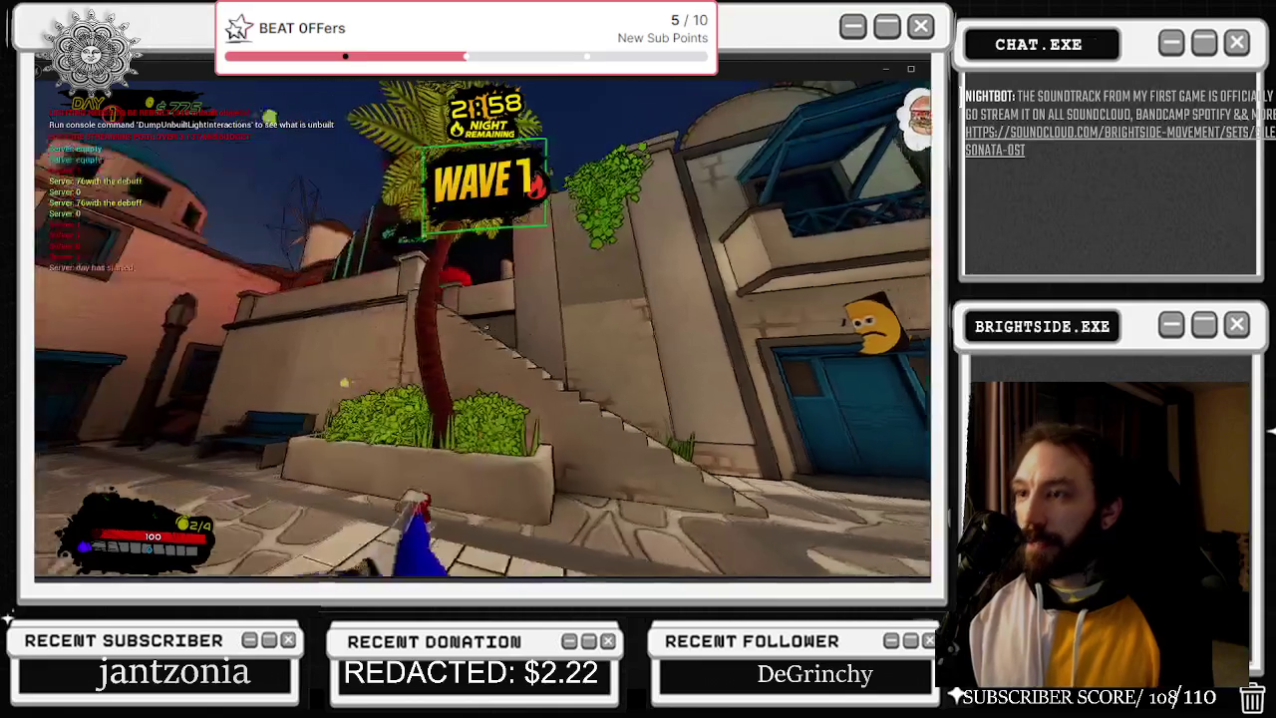
key("w")
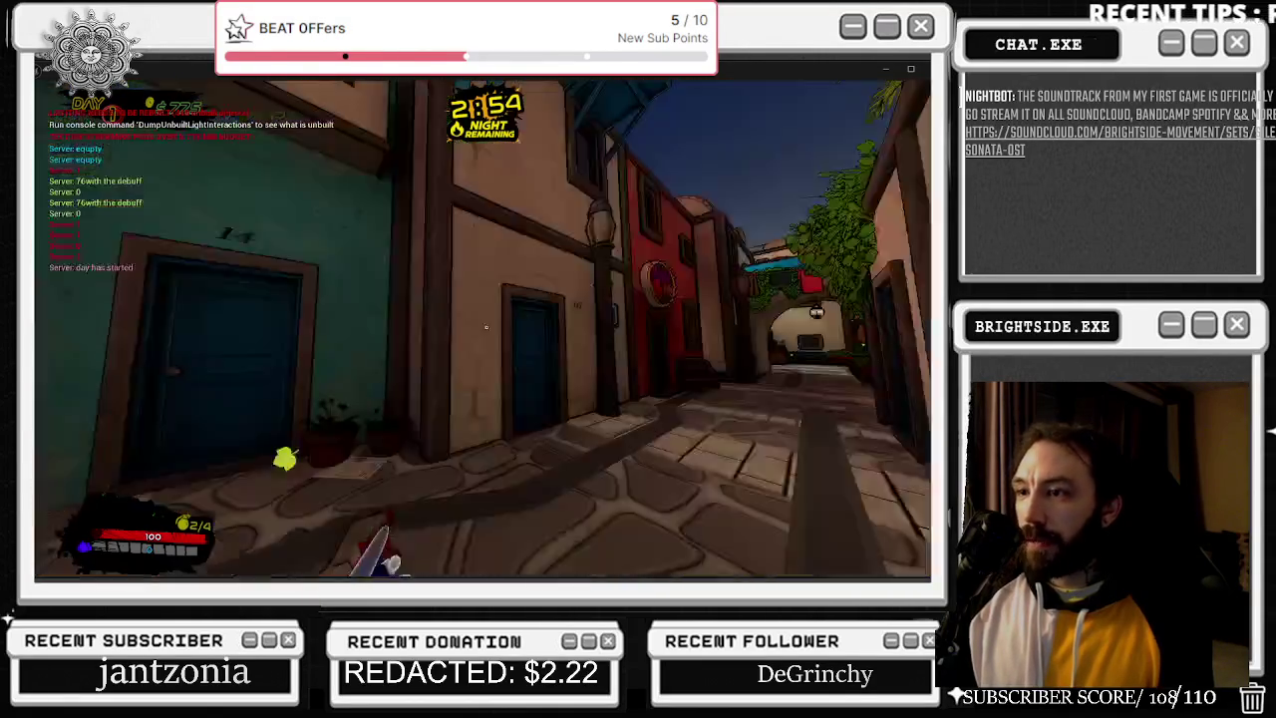
key("w")
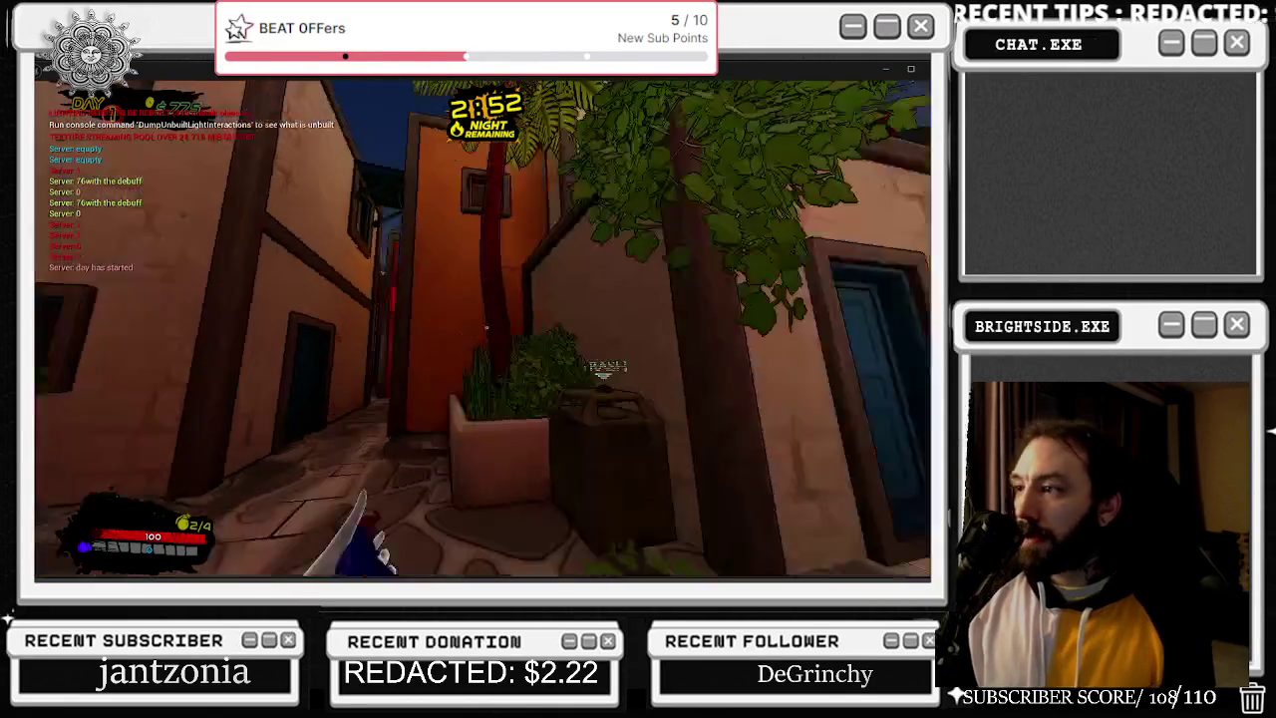
key("w")
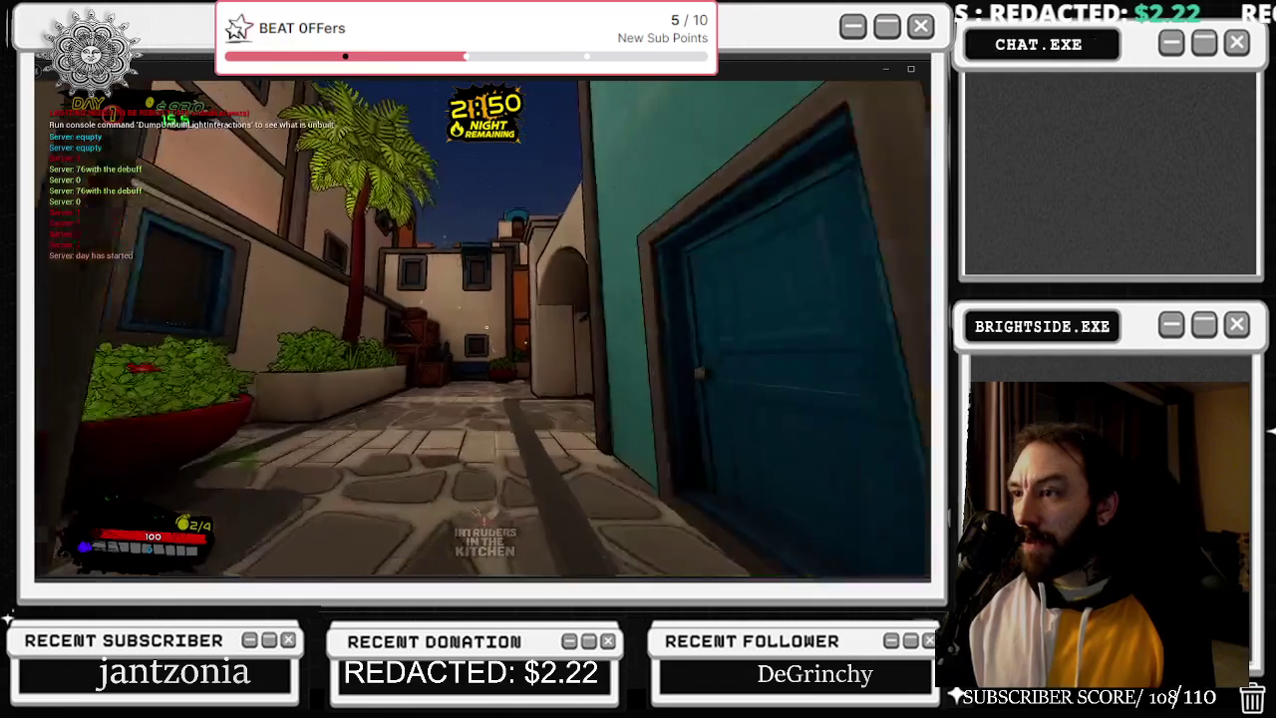
key("w")
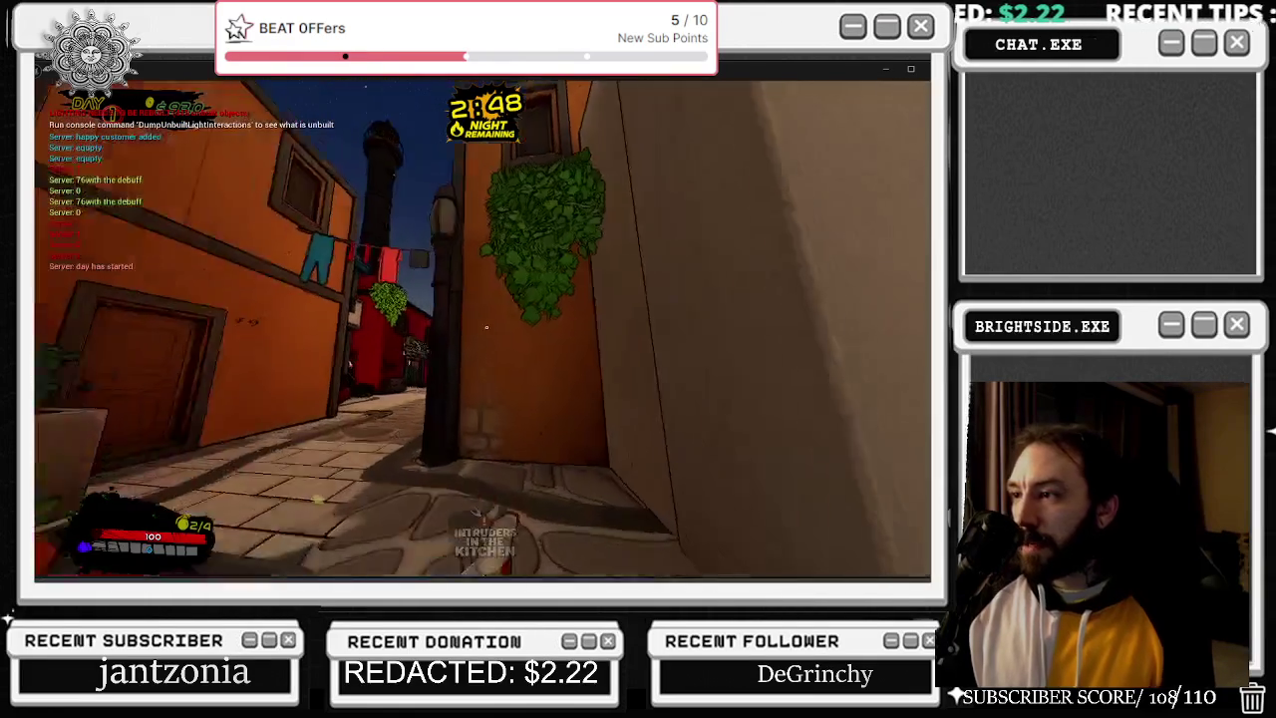
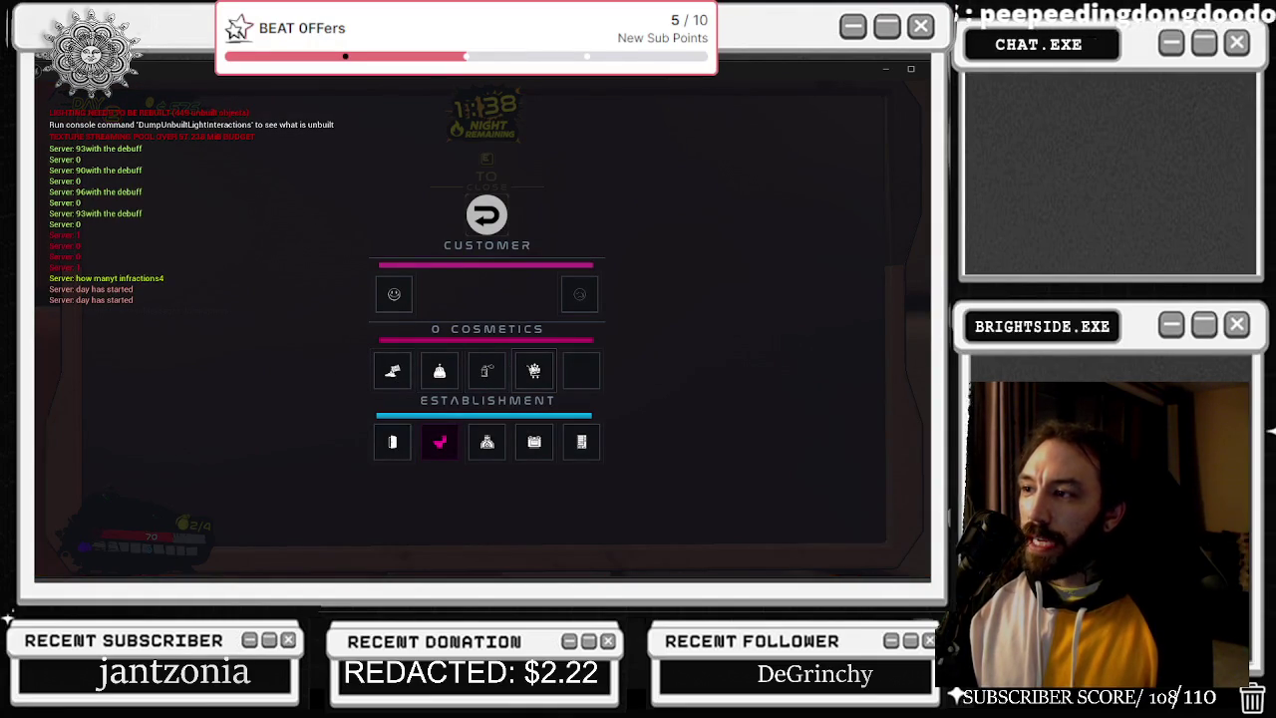
Close the customer menu and walk the player through the gate into the town streets.
key("Tab")
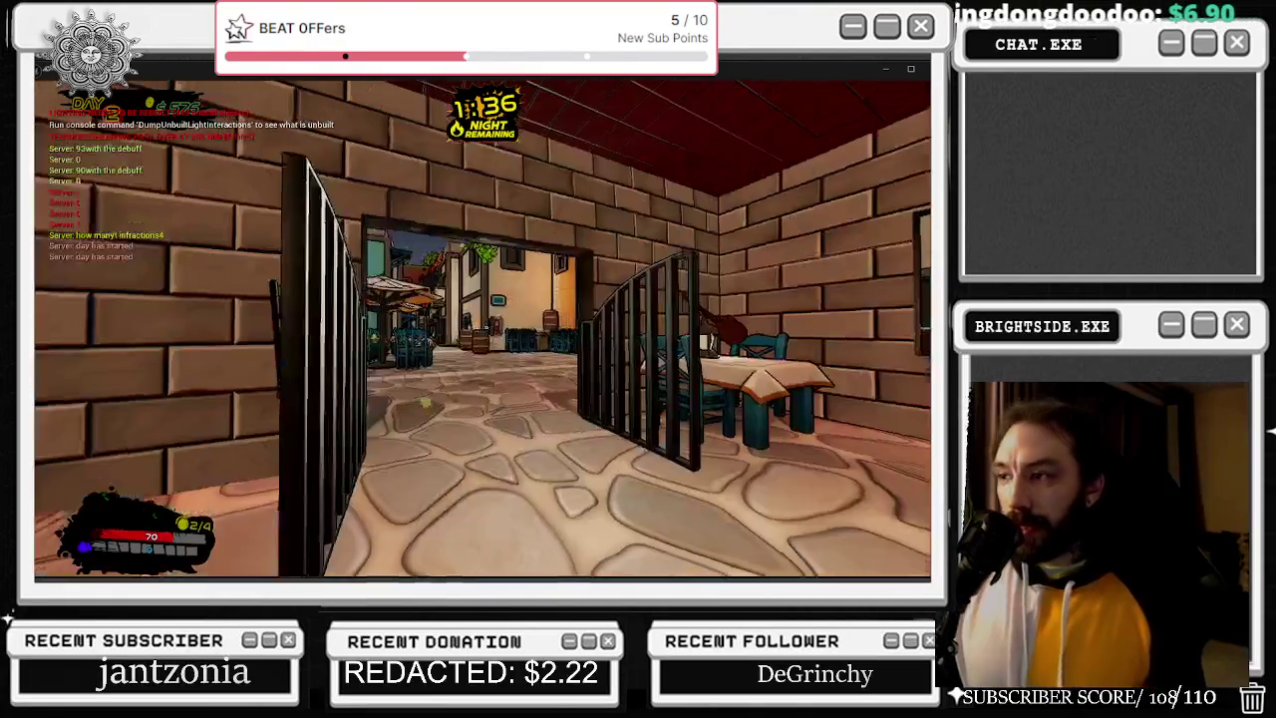
key("w")
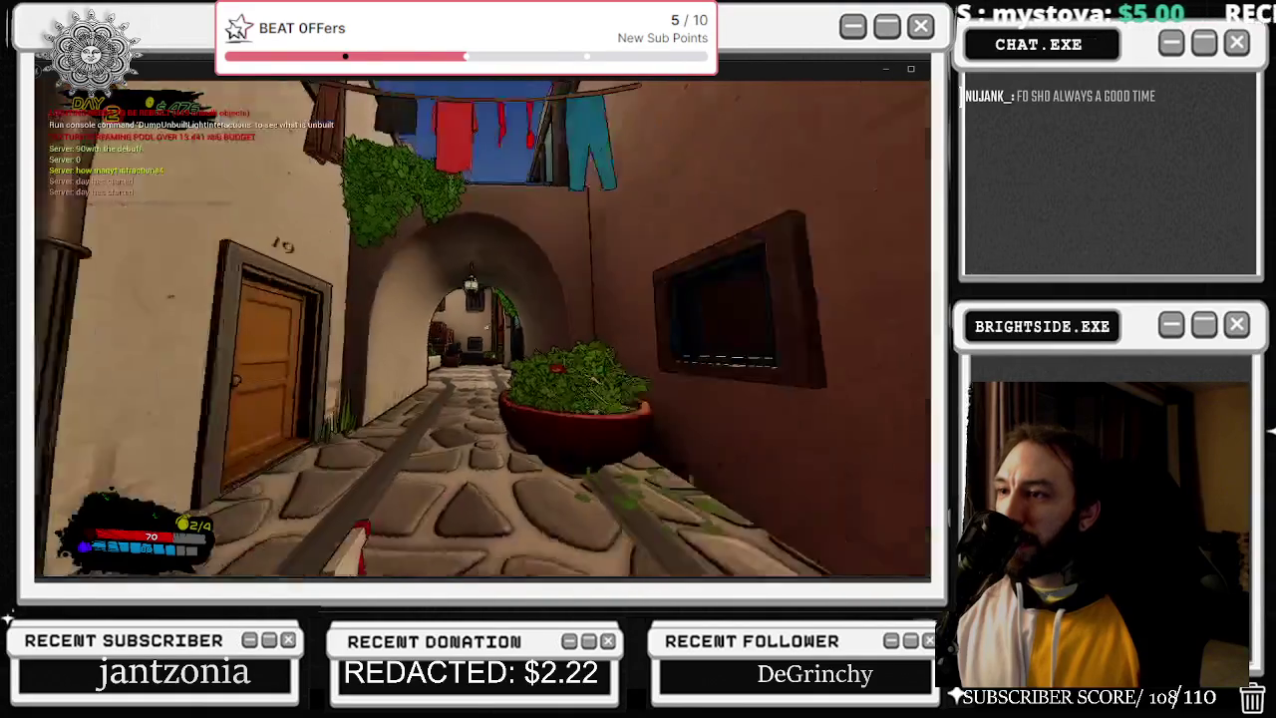
key("alt+Tab")
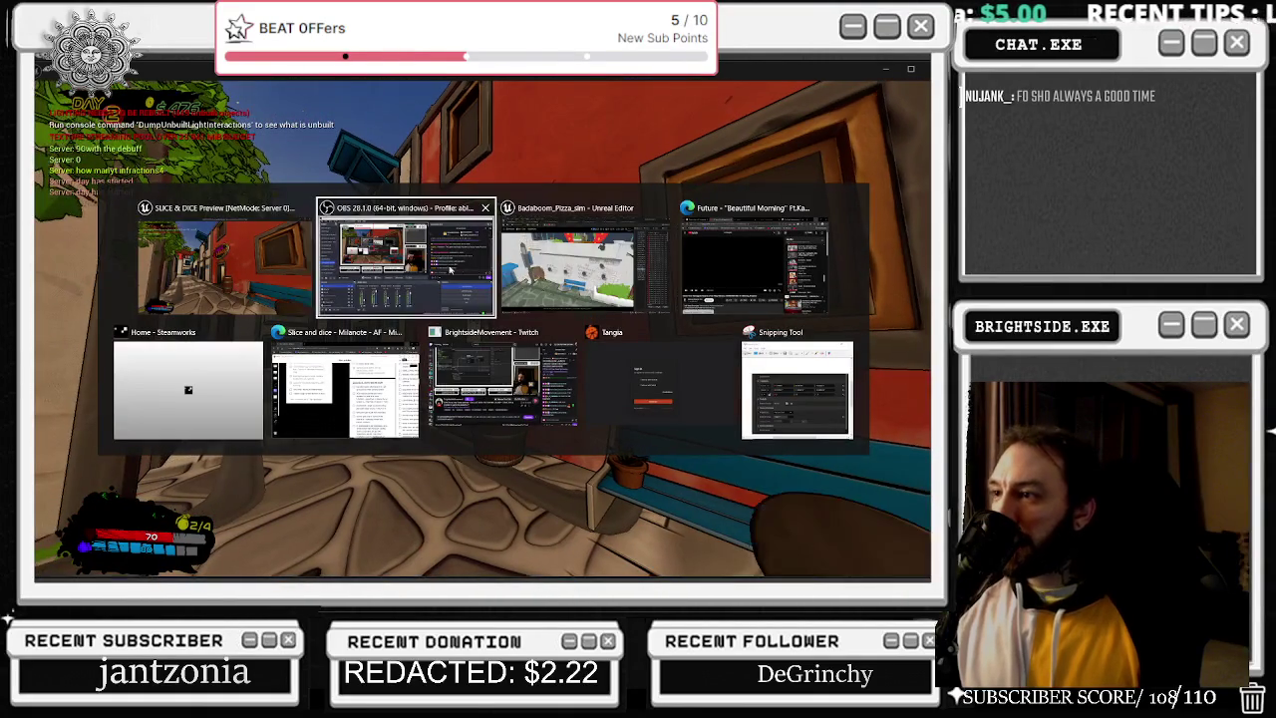
In the browser, search YouTube for 'troy boy', choosing the 'troy boy on the field' suggestion.
left_click(732, 258)
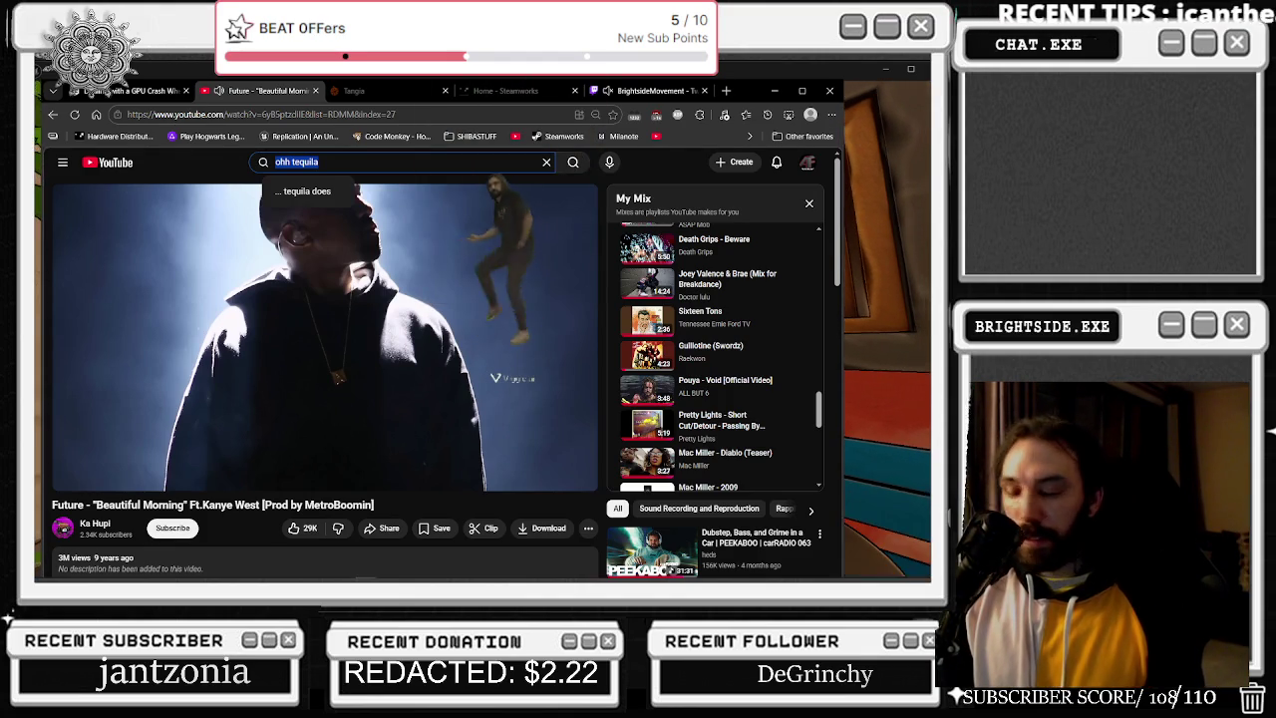
type("troy bo")
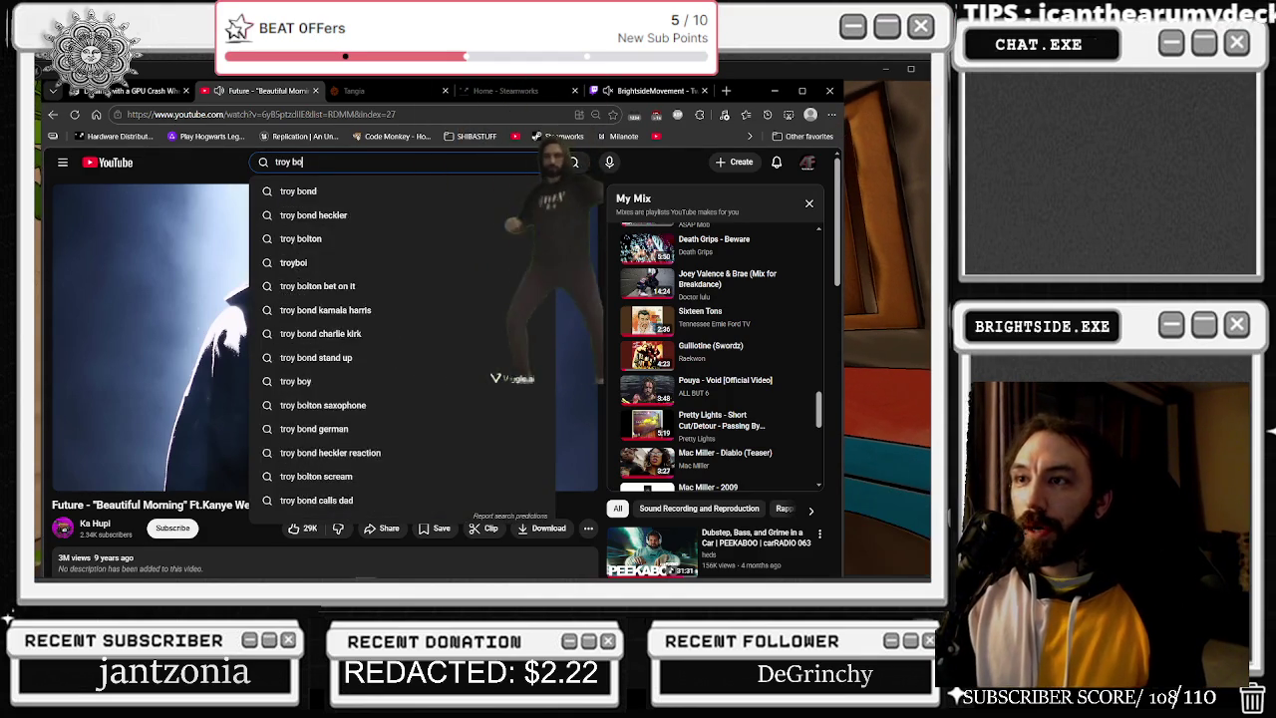
type("y")
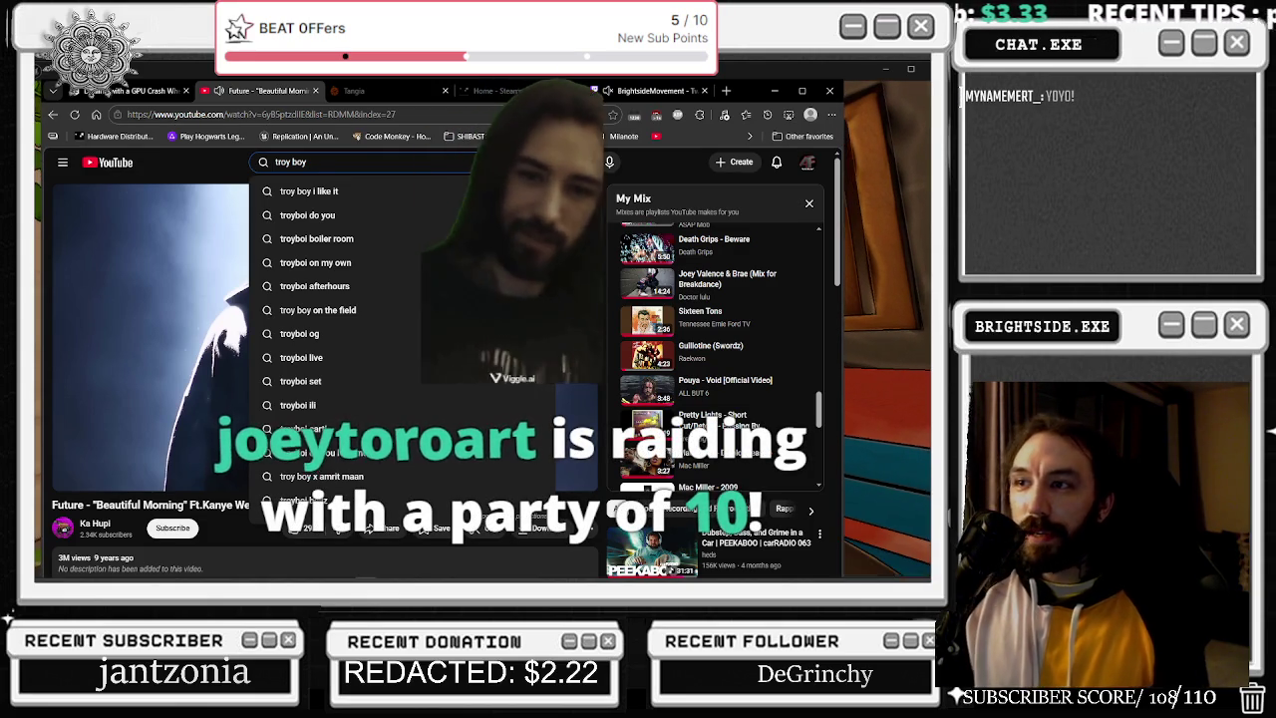
key("Down")
key("Down")
key("Down")
left_click(317, 310)
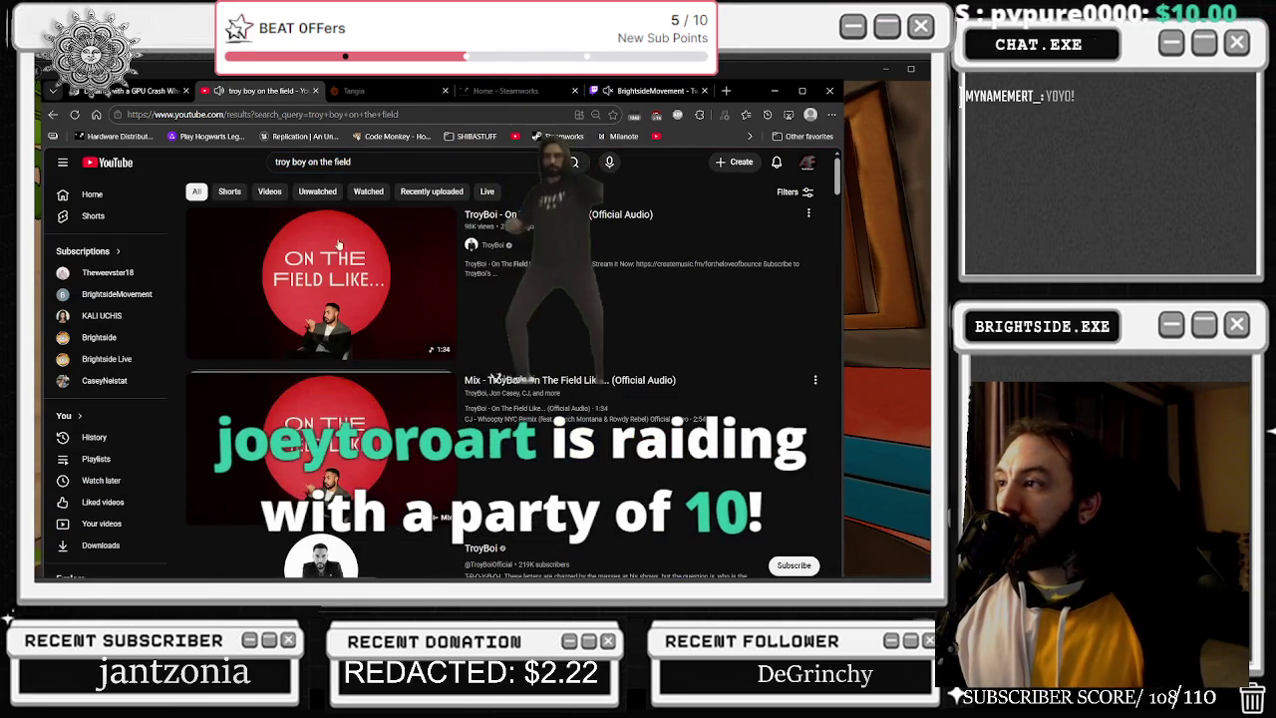
Play the TroyBoi On The Field Like… mix while gaming, then go back to the search results.
left_click(249, 438)
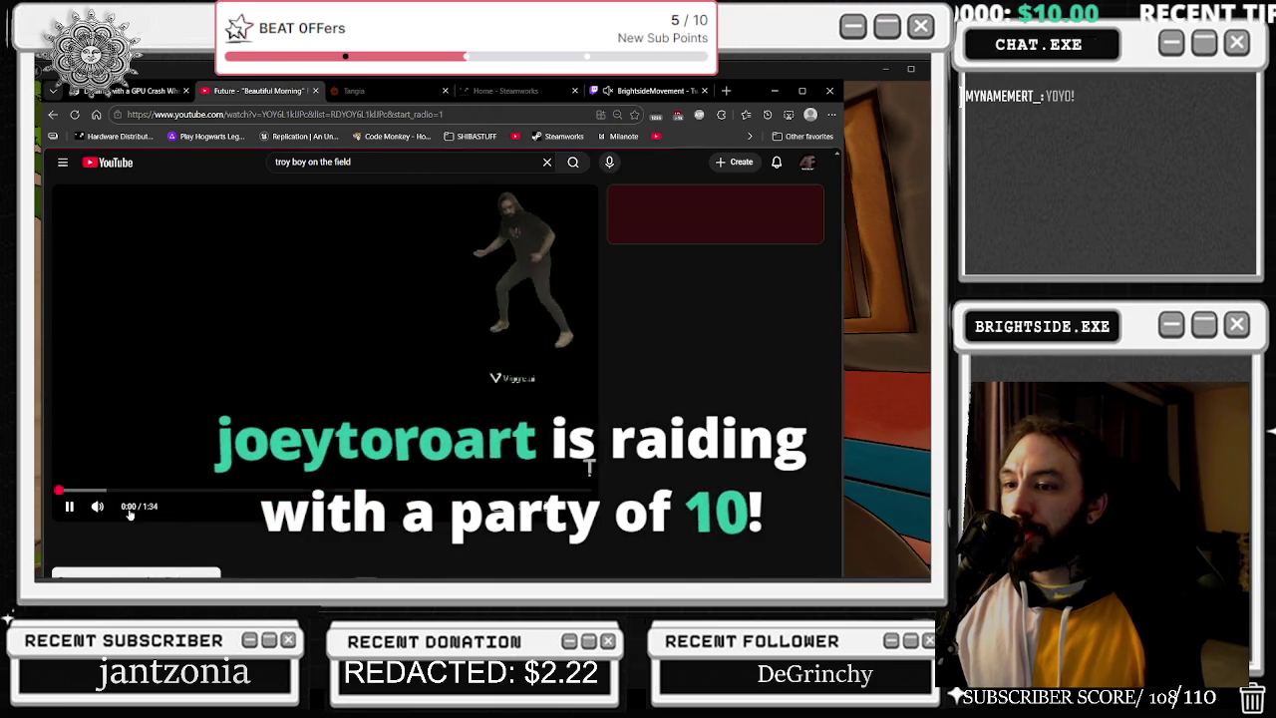
left_click(774, 91)
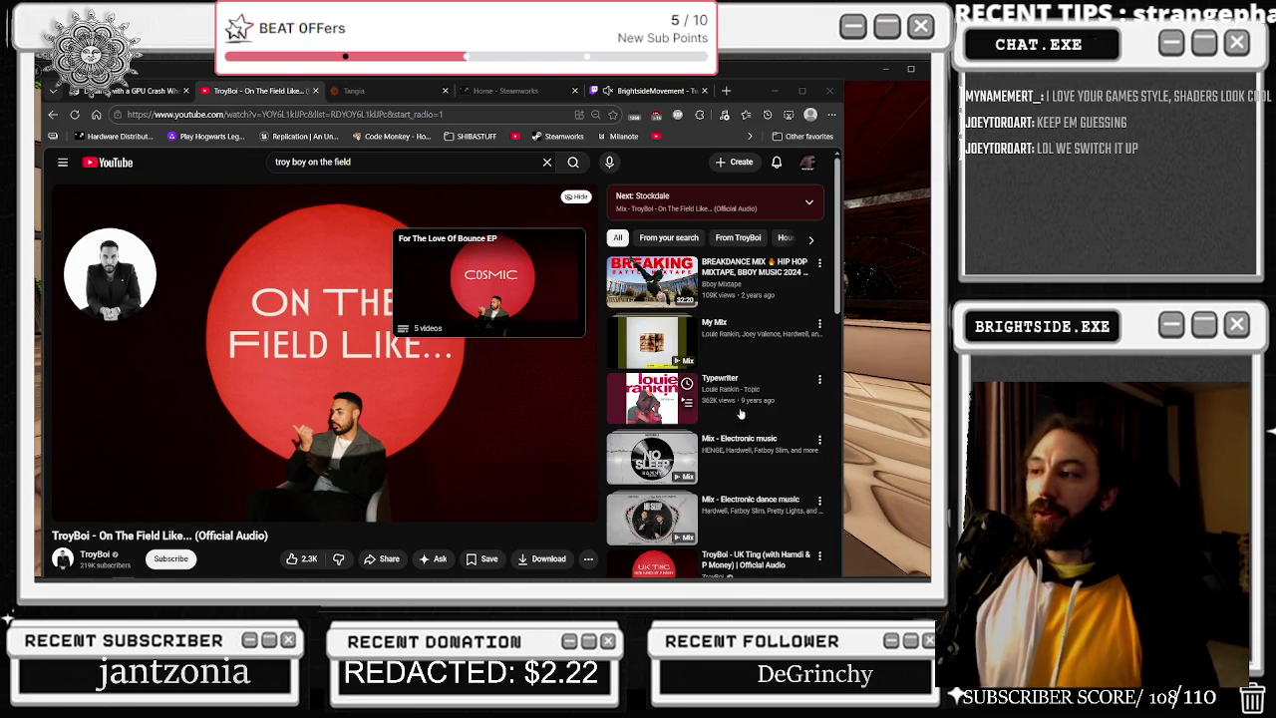
scroll(714, 389, "down", 2)
scroll(714, 389, "down", 3)
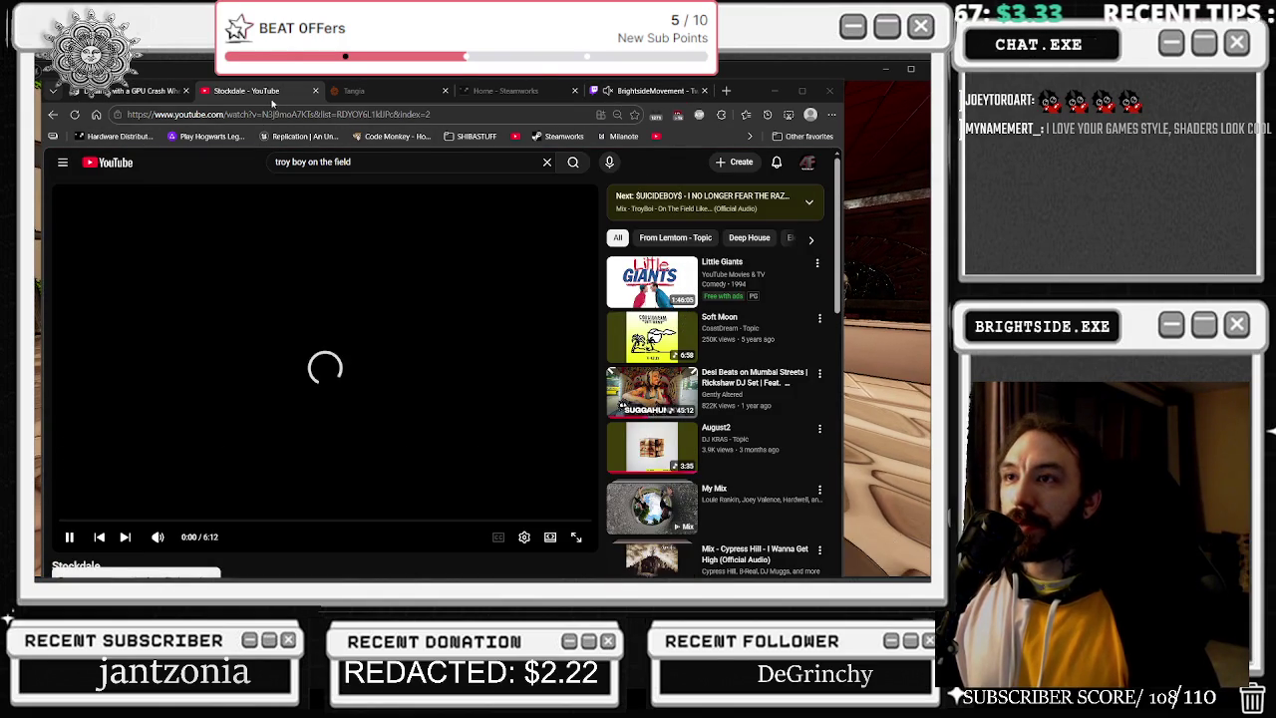
left_click(53, 116)
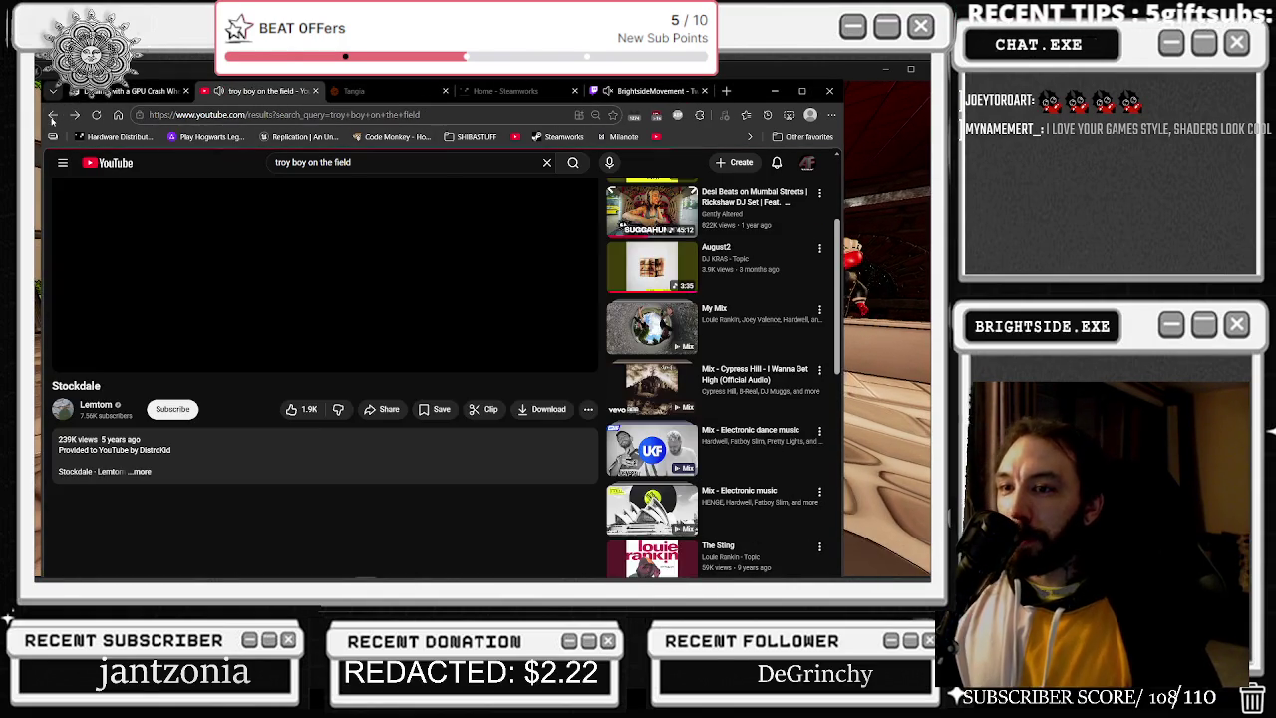
Play the Desi Beats on Mumbai Streets DJ set from 0:00, adjust quality, and return to the game.
left_click(53, 116)
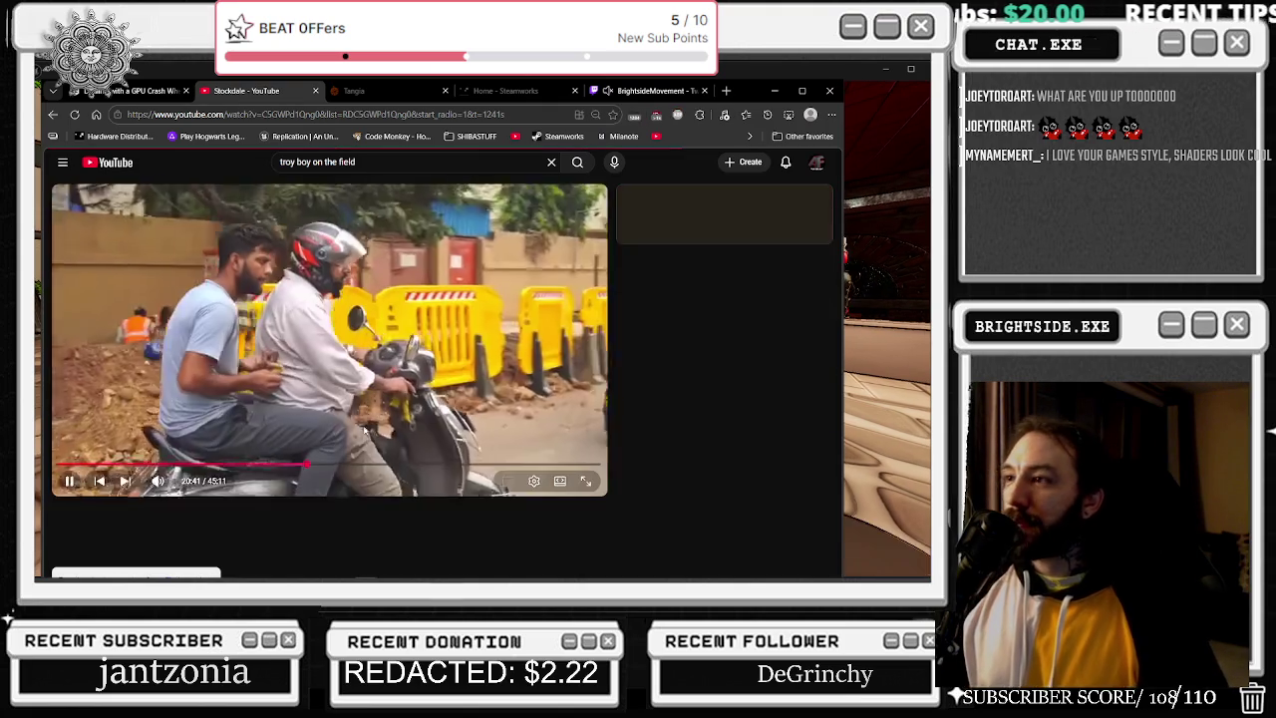
left_click(100, 459)
key("0")
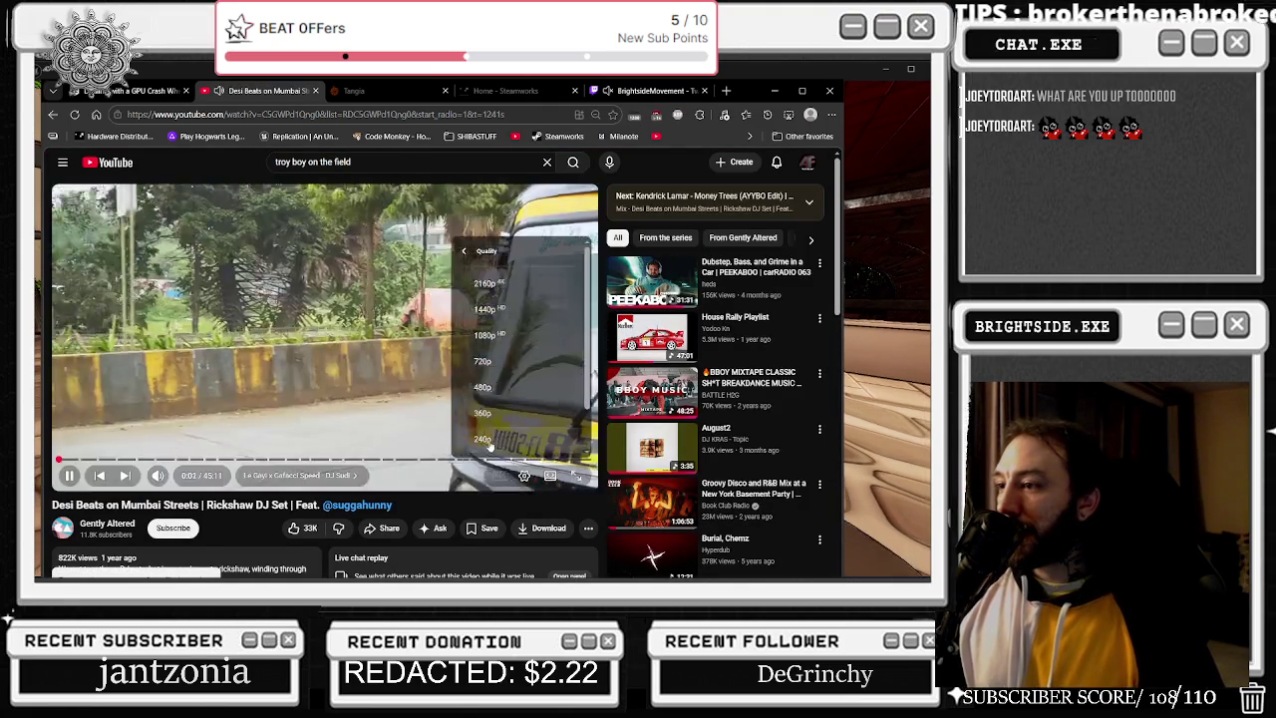
left_click(482, 440)
key("alt+Tab")
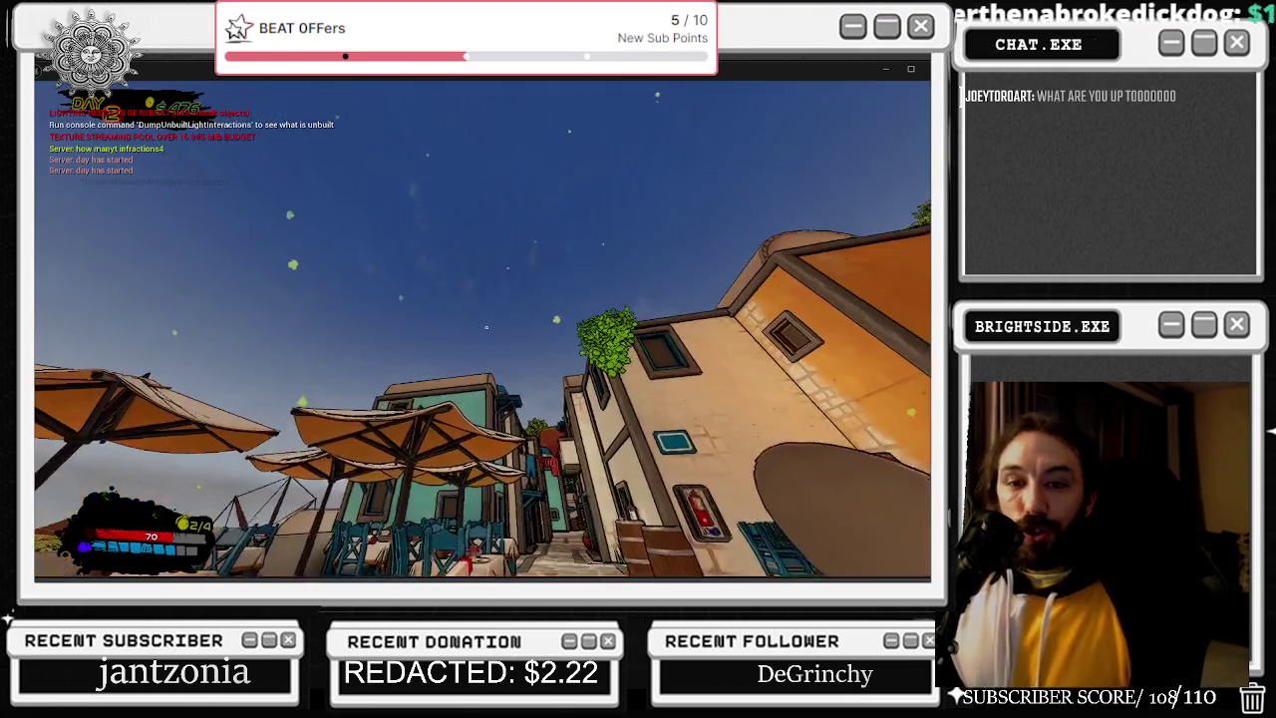